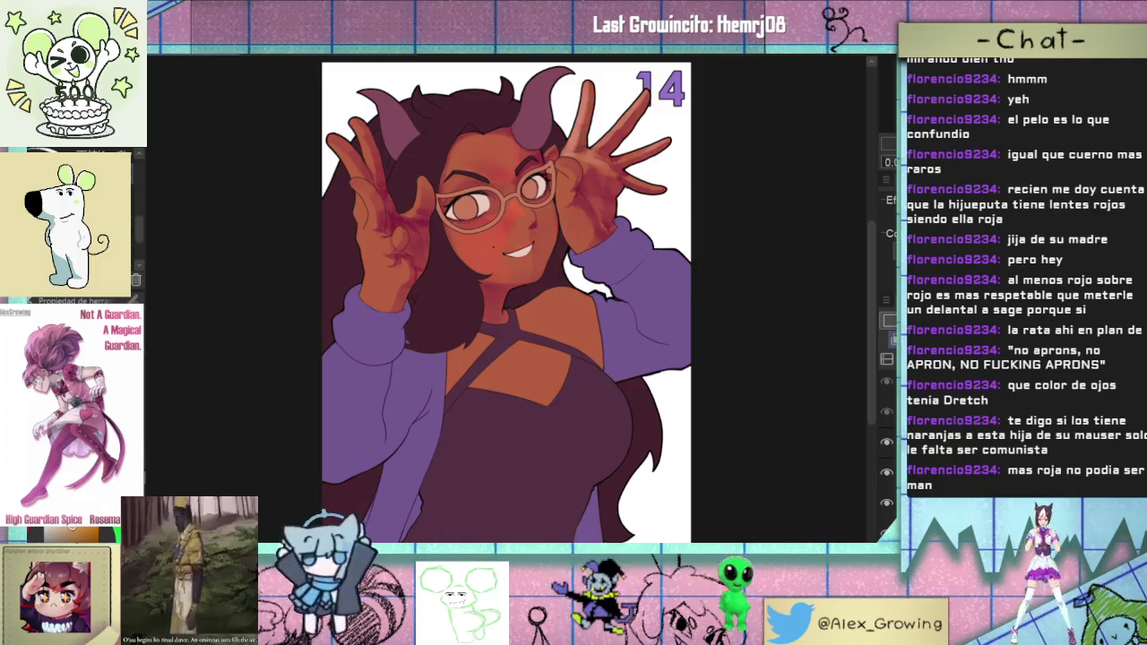
- Try a light blush patch on the cheek, then undo it
{"action": "scroll", "coordinate": [511, 161], "scroll_direction": "up", "scroll_amount": 2}
{"action": "scroll", "coordinate": [502, 197], "scroll_direction": "up", "scroll_amount": 2}
{"action": "mouse_move", "coordinate": [457, 336]}
{"action": "left_mouse_down"}
{"action": "mouse_move", "coordinate": [491, 299]}
{"action": "mouse_move", "coordinate": [439, 332]}
{"action": "left_mouse_up"}
{"action": "key", "text": "ctrl+z"}
{"action": "key", "text": "ctrl+z"}
{"action": "key", "text": "ctrl+z"}
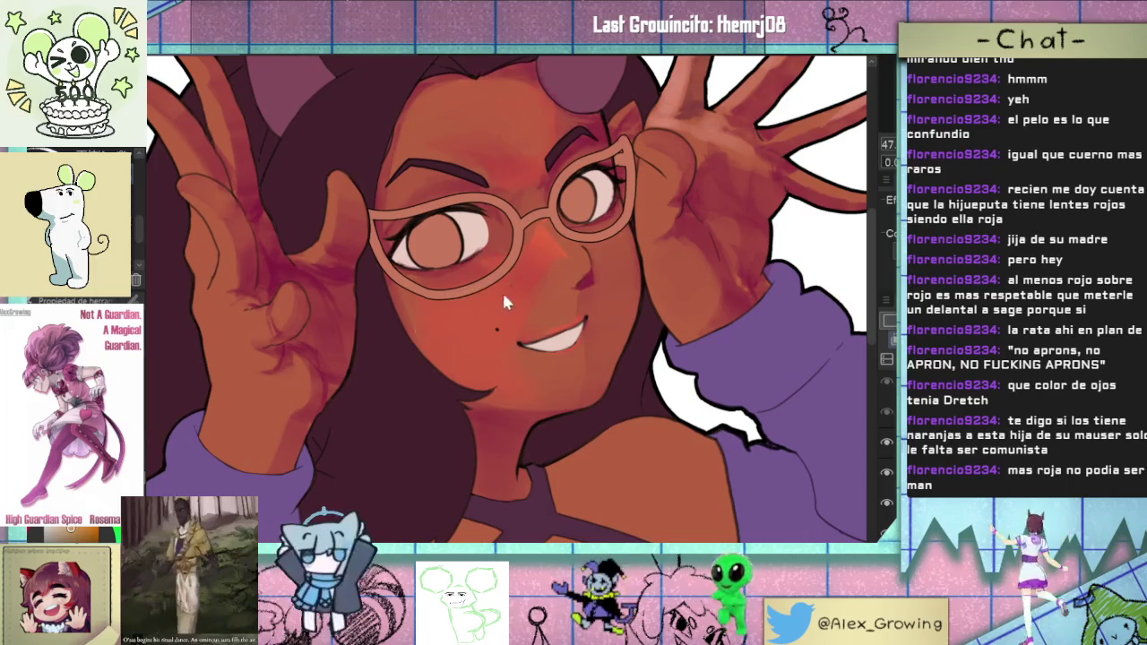
- Sample the red skin colour from the nose and brush lighter strokes across the cheek
{"action": "left_click", "coordinate": [550, 230], "text": "alt"}
{"action": "left_click_drag", "start_coordinate": [528, 283], "coordinate": [515, 296]}
{"action": "left_click_drag", "start_coordinate": [481, 341], "coordinate": [461, 309]}
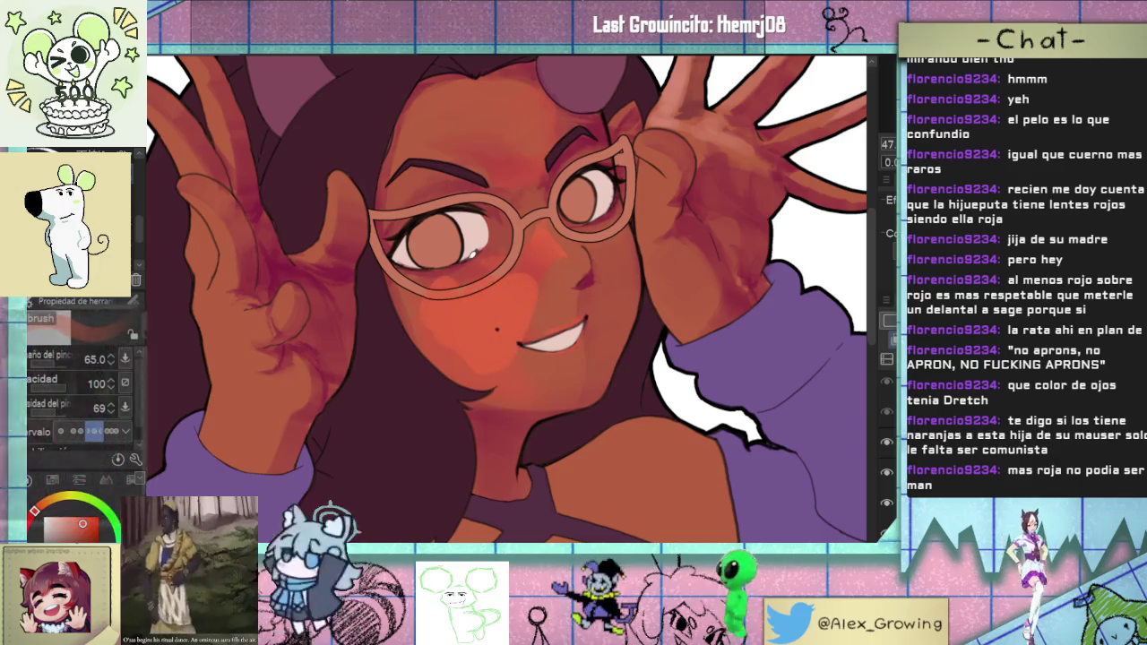
{"action": "key", "text": "ctrl+z"}
{"action": "key", "text": "ctrl+z"}
{"action": "key", "text": "ctrl+z"}
{"action": "key", "text": "ctrl+y"}
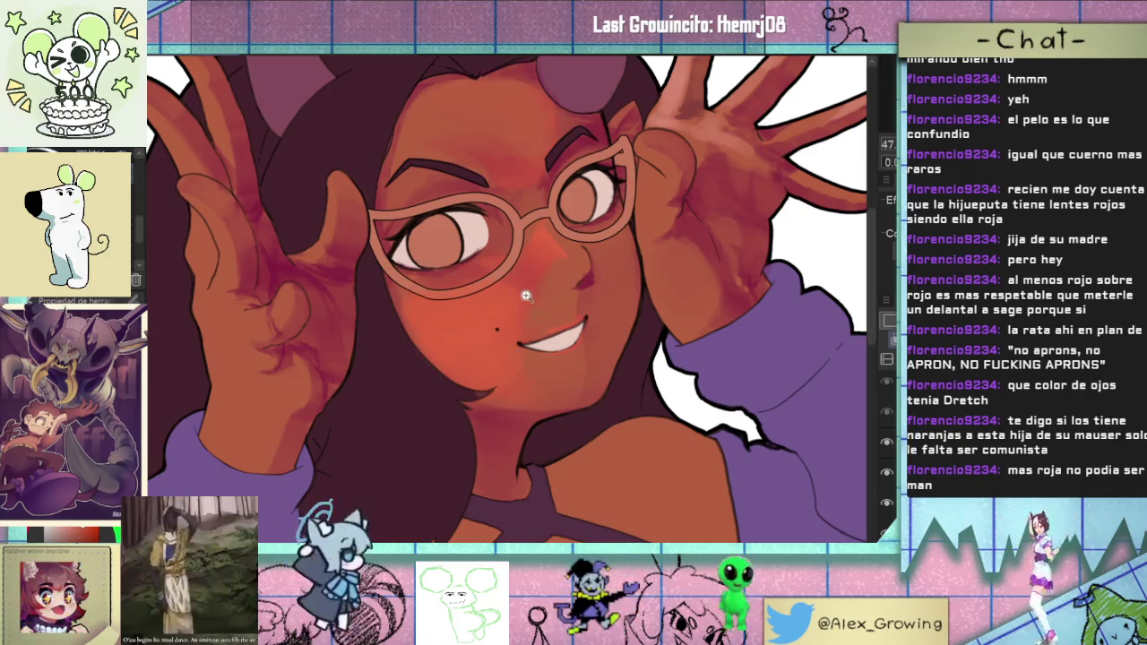
- Brush a faint light stroke beside the nose, just under the glasses
{"action": "scroll", "coordinate": [531, 294], "scroll_direction": "down", "scroll_amount": 5}
{"action": "scroll", "coordinate": [531, 304], "scroll_direction": "down", "scroll_amount": 1}
{"action": "scroll", "coordinate": [528, 340], "scroll_direction": "up", "scroll_amount": 4}
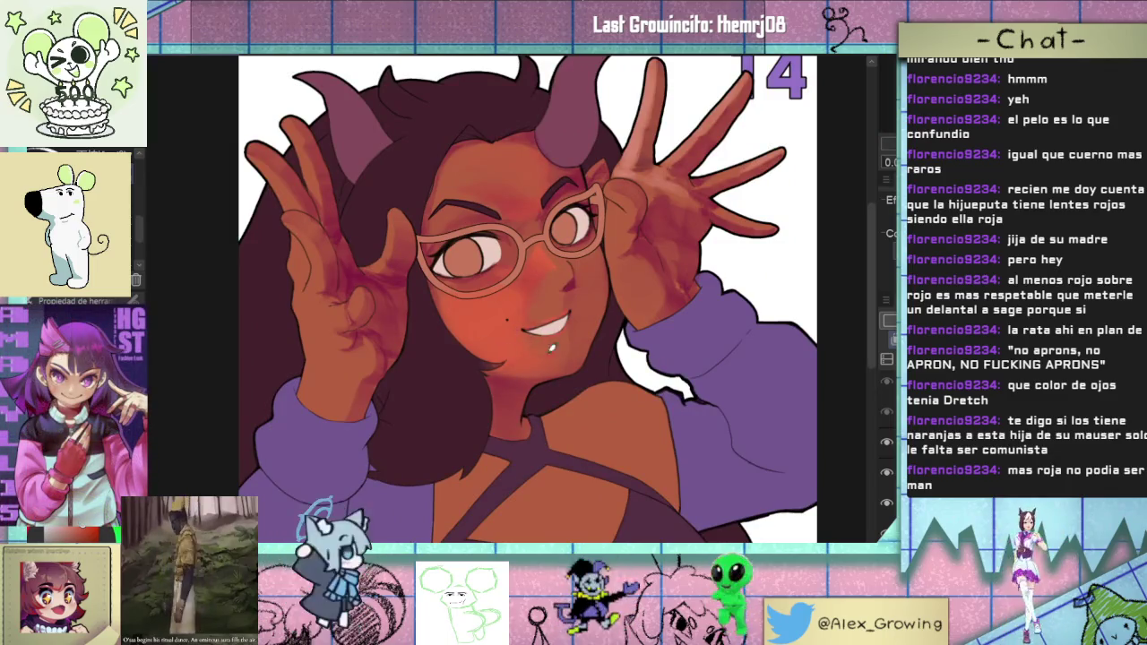
{"action": "scroll", "coordinate": [587, 309], "scroll_direction": "up", "scroll_amount": 1}
{"action": "scroll", "coordinate": [596, 305], "scroll_direction": "up", "scroll_amount": 1}
{"action": "scroll", "coordinate": [602, 303], "scroll_direction": "up", "scroll_amount": 2}
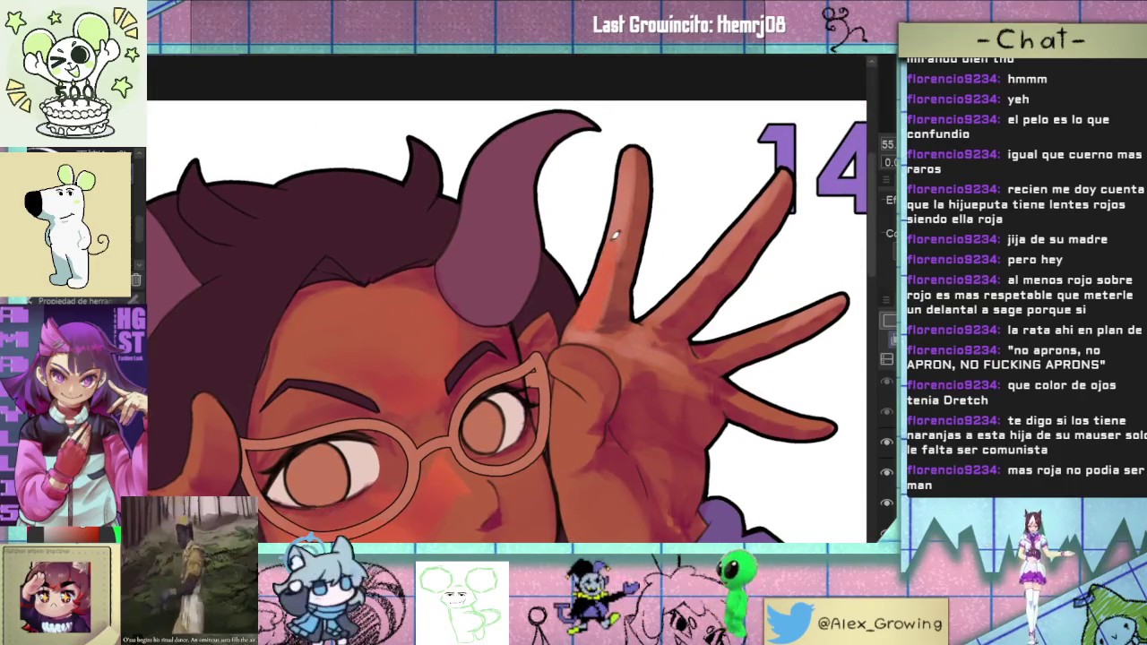
{"action": "scroll", "coordinate": [626, 269], "scroll_direction": "down", "scroll_amount": 3}
{"action": "scroll", "coordinate": [627, 306], "scroll_direction": "down", "scroll_amount": 2}
{"action": "scroll", "coordinate": [626, 306], "scroll_direction": "up", "scroll_amount": 2}
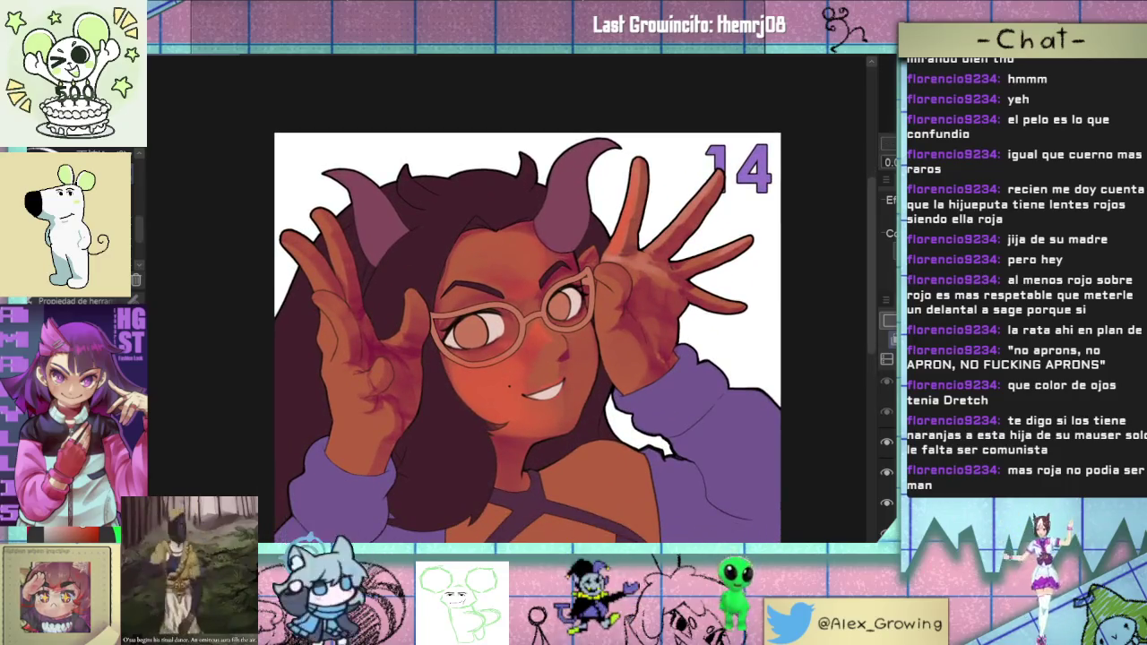
{"action": "scroll", "coordinate": [531, 394], "scroll_direction": "up", "scroll_amount": 1}
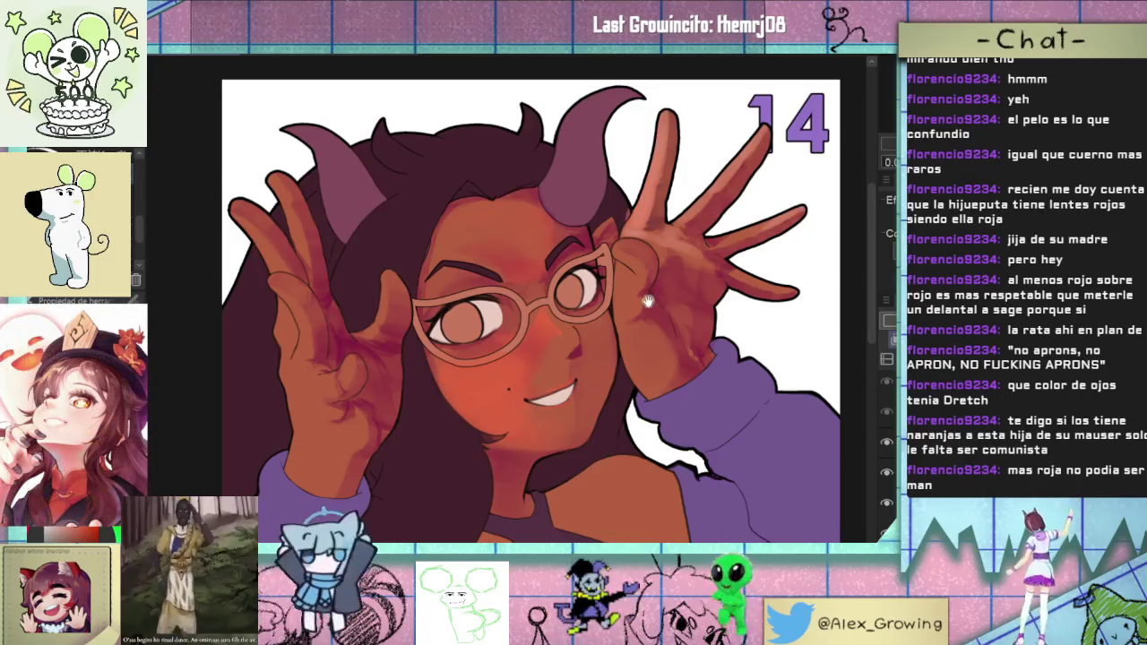
{"action": "scroll", "coordinate": [647, 303], "scroll_direction": "up", "scroll_amount": 1}
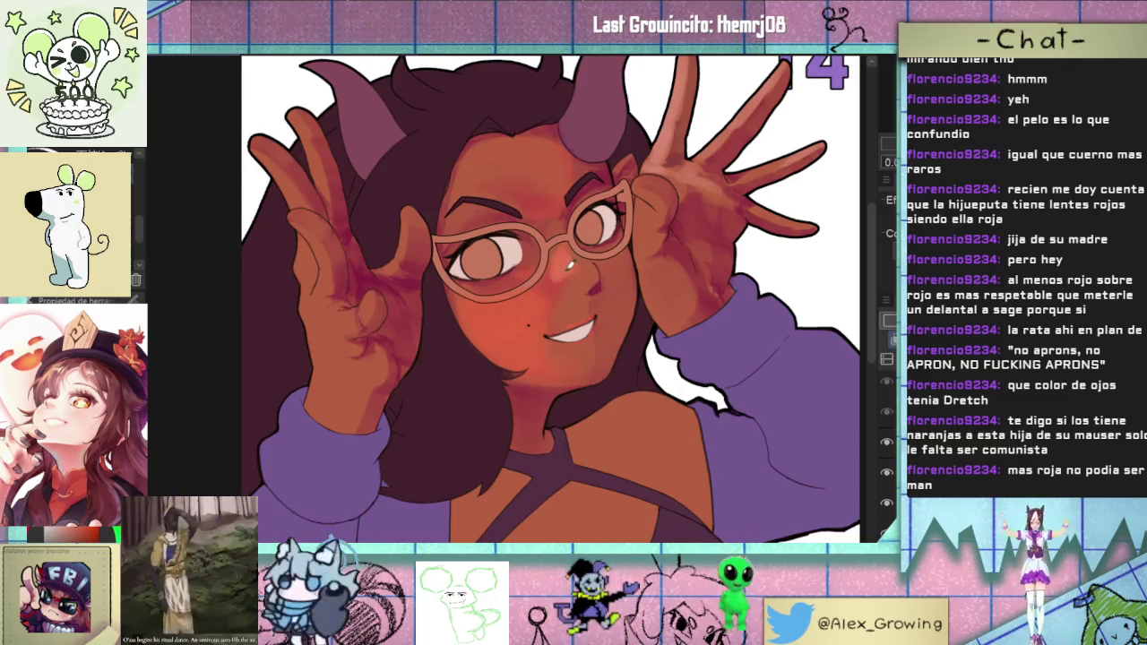
{"action": "scroll", "coordinate": [567, 266], "scroll_direction": "up", "scroll_amount": 2}
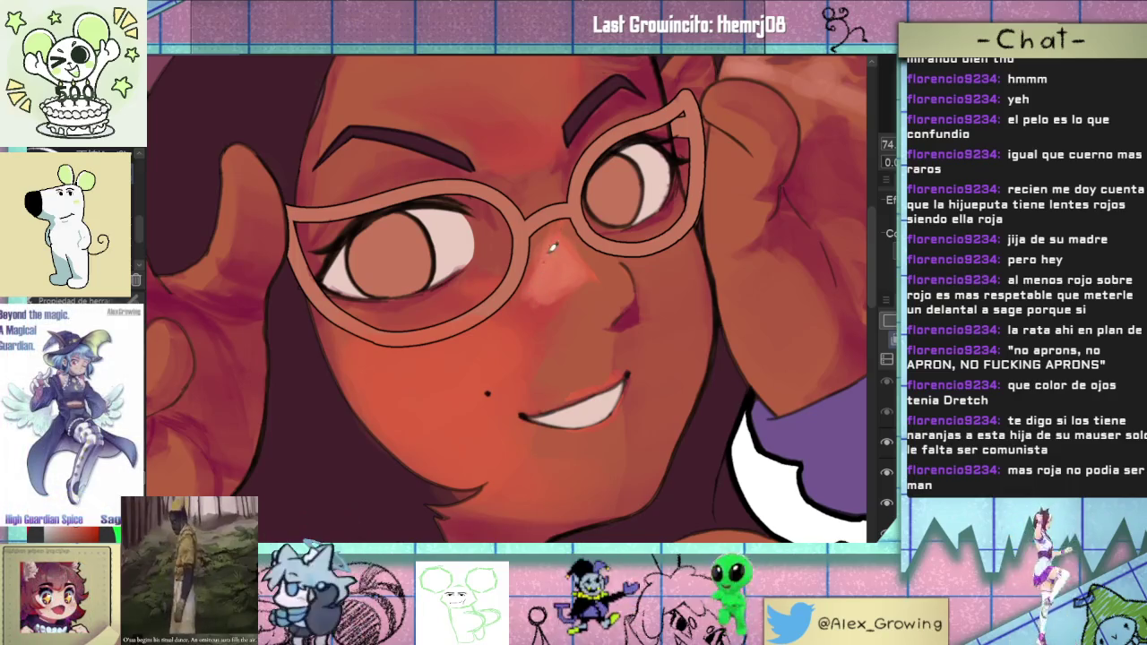
{"action": "left_click_drag", "start_coordinate": [555, 269], "coordinate": [511, 314]}
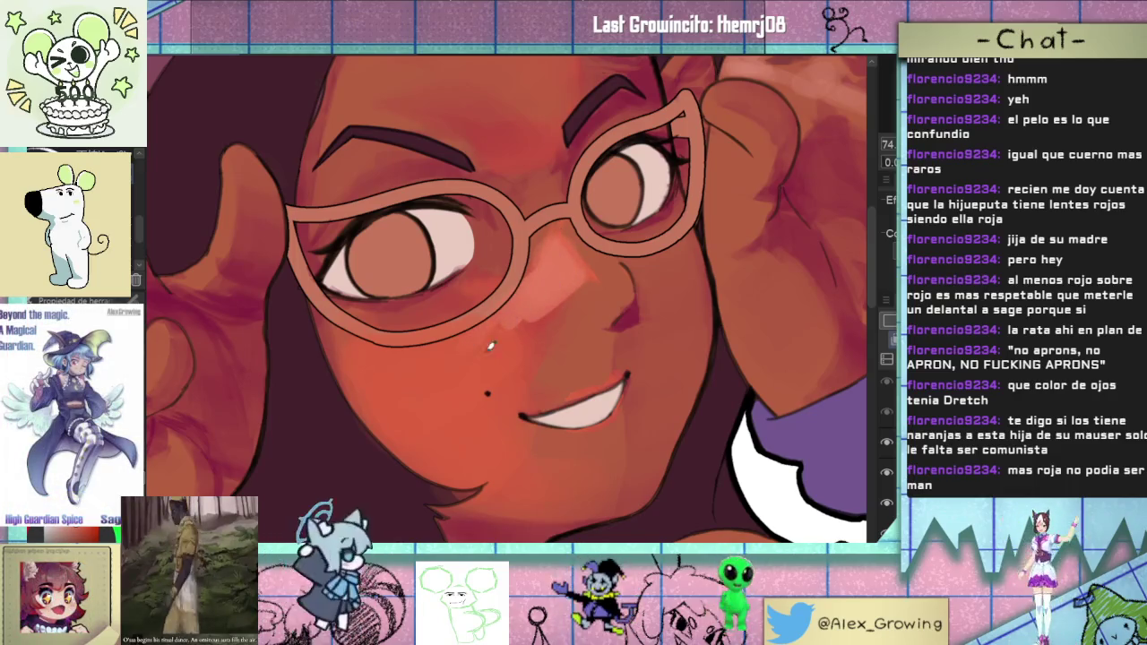
{"action": "scroll", "coordinate": [537, 327], "scroll_direction": "down", "scroll_amount": 3}
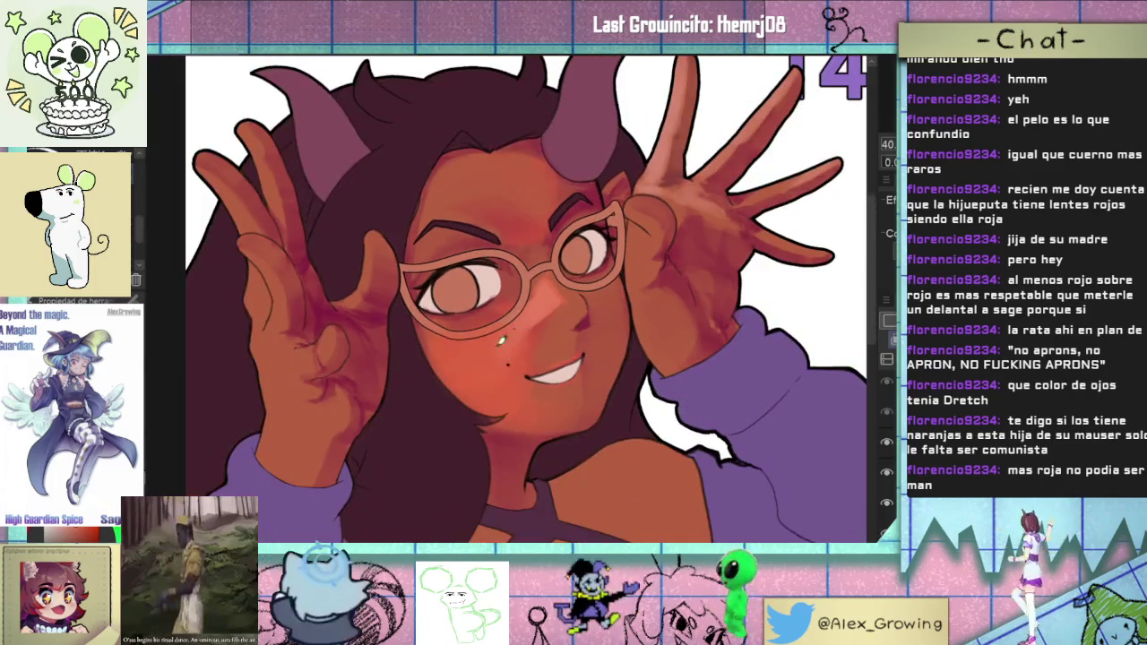
{"action": "scroll", "coordinate": [478, 345], "scroll_direction": "up", "scroll_amount": 1}
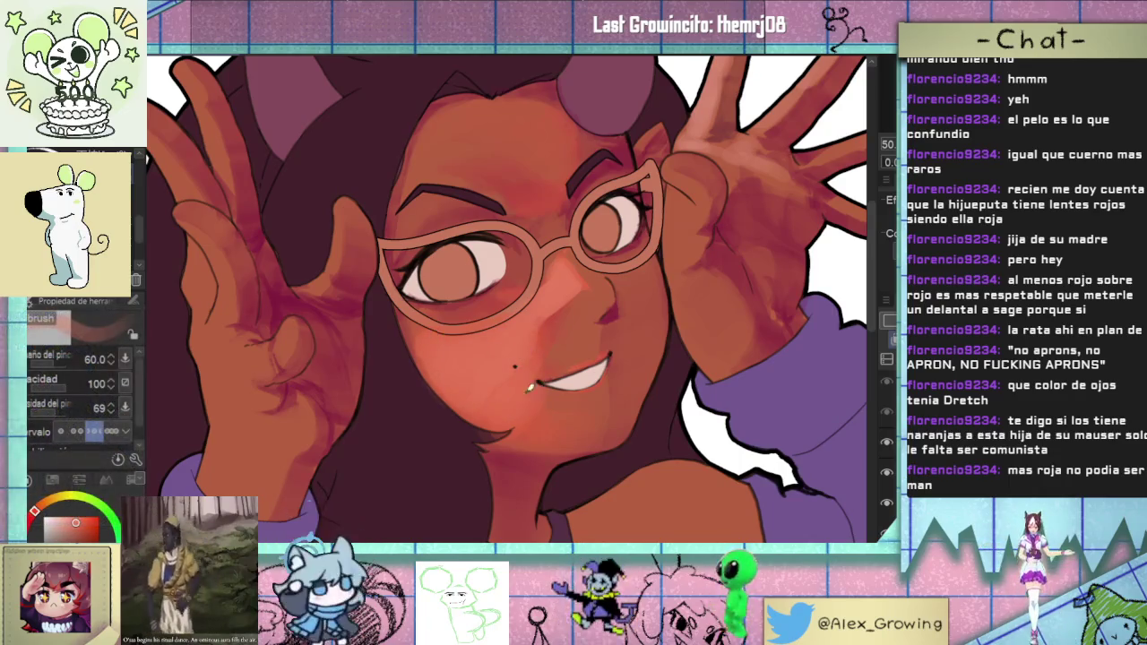
{"action": "scroll", "coordinate": [562, 421], "scroll_direction": "down", "scroll_amount": 2}
{"action": "scroll", "coordinate": [562, 421], "scroll_direction": "down", "scroll_amount": 3}
{"action": "scroll", "coordinate": [563, 421], "scroll_direction": "down", "scroll_amount": 2}
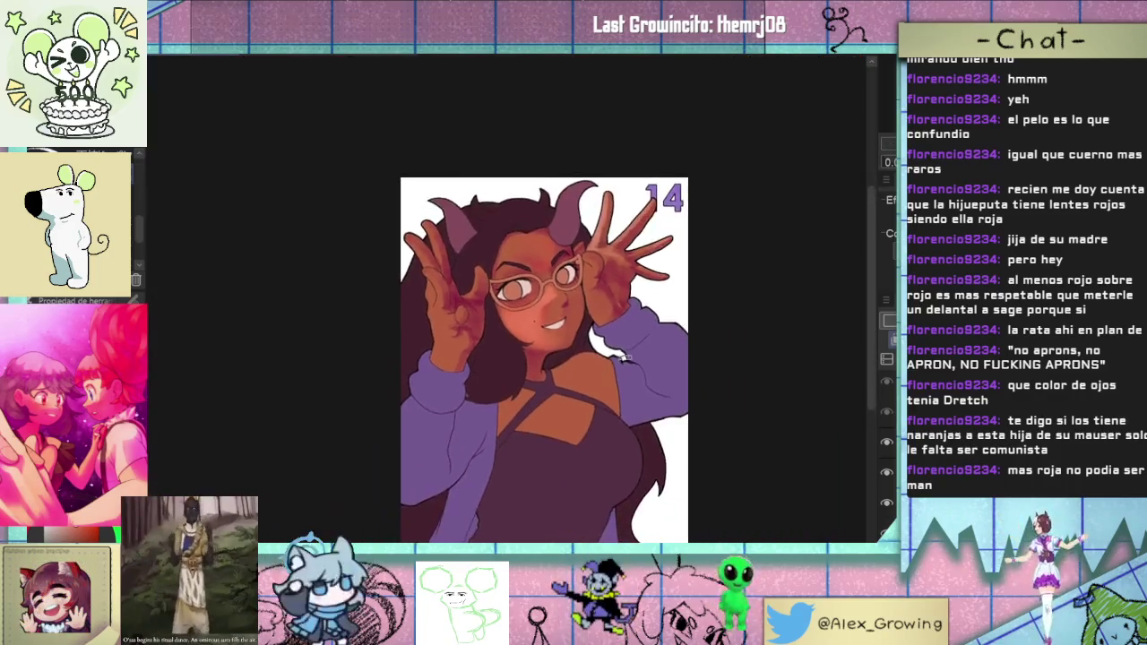
- With the view tilted about 45°, dab a small white highlight on the nose
{"action": "key", "text": "minus"}
{"action": "key", "text": "minus"}
{"action": "key", "text": "minus"}
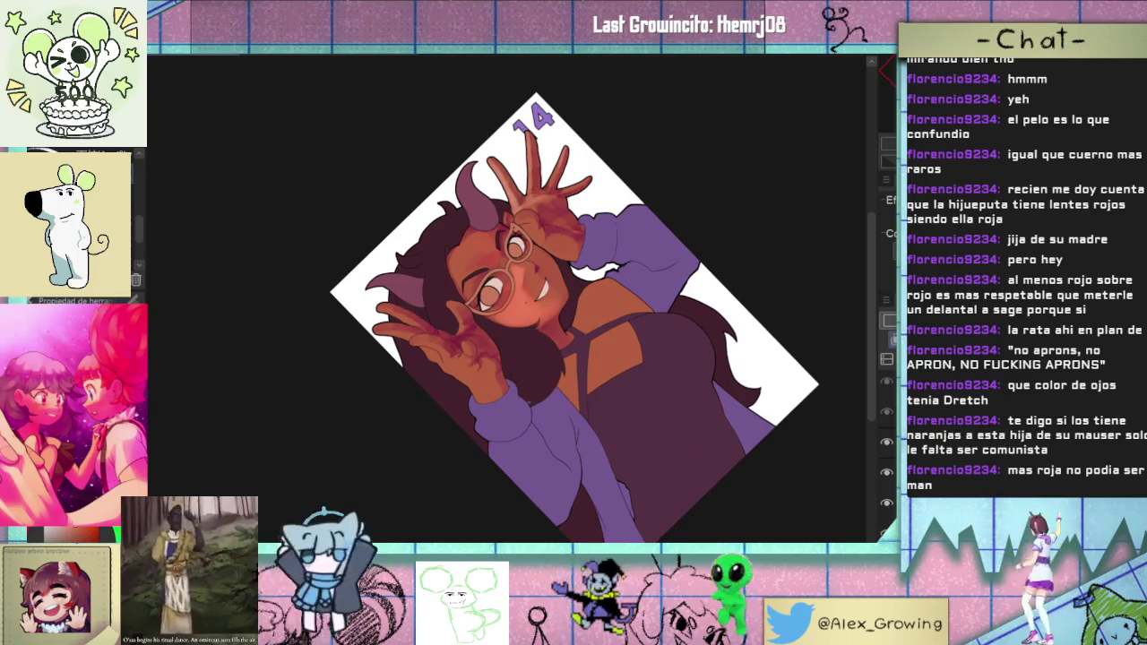
{"action": "scroll", "coordinate": [520, 266], "scroll_direction": "up", "scroll_amount": 2}
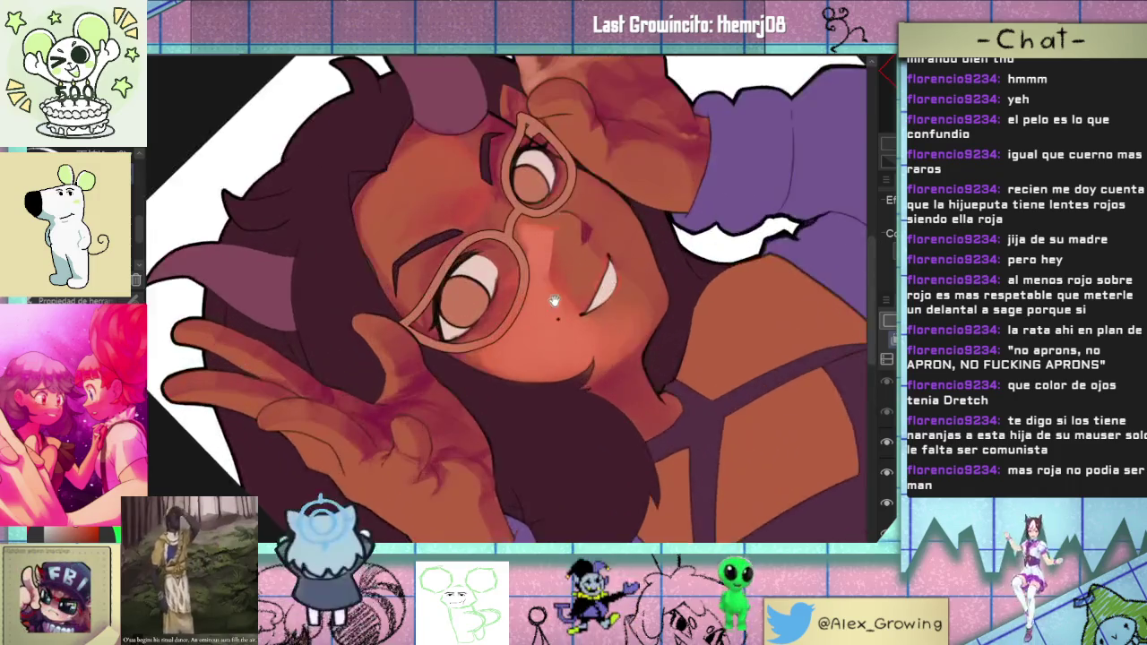
{"action": "scroll", "coordinate": [520, 266], "scroll_direction": "up", "scroll_amount": 1}
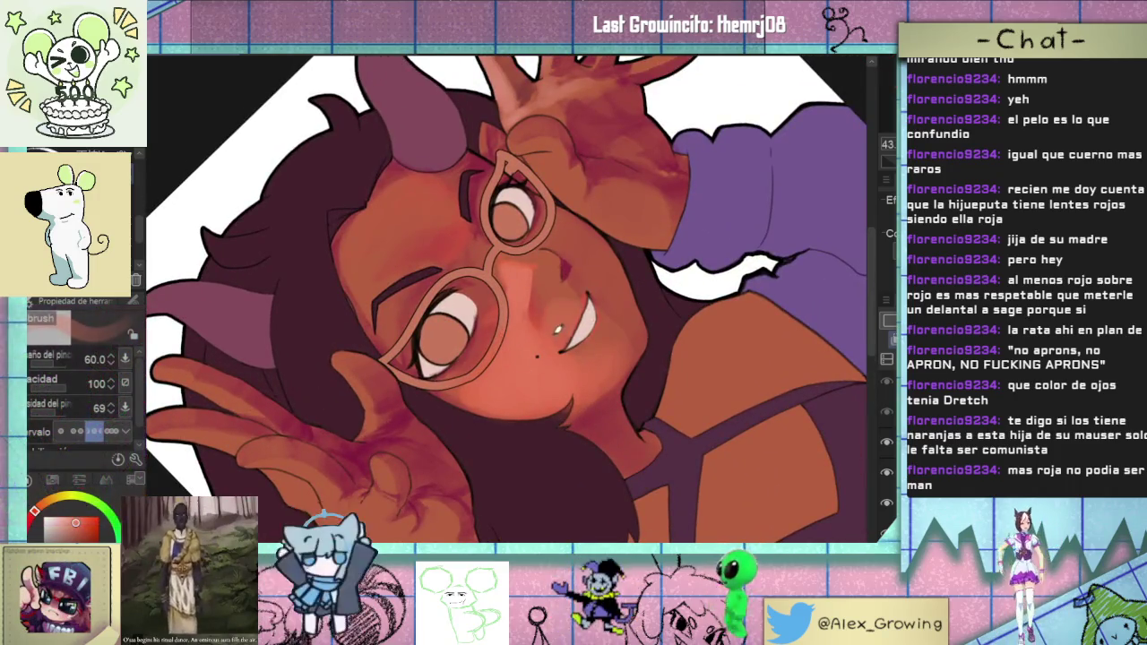
{"action": "left_click", "coordinate": [545, 314]}
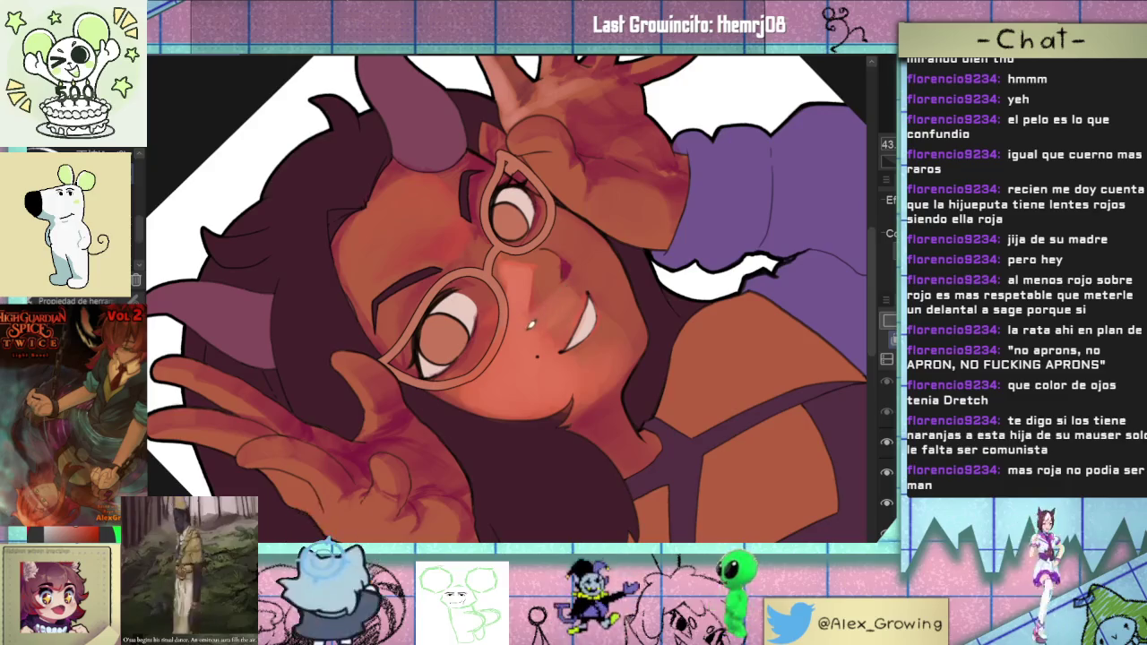
- Rotate the view back and forth around the figure, then level it again
{"action": "key", "text": "ctrl+@"}
{"action": "scroll", "coordinate": [552, 360], "scroll_direction": "up", "scroll_amount": 3}
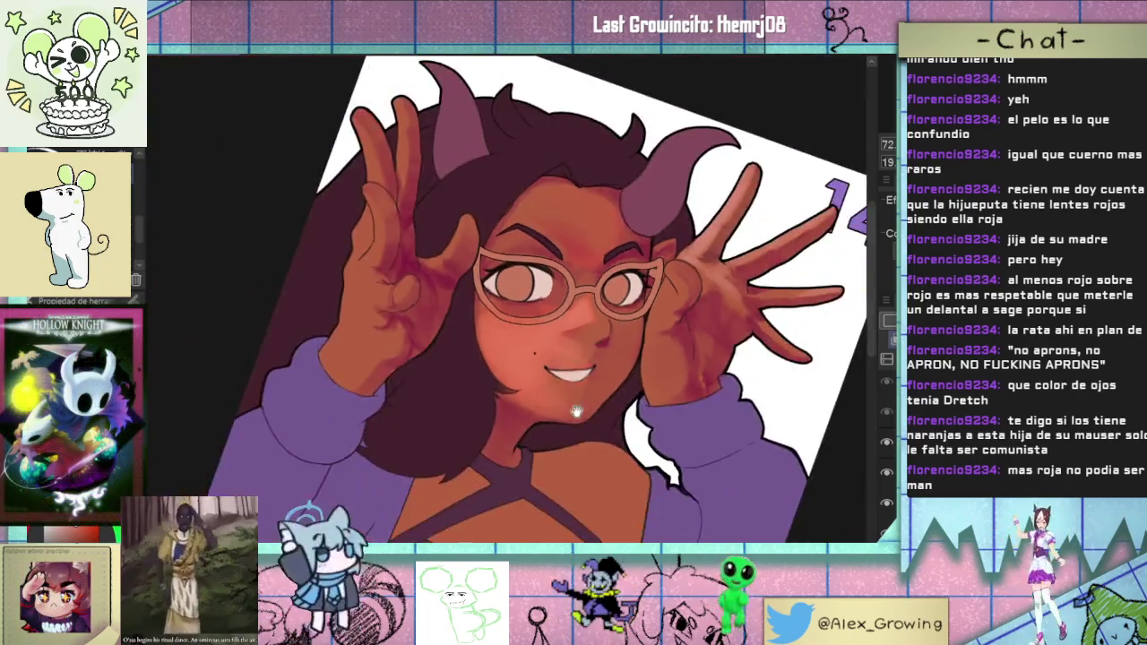
{"action": "left_click_drag", "start_coordinate": [576, 412], "coordinate": [573, 359]}
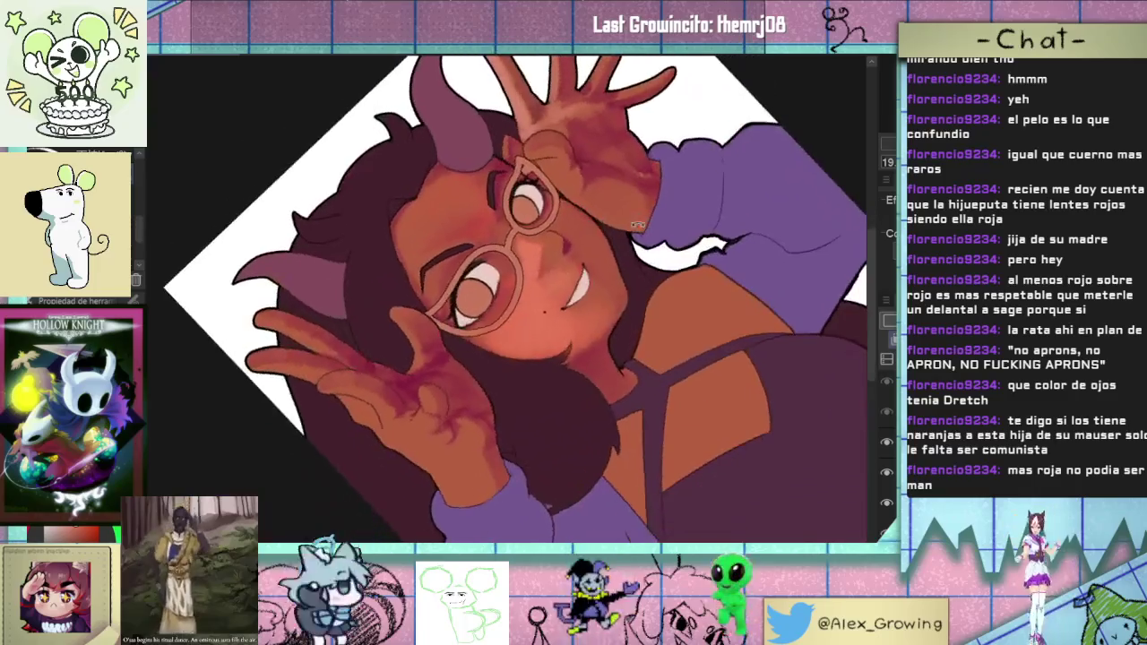
{"action": "scroll", "coordinate": [574, 358], "scroll_direction": "up", "scroll_amount": 3}
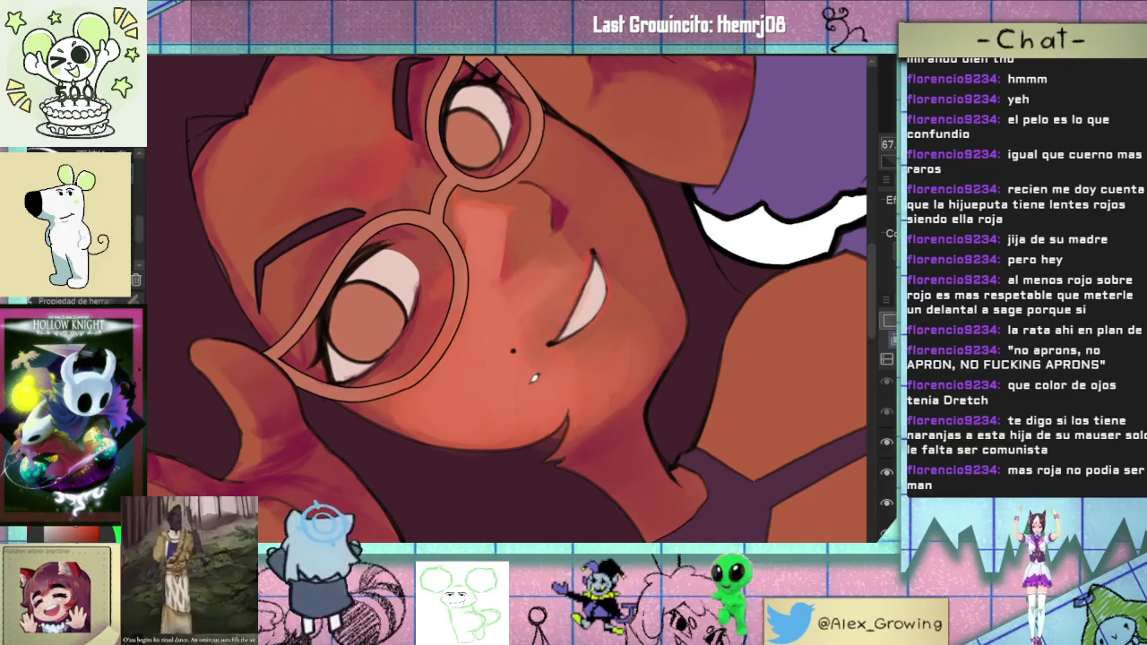
{"action": "scroll", "coordinate": [577, 300], "scroll_direction": "down", "scroll_amount": 5}
{"action": "left_click_drag", "start_coordinate": [577, 300], "coordinate": [386, 479]}
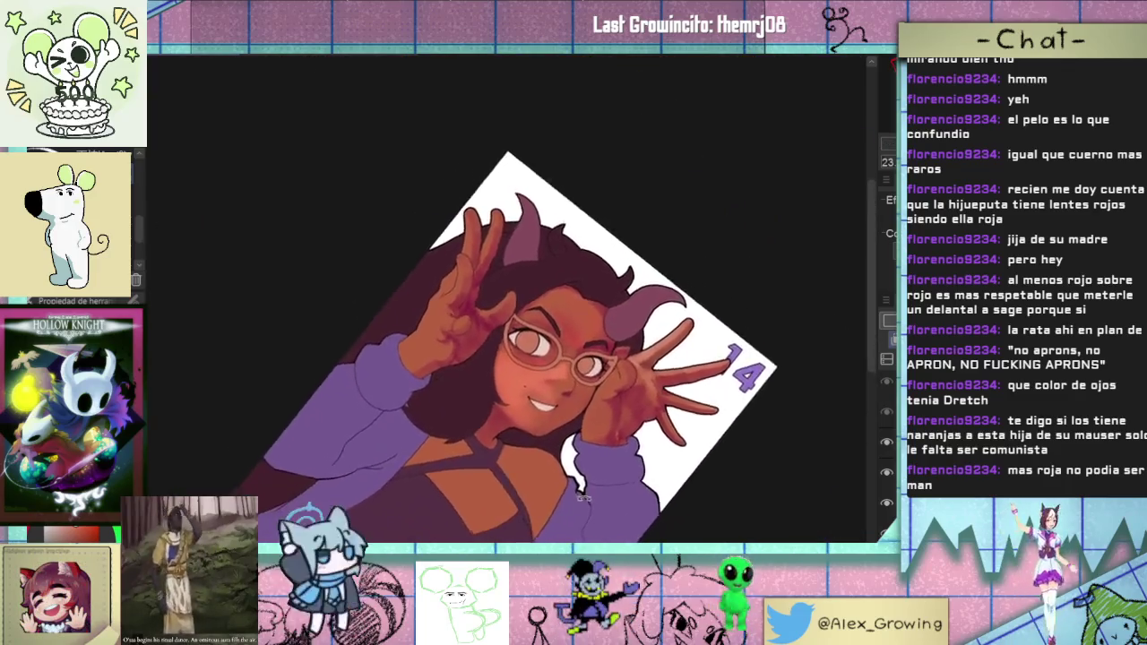
{"action": "scroll", "coordinate": [453, 385], "scroll_direction": "up", "scroll_amount": 3}
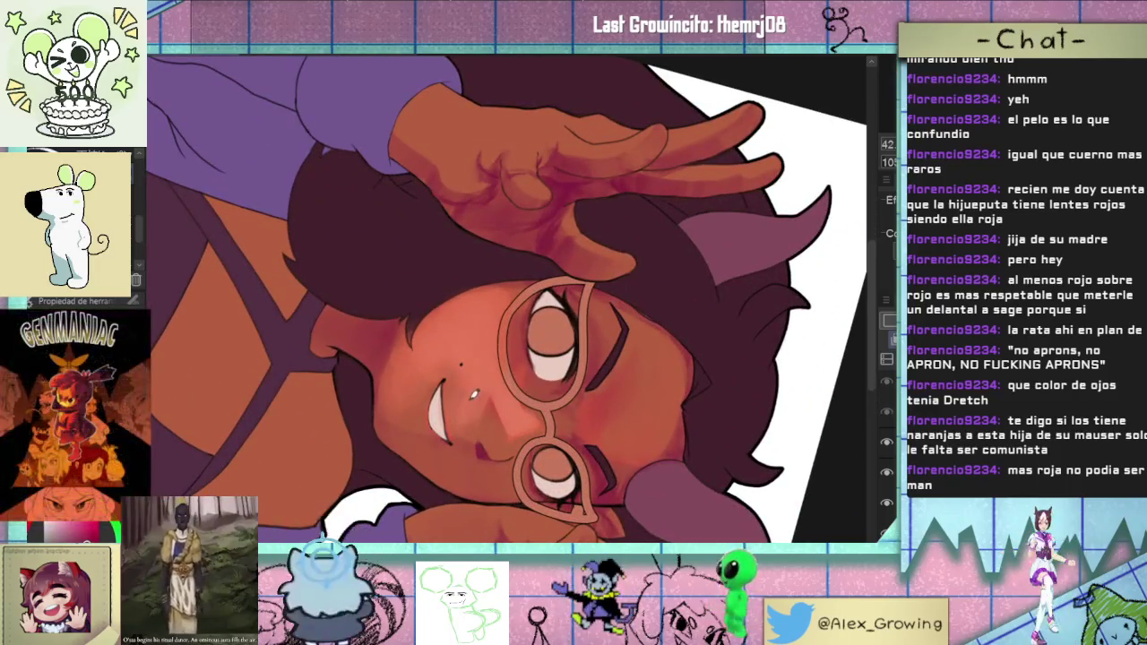
{"action": "scroll", "coordinate": [471, 394], "scroll_direction": "down", "scroll_amount": 2}
{"action": "left_click_drag", "start_coordinate": [470, 394], "coordinate": [625, 195]}
{"action": "scroll", "coordinate": [582, 304], "scroll_direction": "up", "scroll_amount": 3}
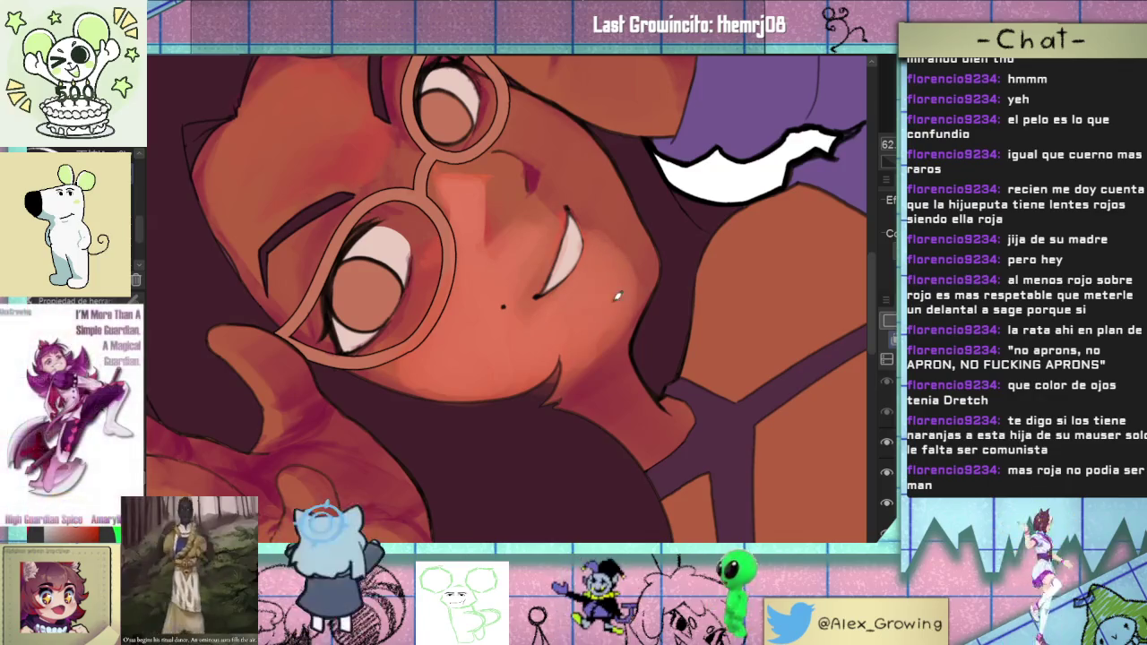
{"action": "key", "text": "ctrl+0"}
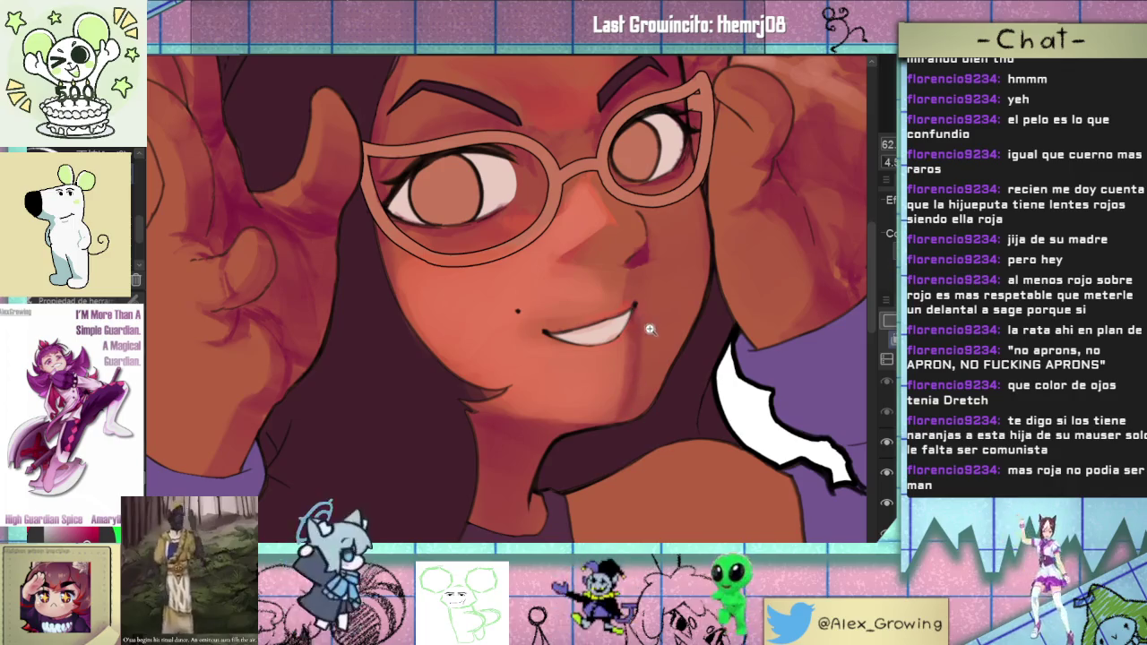
- Fit the whole illustration in view, then zoom in close on the smiling mouth and teeth
{"action": "key", "text": "ctrl+0"}
{"action": "scroll", "coordinate": [676, 343], "scroll_direction": "up", "scroll_amount": 3}
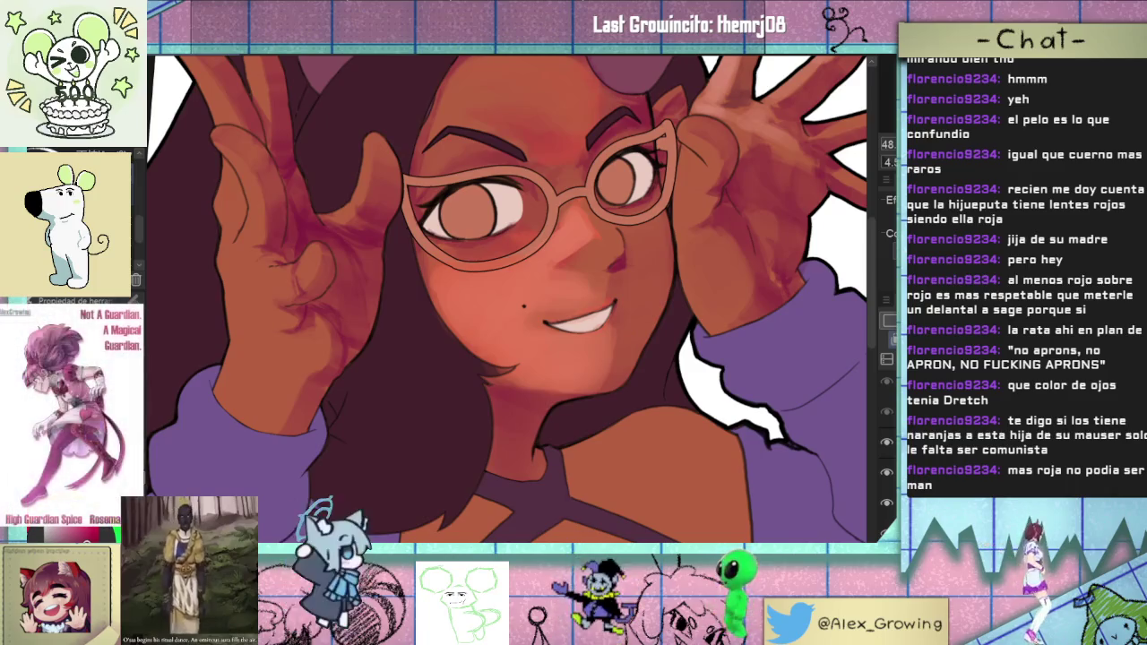
{"action": "scroll", "coordinate": [136, 218], "scroll_direction": "up", "scroll_amount": 2}
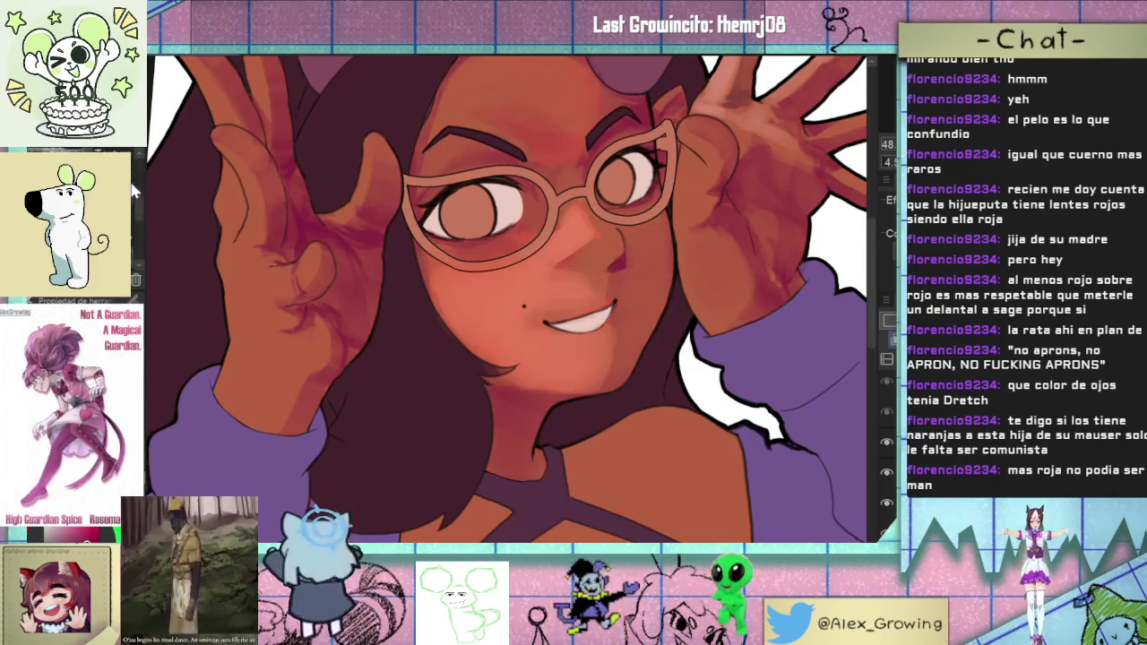
{"action": "scroll", "coordinate": [605, 334], "scroll_direction": "up", "scroll_amount": 3}
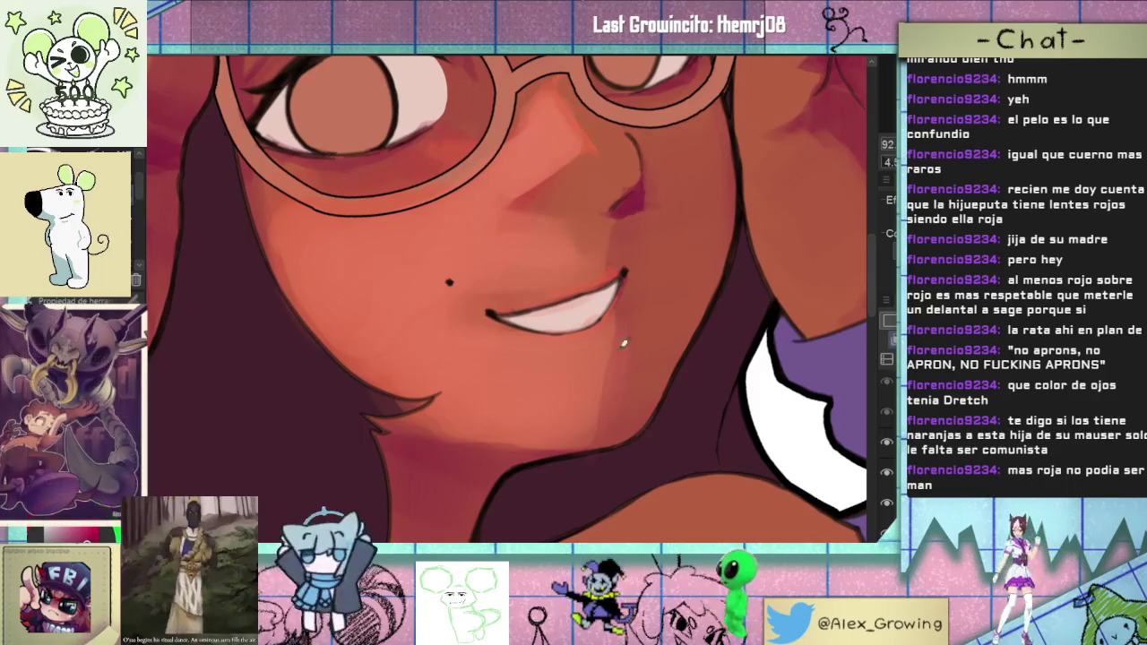
{"action": "scroll", "coordinate": [622, 385], "scroll_direction": "down", "scroll_amount": 5}
{"action": "scroll", "coordinate": [622, 394], "scroll_direction": "up", "scroll_amount": 2}
{"action": "scroll", "coordinate": [619, 354], "scroll_direction": "up", "scroll_amount": 3}
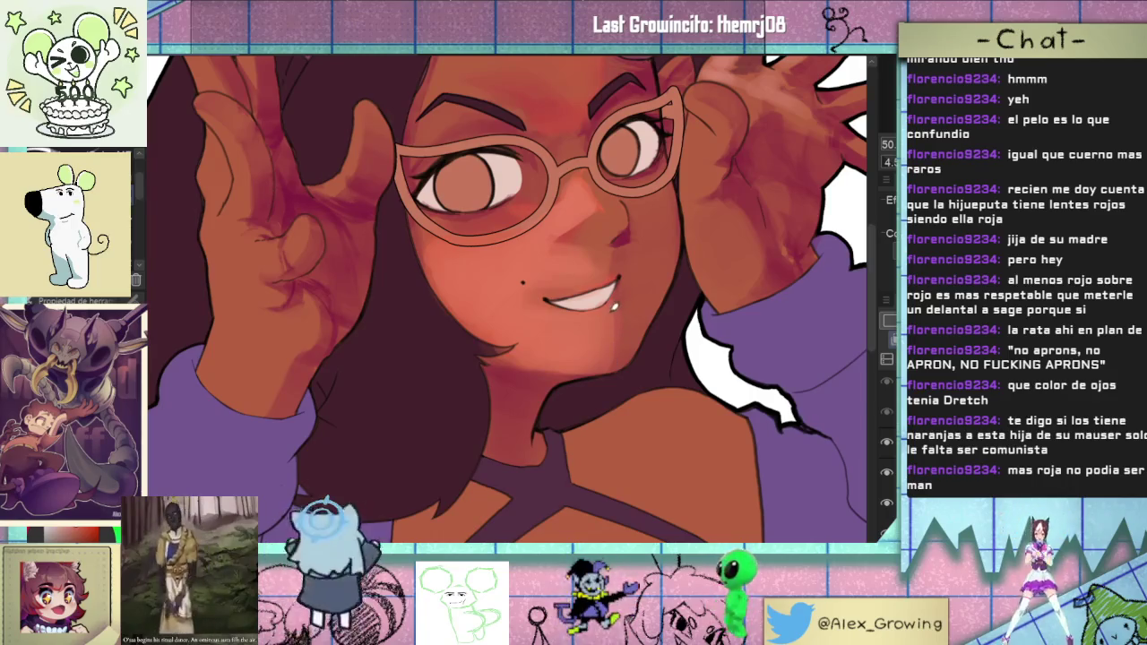
{"action": "scroll", "coordinate": [606, 298], "scroll_direction": "up", "scroll_amount": 1}
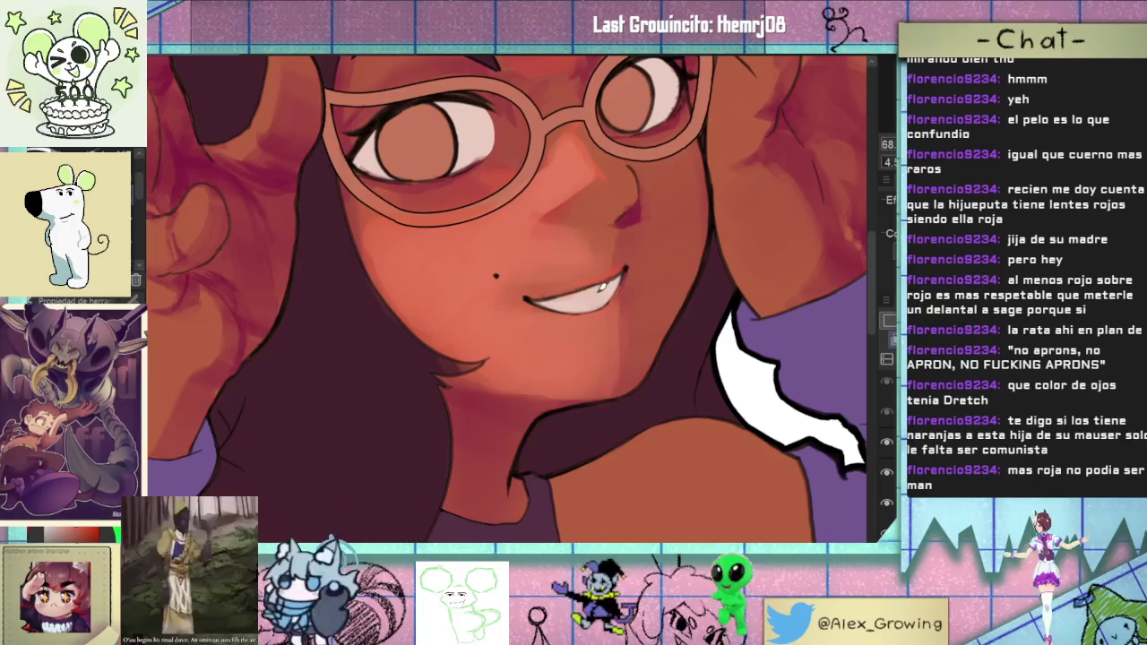
{"action": "scroll", "coordinate": [565, 289], "scroll_direction": "up", "scroll_amount": 1}
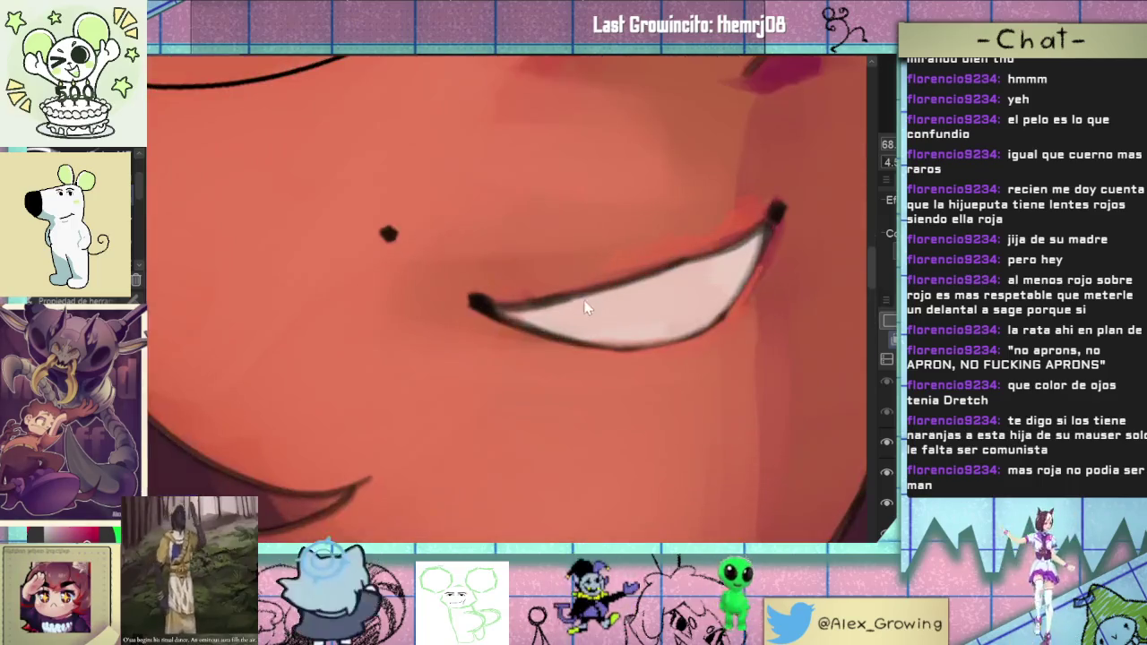
- Zoom in and nudge the mouth close-up into a better working position
{"action": "scroll", "coordinate": [538, 300], "scroll_direction": "up", "scroll_amount": 1}
{"action": "scroll", "coordinate": [511, 304], "scroll_direction": "up", "scroll_amount": 1}
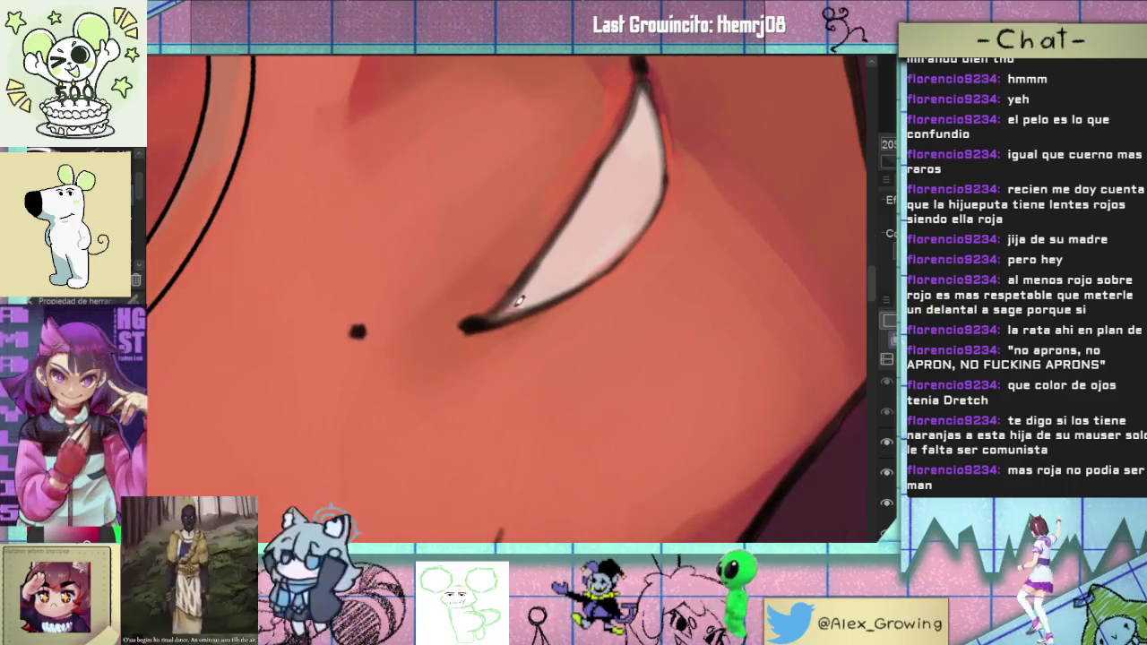
{"action": "left_click_drag", "start_coordinate": [543, 286], "coordinate": [564, 305]}
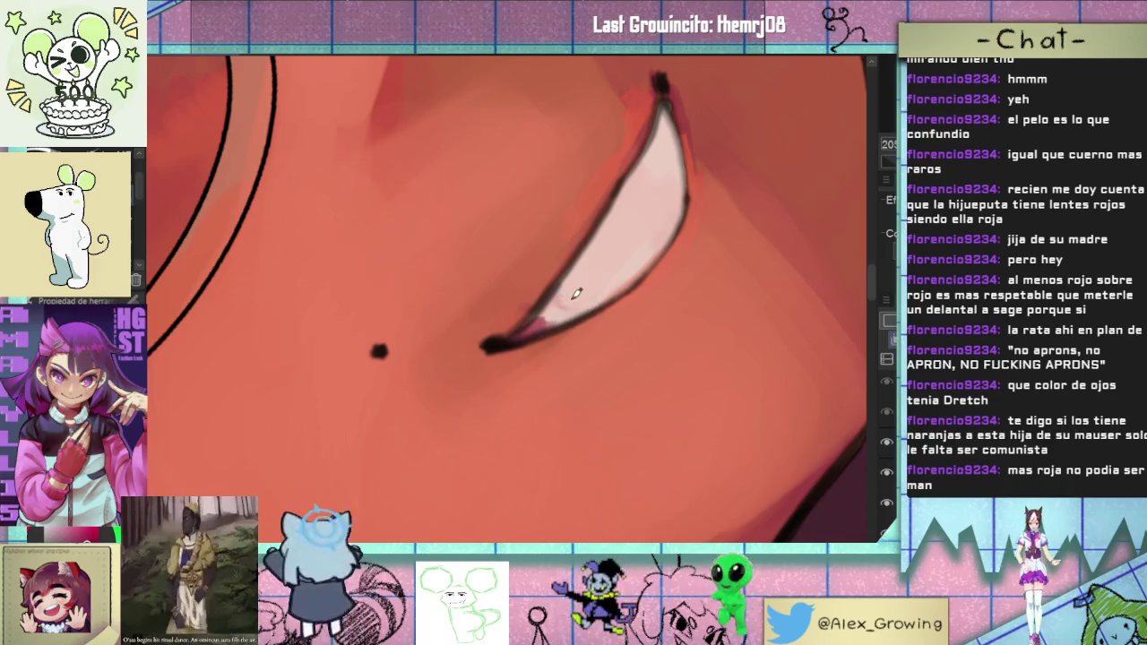
{"action": "scroll", "coordinate": [576, 294], "scroll_direction": "down", "scroll_amount": 3}
{"action": "scroll", "coordinate": [609, 282], "scroll_direction": "down", "scroll_amount": 2}
{"action": "scroll", "coordinate": [645, 273], "scroll_direction": "down", "scroll_amount": 2}
{"action": "scroll", "coordinate": [686, 265], "scroll_direction": "down", "scroll_amount": 1}
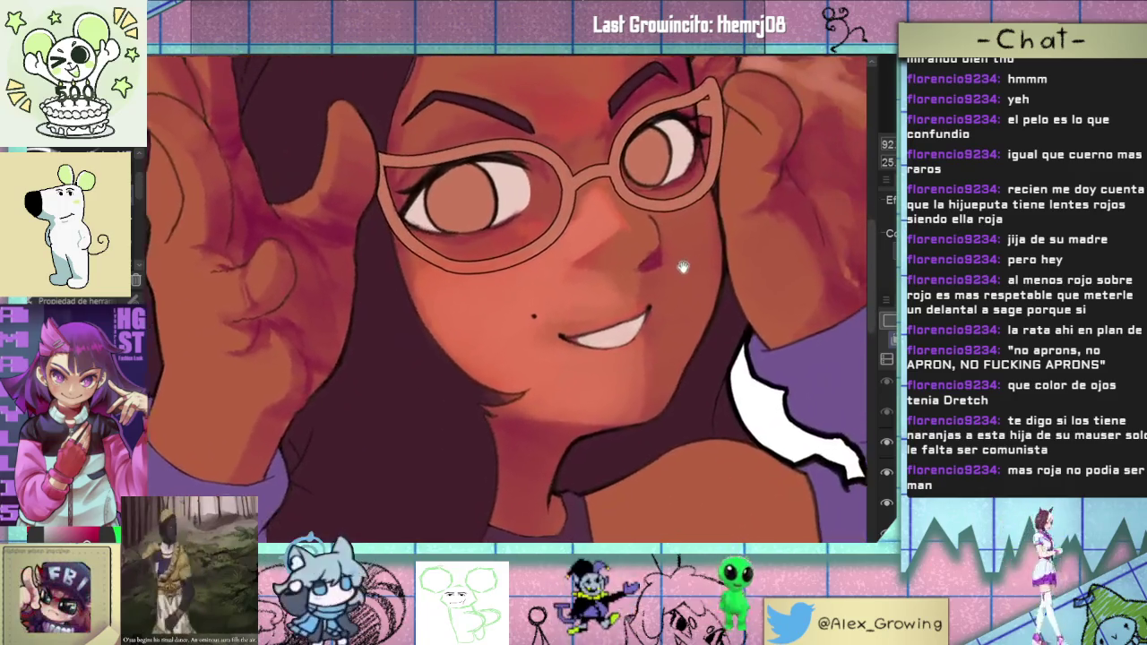
{"action": "scroll", "coordinate": [627, 273], "scroll_direction": "up", "scroll_amount": 2}
{"action": "scroll", "coordinate": [589, 285], "scroll_direction": "up", "scroll_amount": 2}
{"action": "scroll", "coordinate": [591, 285], "scroll_direction": "up", "scroll_amount": 2}
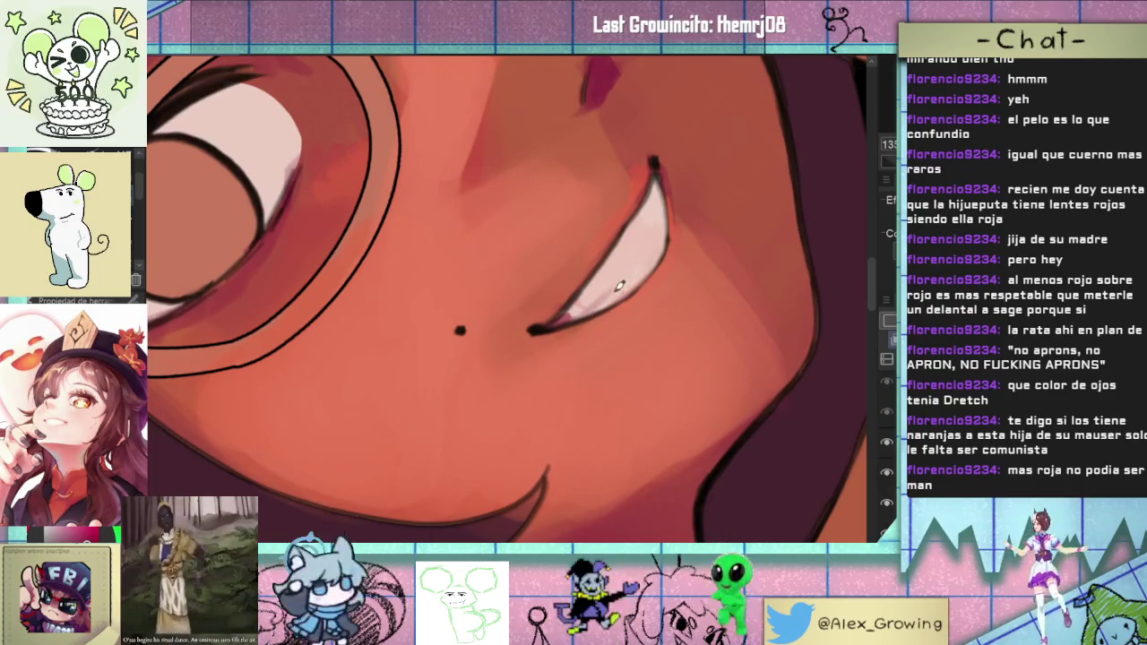
{"action": "scroll", "coordinate": [610, 346], "scroll_direction": "down", "scroll_amount": 3}
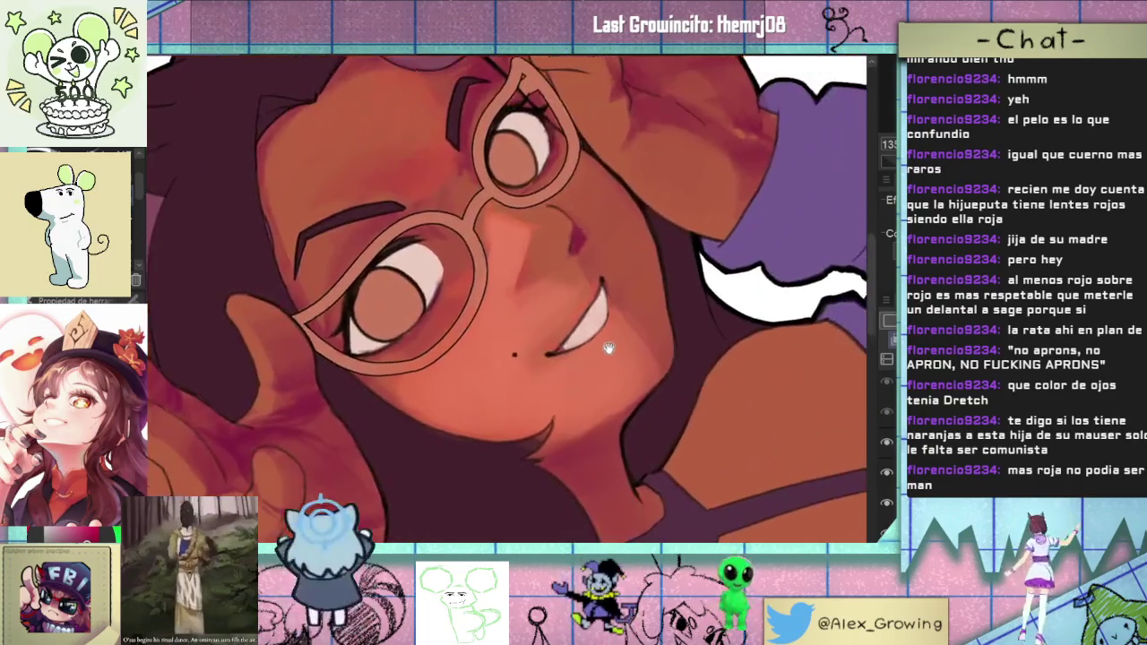
- Straighten the tilted face view and adjust zoom around the corners of the mouth
{"action": "left_click_drag", "start_coordinate": [609, 346], "coordinate": [646, 346]}
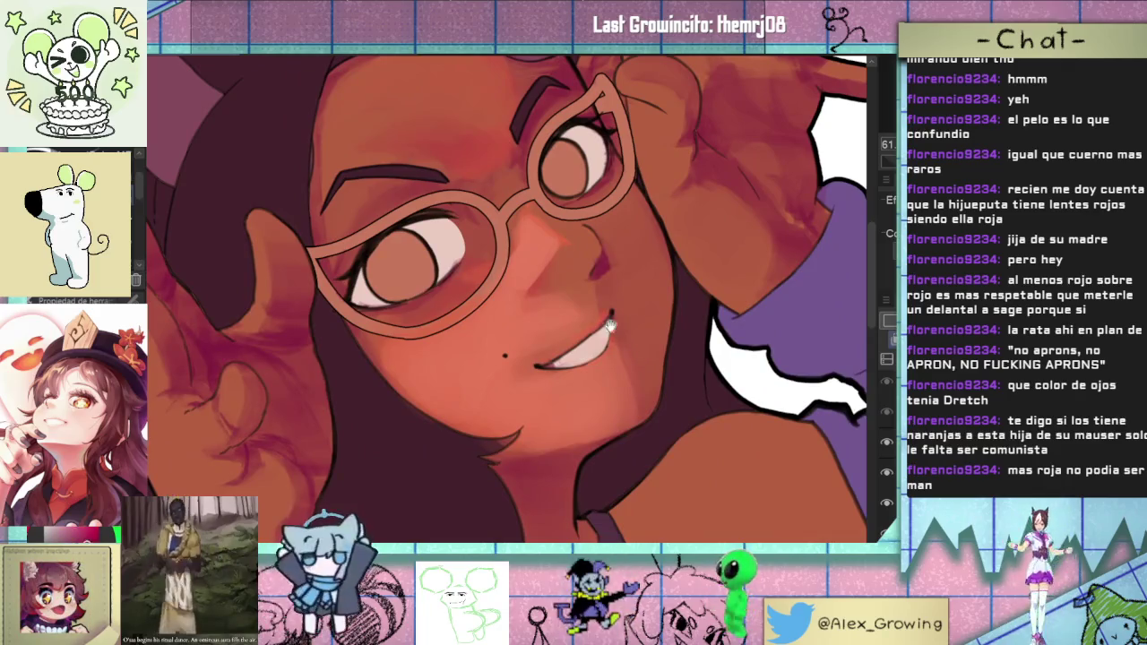
{"action": "scroll", "coordinate": [647, 344], "scroll_direction": "up", "scroll_amount": 2}
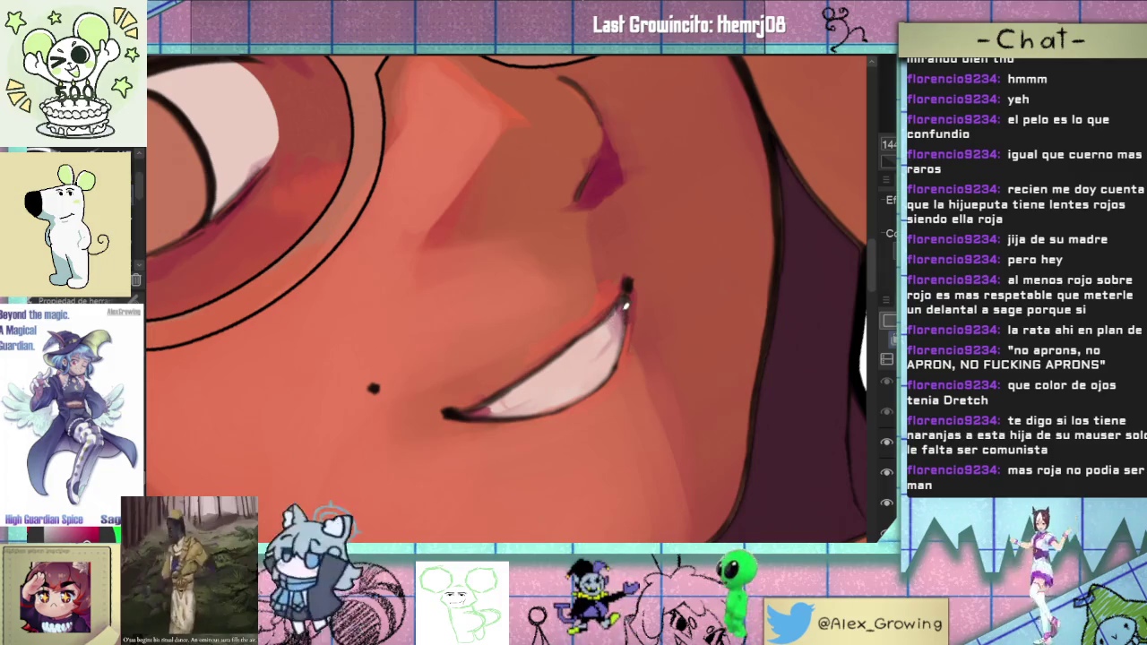
{"action": "scroll", "coordinate": [616, 335], "scroll_direction": "down", "scroll_amount": 5}
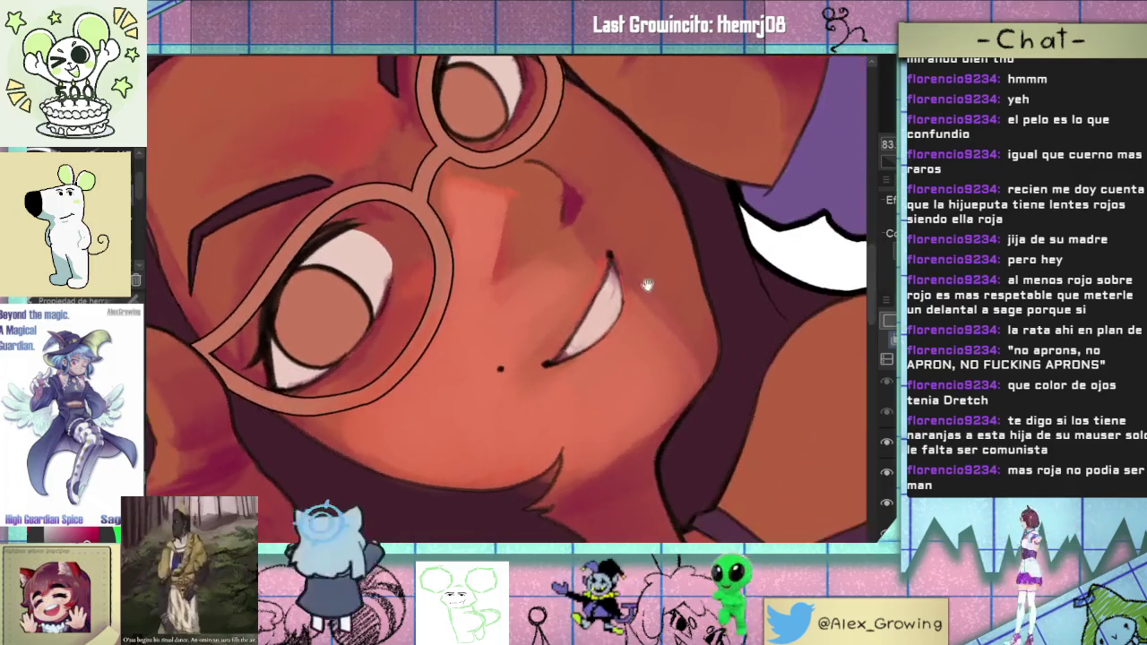
{"action": "scroll", "coordinate": [570, 358], "scroll_direction": "up", "scroll_amount": 5}
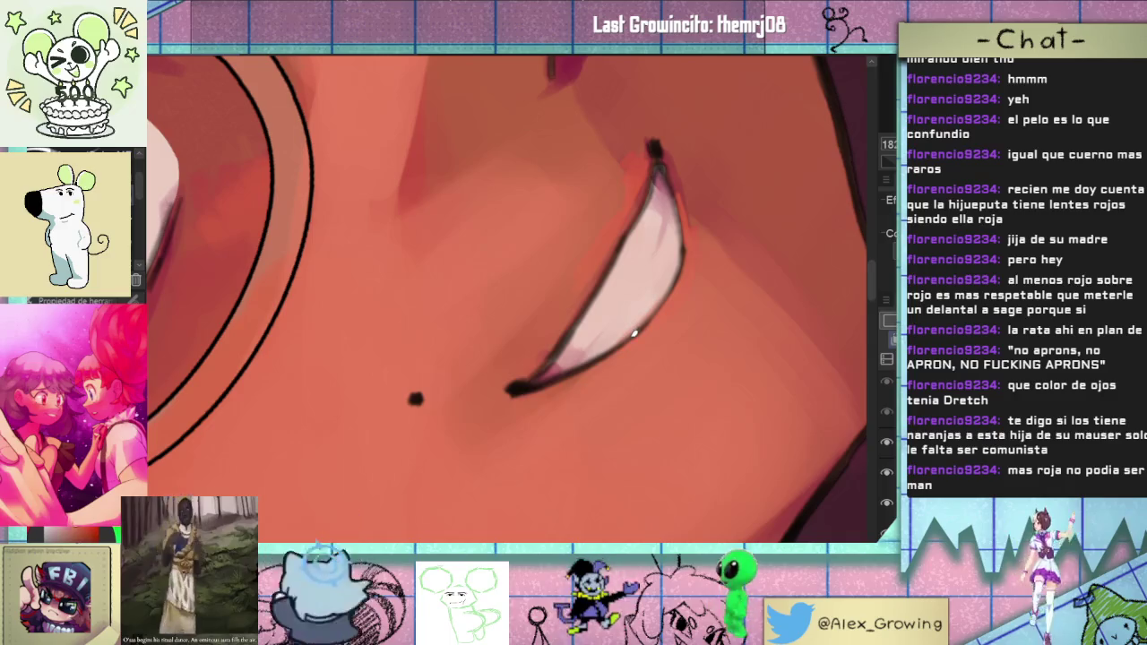
{"action": "scroll", "coordinate": [626, 334], "scroll_direction": "down", "scroll_amount": 2}
{"action": "scroll", "coordinate": [610, 359], "scroll_direction": "down", "scroll_amount": 2}
{"action": "scroll", "coordinate": [593, 382], "scroll_direction": "down", "scroll_amount": 2}
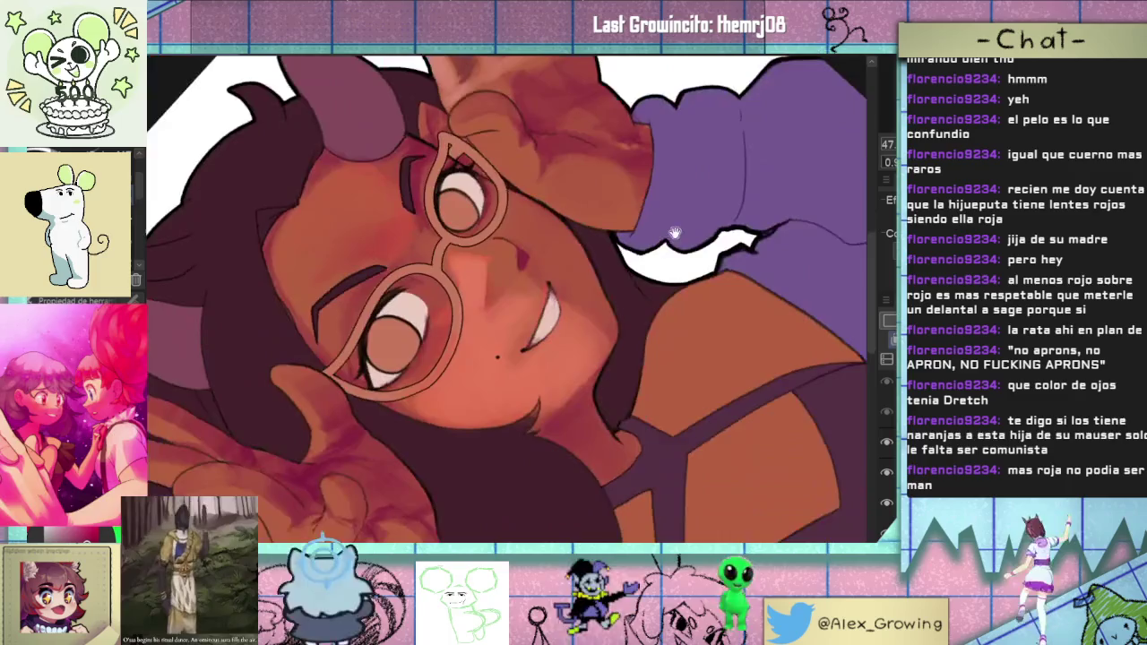
- Zoom around the face and tilt the view upright, enlarging the mouth
{"action": "scroll", "coordinate": [573, 358], "scroll_direction": "up", "scroll_amount": 5}
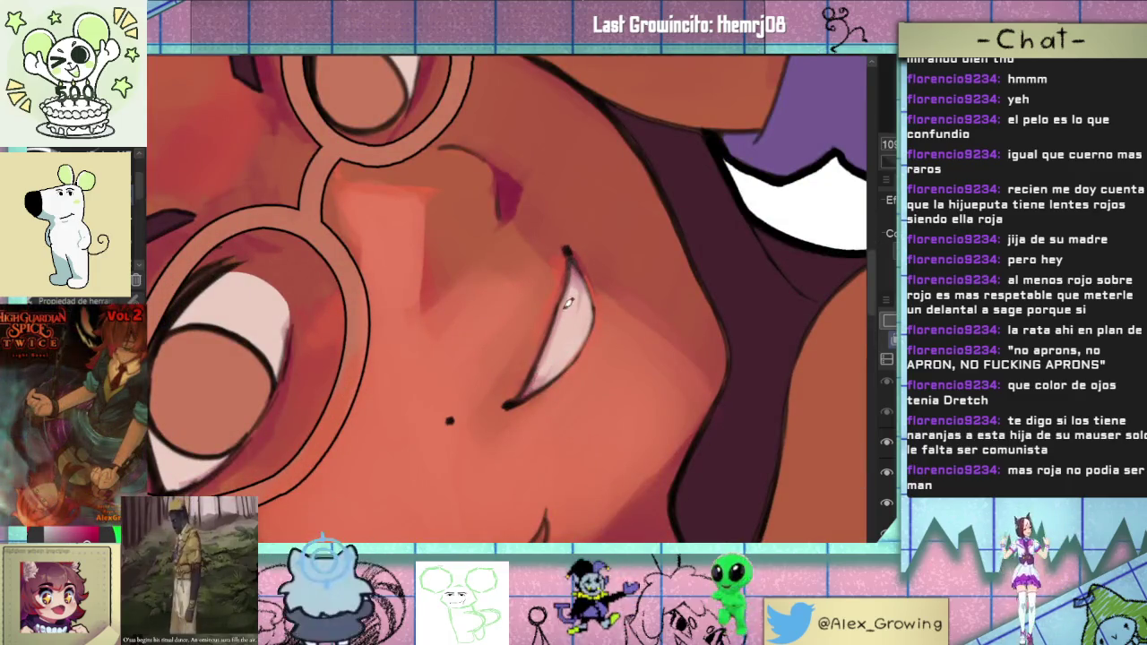
{"action": "scroll", "coordinate": [577, 272], "scroll_direction": "down", "scroll_amount": 5}
{"action": "scroll", "coordinate": [579, 296], "scroll_direction": "up", "scroll_amount": 5}
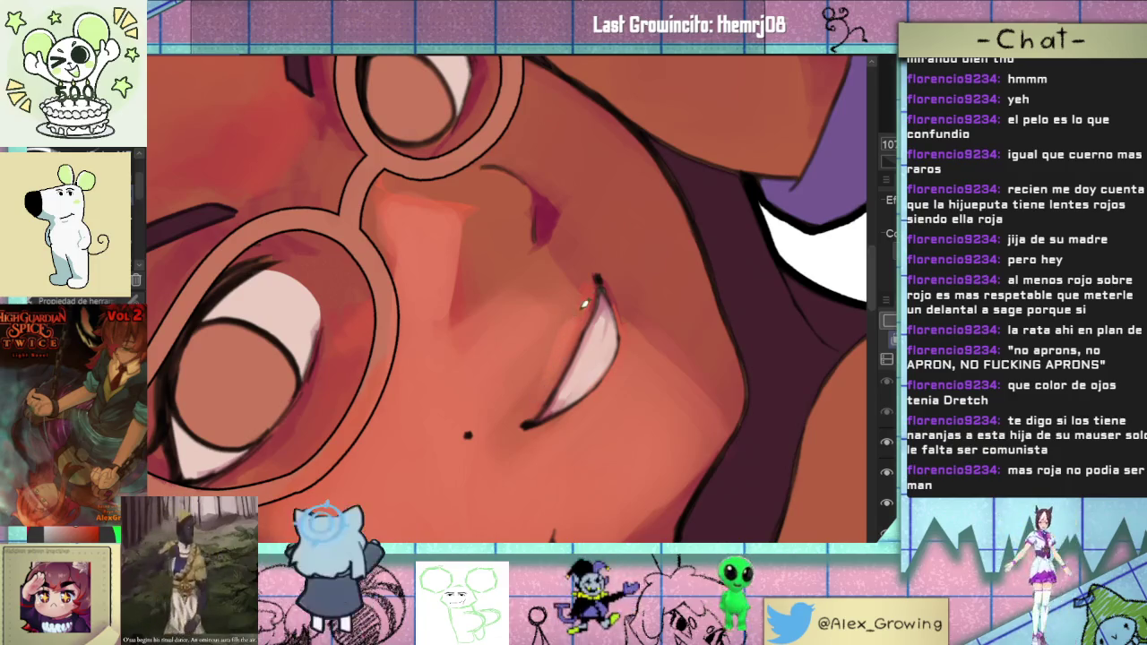
{"action": "scroll", "coordinate": [645, 422], "scroll_direction": "down", "scroll_amount": 5}
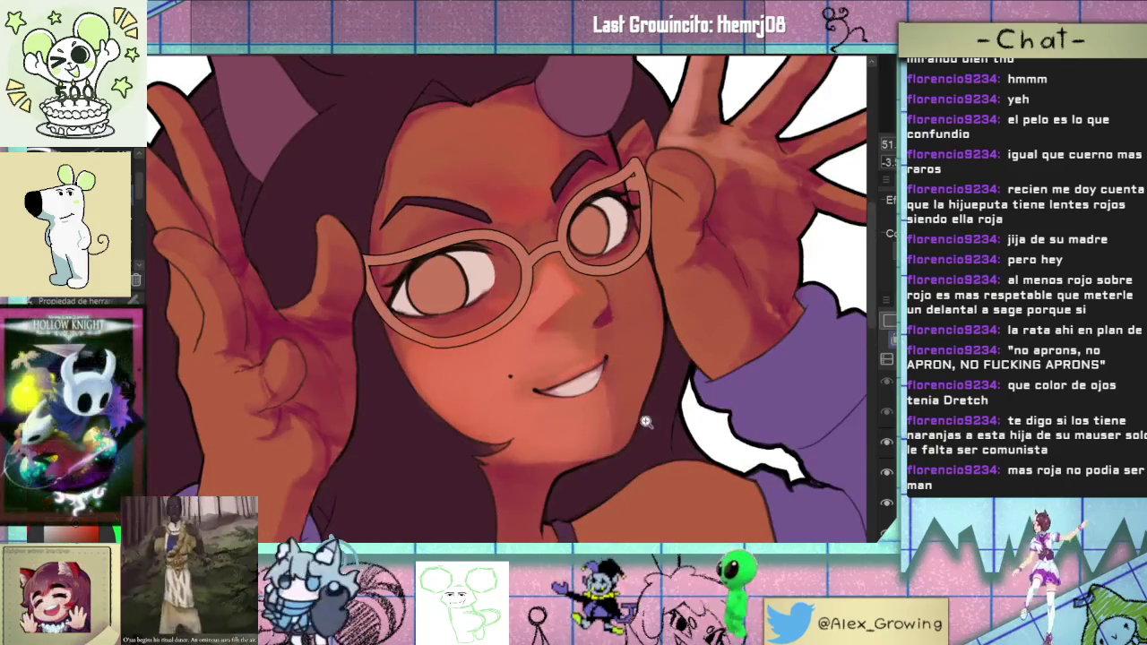
{"action": "scroll", "coordinate": [645, 422], "scroll_direction": "down", "scroll_amount": 2}
{"action": "scroll", "coordinate": [643, 385], "scroll_direction": "up", "scroll_amount": 3}
{"action": "scroll", "coordinate": [642, 359], "scroll_direction": "up", "scroll_amount": 2}
{"action": "scroll", "coordinate": [641, 334], "scroll_direction": "up", "scroll_amount": 2}
{"action": "left_click_drag", "start_coordinate": [642, 334], "coordinate": [626, 326]}
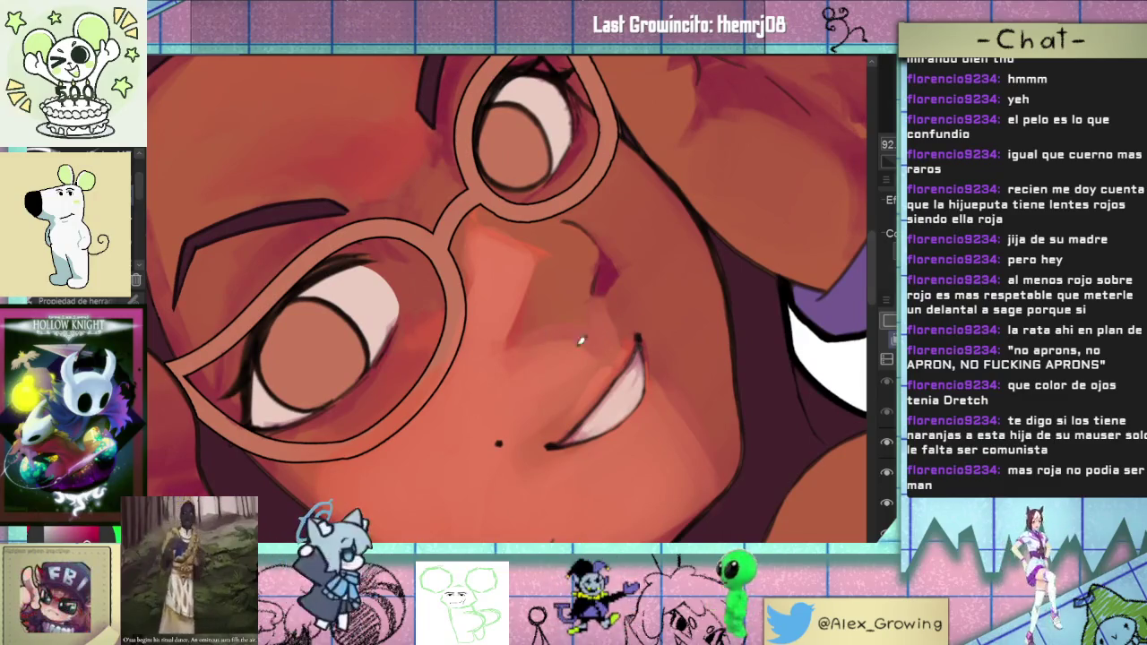
{"action": "left_click_drag", "start_coordinate": [560, 325], "coordinate": [550, 264]}
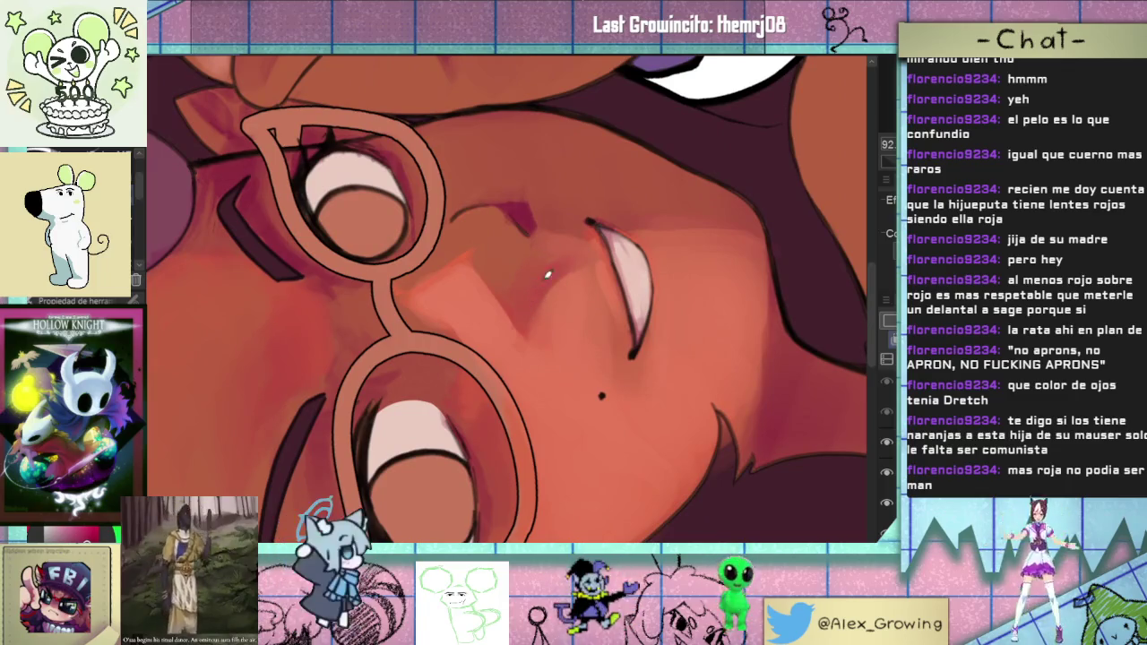
{"action": "left_click_drag", "start_coordinate": [558, 256], "coordinate": [597, 358]}
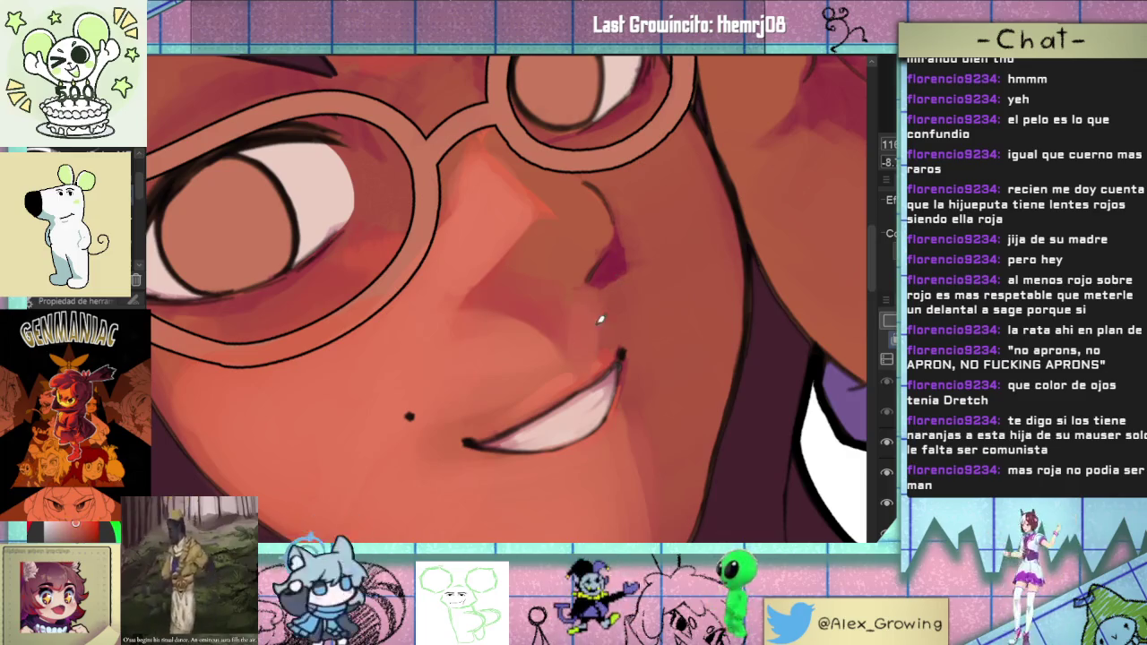
- Tilt and level the view to see the whole character at various zooms
{"action": "mouse_move", "coordinate": [582, 338]}
{"action": "left_mouse_down"}
{"action": "mouse_move", "coordinate": [614, 371]}
{"action": "mouse_move", "coordinate": [556, 338]}
{"action": "left_mouse_up"}
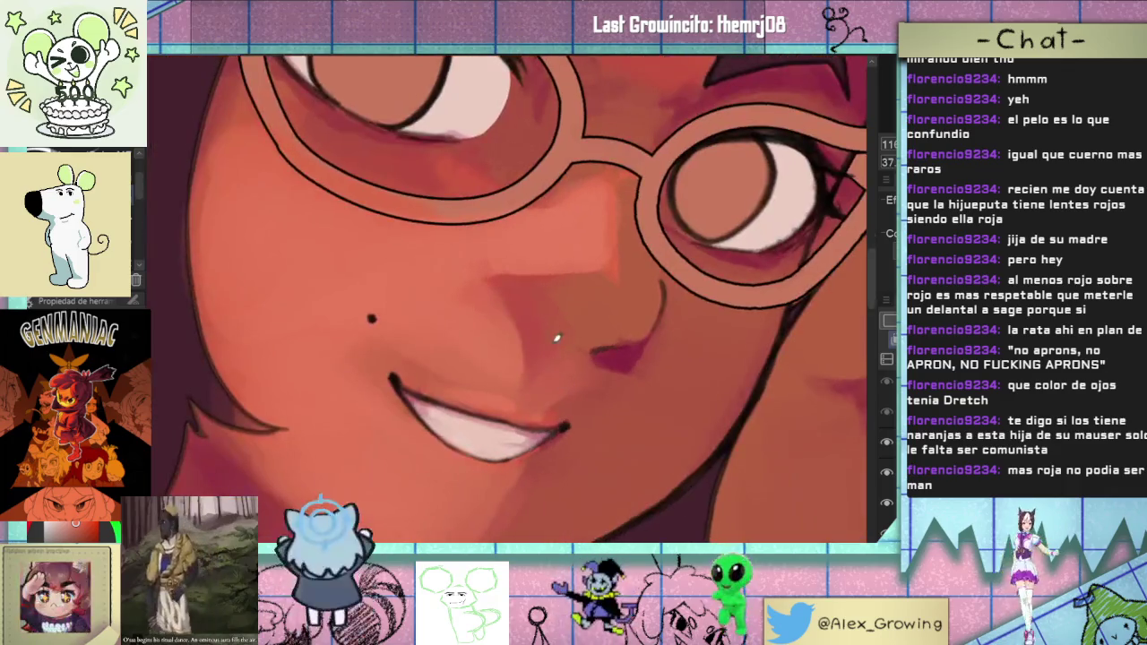
{"action": "scroll", "coordinate": [558, 340], "scroll_direction": "down", "scroll_amount": 4}
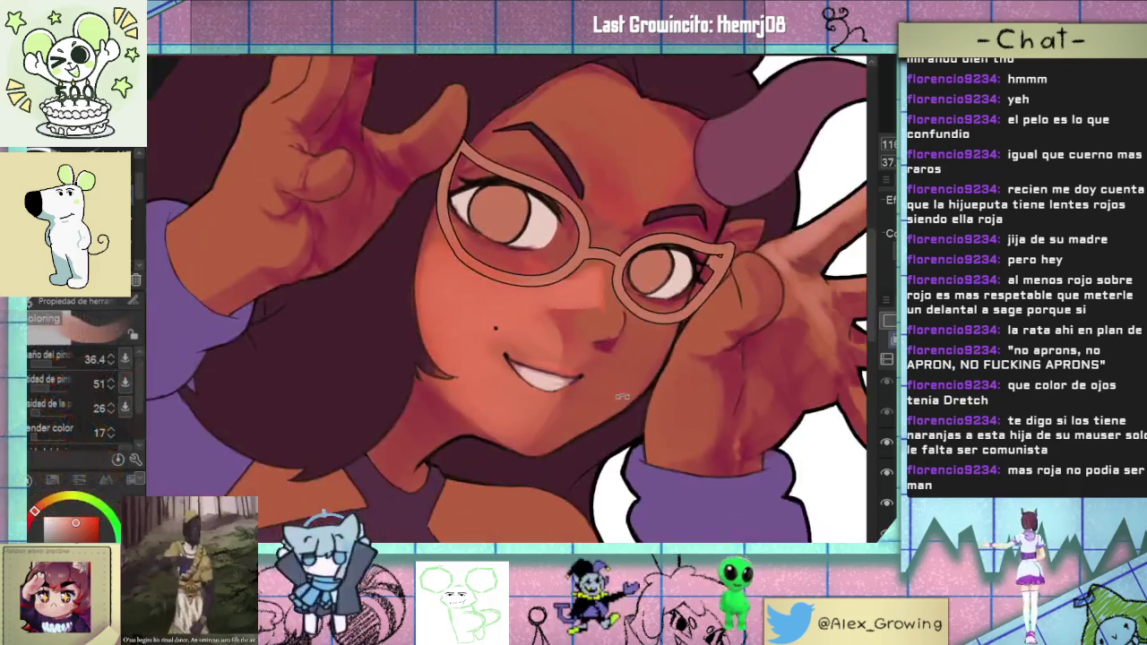
{"action": "mouse_move", "coordinate": [558, 340]}
{"action": "left_mouse_down"}
{"action": "mouse_move", "coordinate": [654, 301]}
{"action": "mouse_move", "coordinate": [627, 287]}
{"action": "left_mouse_up"}
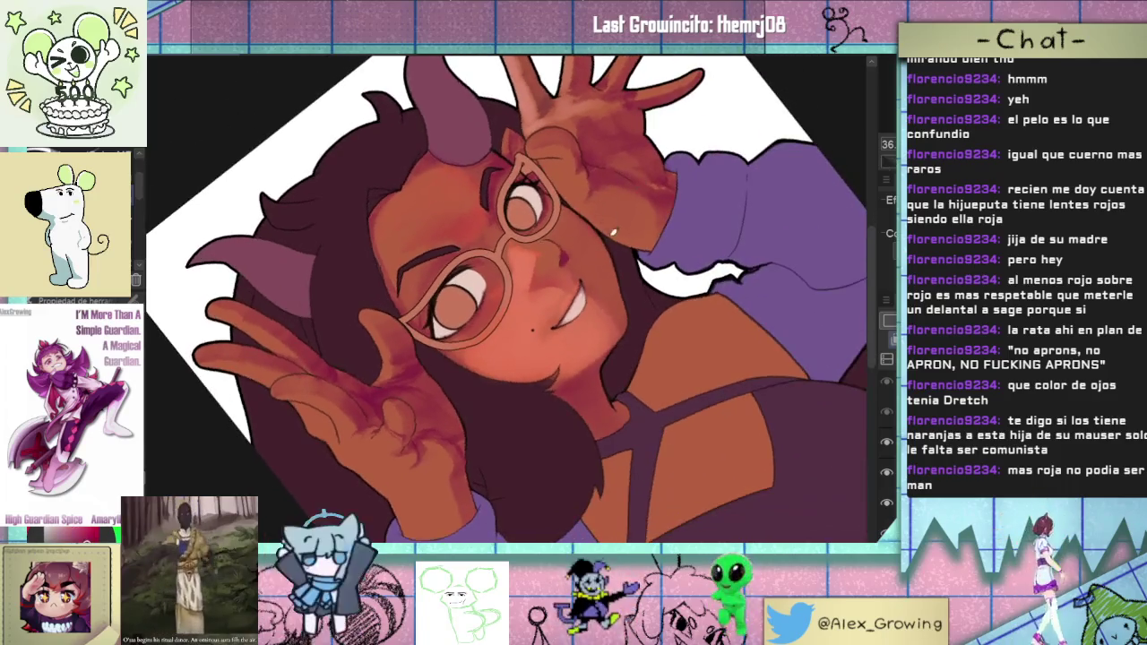
{"action": "scroll", "coordinate": [578, 269], "scroll_direction": "up", "scroll_amount": 3}
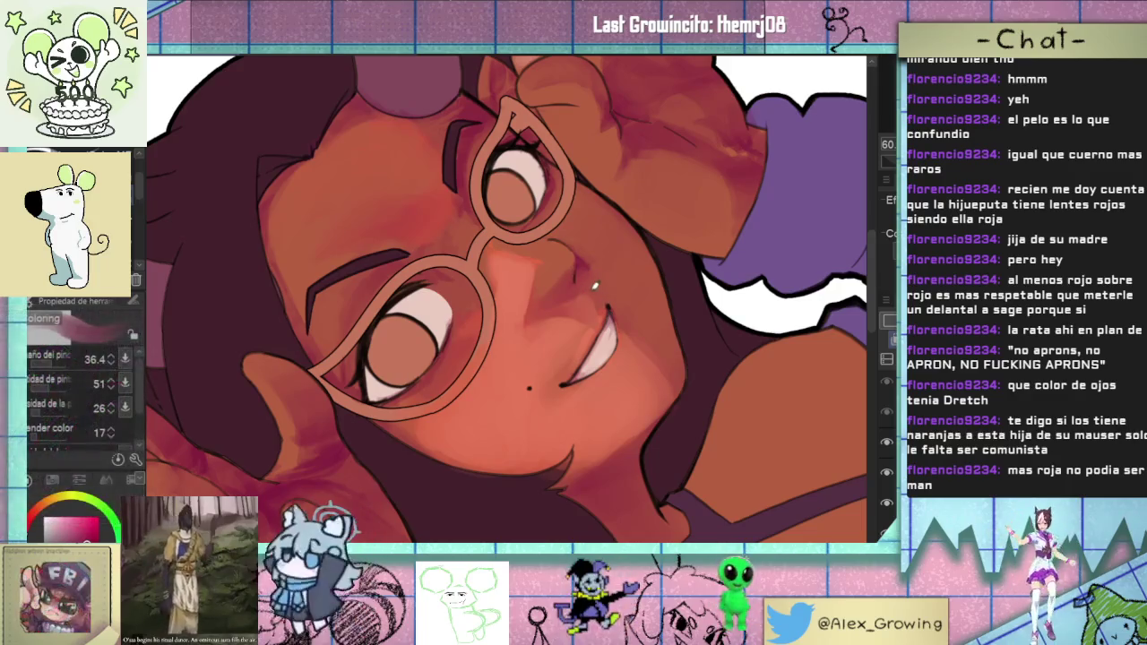
{"action": "scroll", "coordinate": [506, 300], "scroll_direction": "down", "scroll_amount": 3}
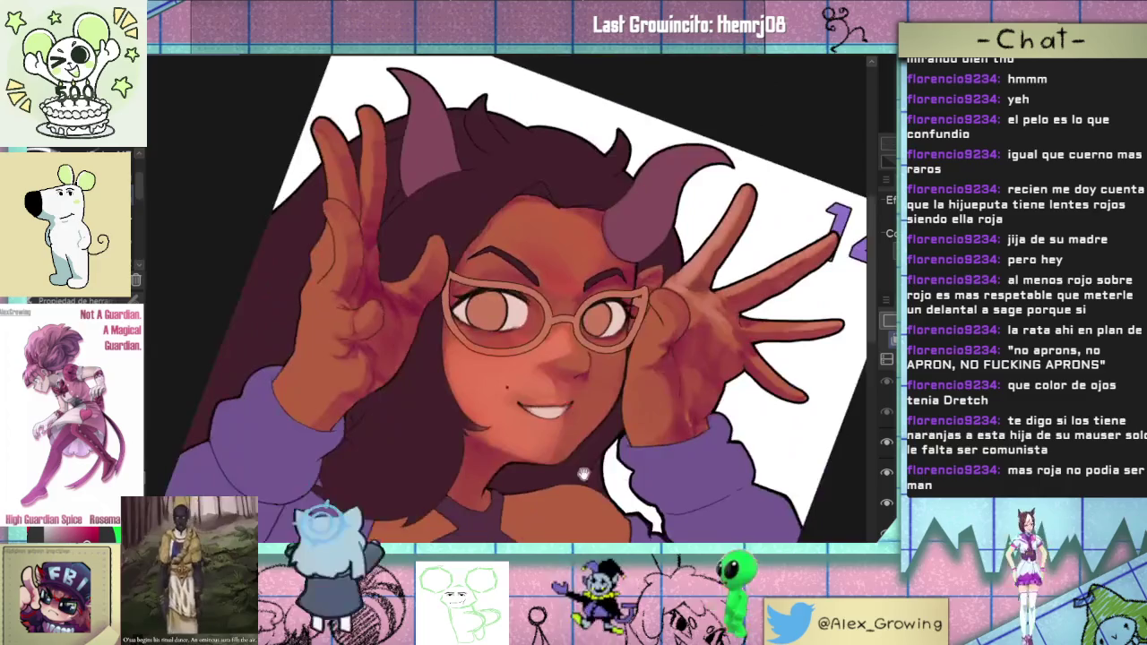
{"action": "scroll", "coordinate": [506, 300], "scroll_direction": "up", "scroll_amount": 5}
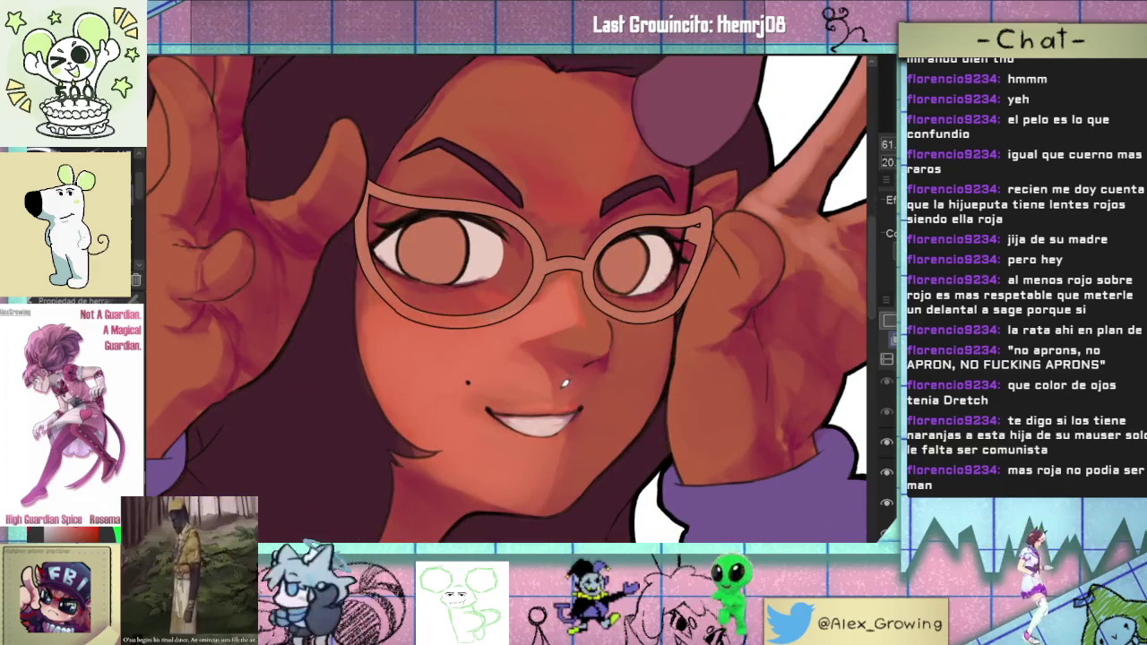
{"action": "scroll", "coordinate": [538, 338], "scroll_direction": "down", "scroll_amount": 3}
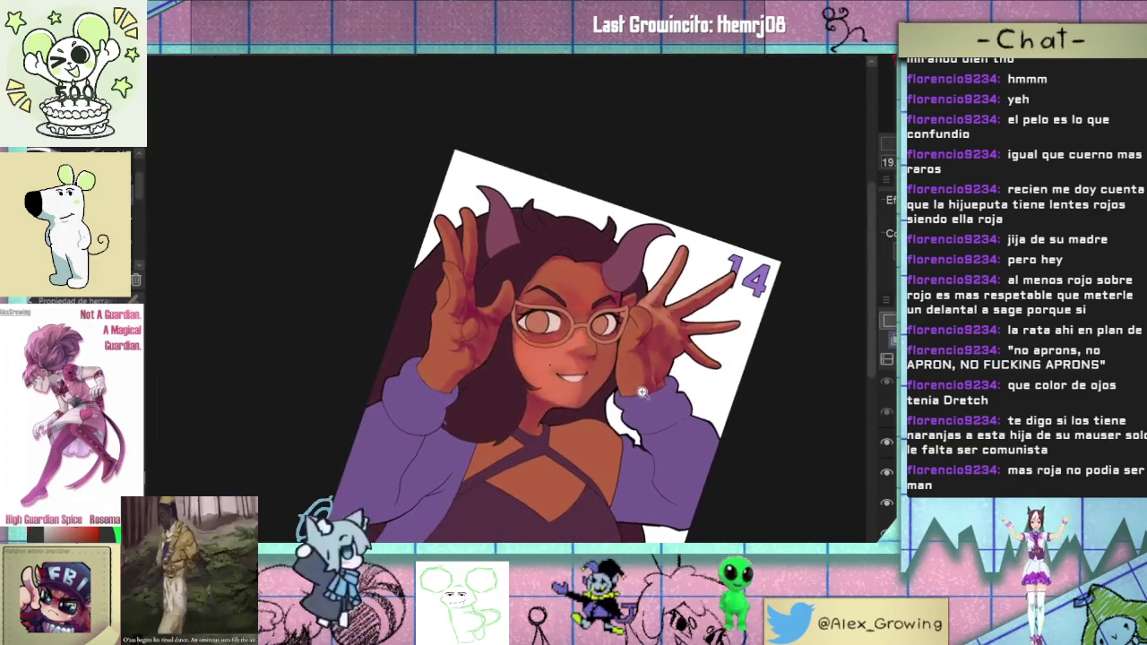
{"action": "scroll", "coordinate": [550, 389], "scroll_direction": "up", "scroll_amount": 1}
{"action": "scroll", "coordinate": [584, 346], "scroll_direction": "up", "scroll_amount": 2}
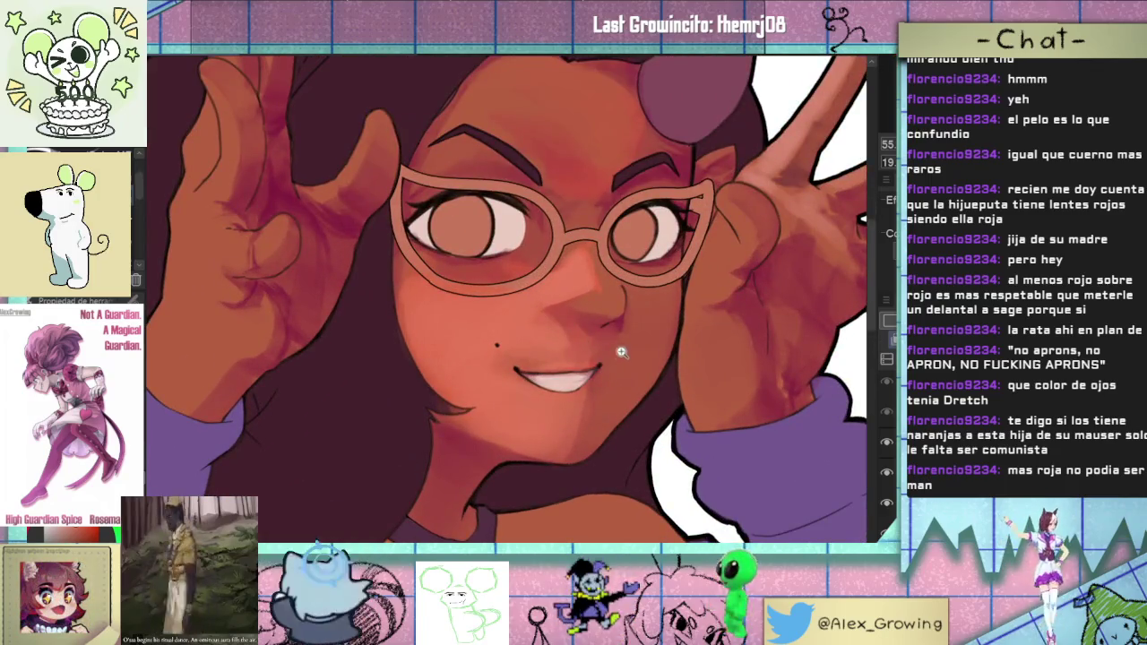
{"action": "scroll", "coordinate": [622, 349], "scroll_direction": "down", "scroll_amount": 3}
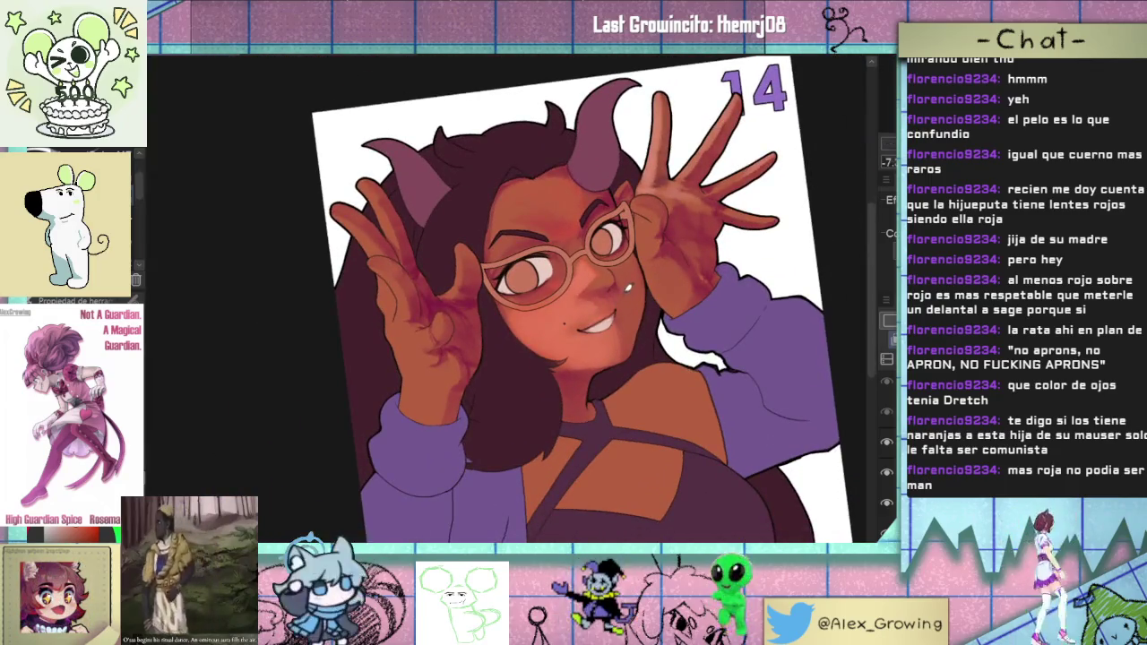
{"action": "scroll", "coordinate": [582, 331], "scroll_direction": "up", "scroll_amount": 3}
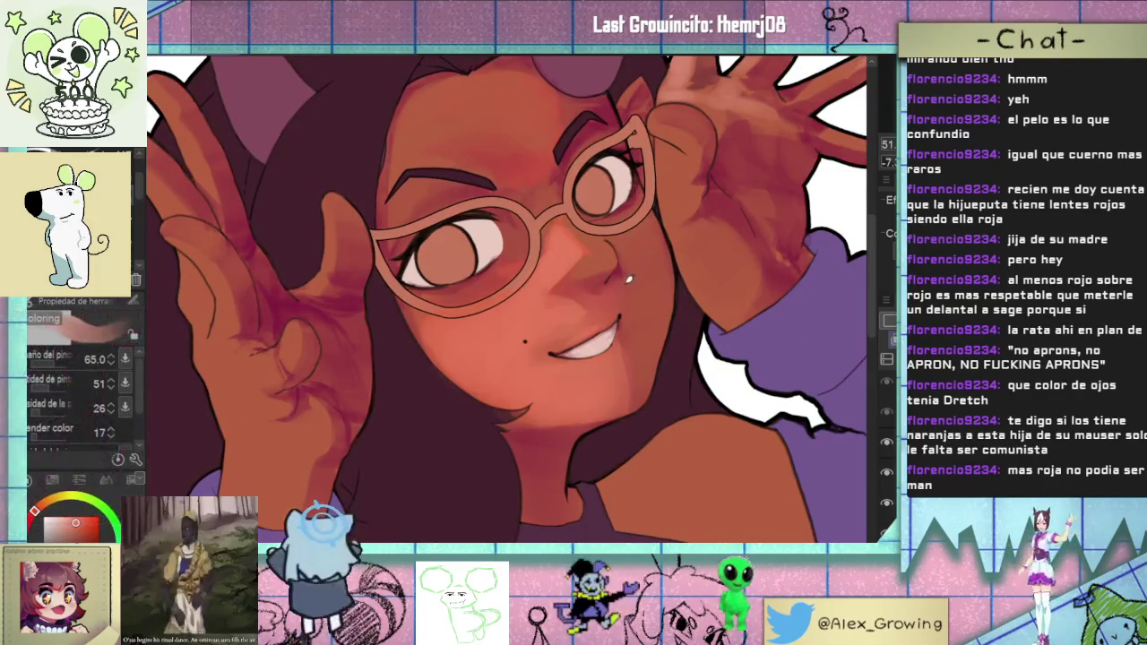
{"action": "scroll", "coordinate": [506, 300], "scroll_direction": "down", "scroll_amount": 3}
- Turn the view steeply on the face, then back to an upright, unrotated canvas
{"action": "left_click_drag", "start_coordinate": [538, 296], "coordinate": [459, 461]}
{"action": "scroll", "coordinate": [459, 461], "scroll_direction": "up", "scroll_amount": 2}
{"action": "scroll", "coordinate": [484, 430], "scroll_direction": "up", "scroll_amount": 1}
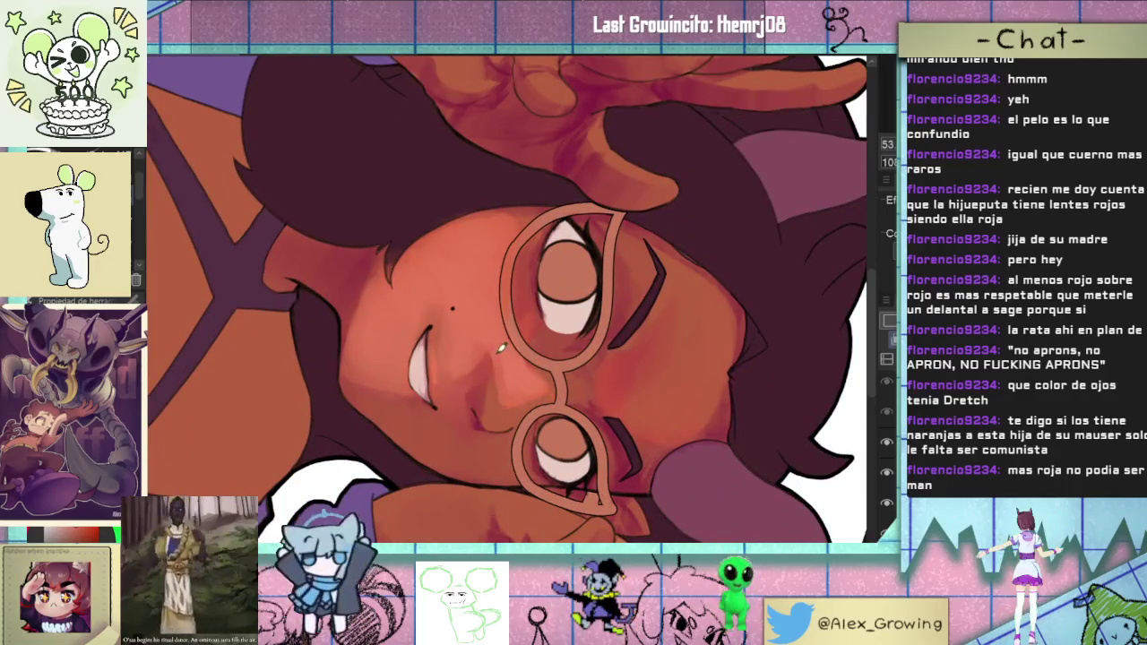
{"action": "left_click_drag", "start_coordinate": [573, 430], "coordinate": [627, 323]}
{"action": "scroll", "coordinate": [646, 289], "scroll_direction": "down", "scroll_amount": 2}
{"action": "scroll", "coordinate": [646, 290], "scroll_direction": "down", "scroll_amount": 1}
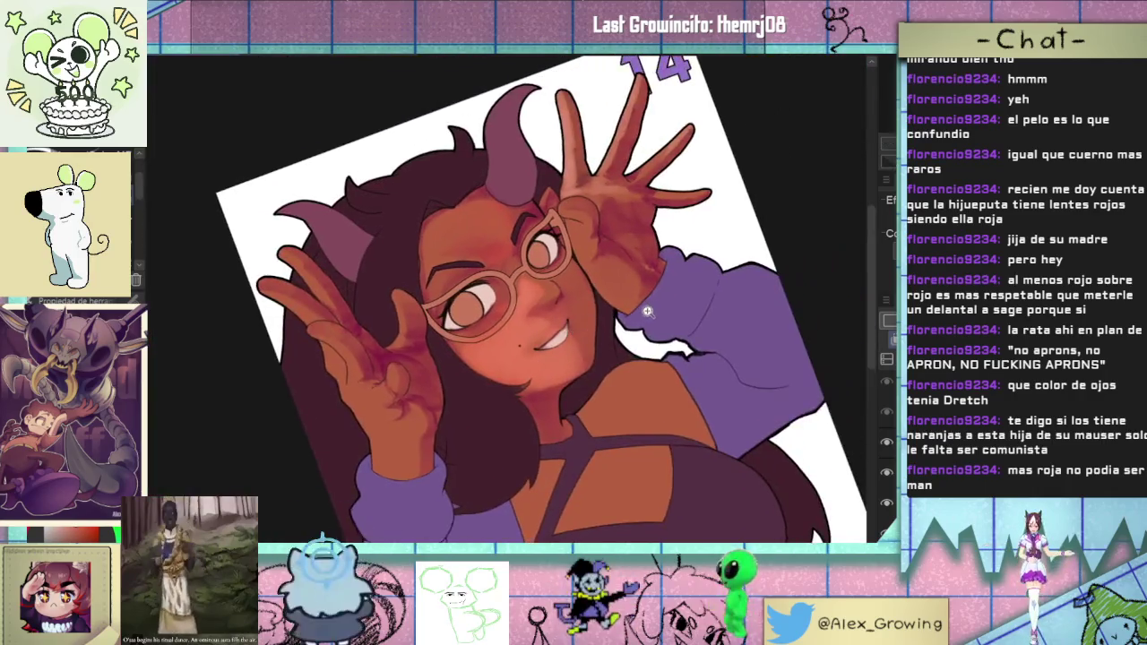
{"action": "scroll", "coordinate": [646, 289], "scroll_direction": "down", "scroll_amount": 1}
{"action": "scroll", "coordinate": [646, 290], "scroll_direction": "up", "scroll_amount": 1}
{"action": "scroll", "coordinate": [646, 289], "scroll_direction": "up", "scroll_amount": 1}
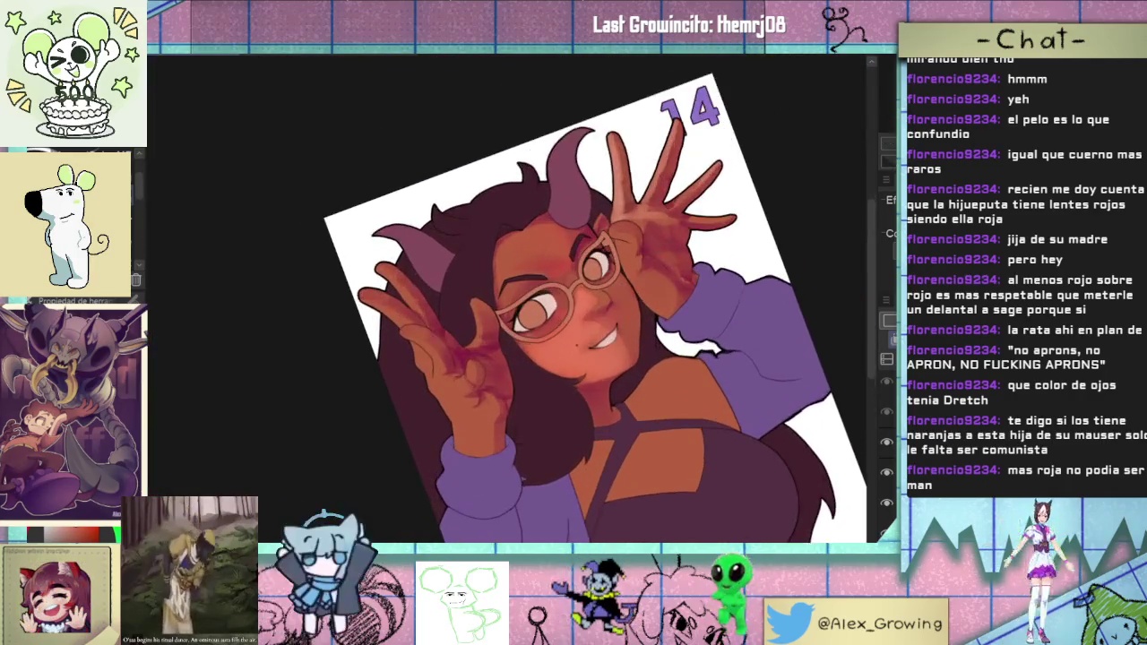
{"action": "key", "text": "@"}
- Mirror the portrait horizontally, pan and zoom on it, then fit the whole illustration
{"action": "key", "text": "h"}
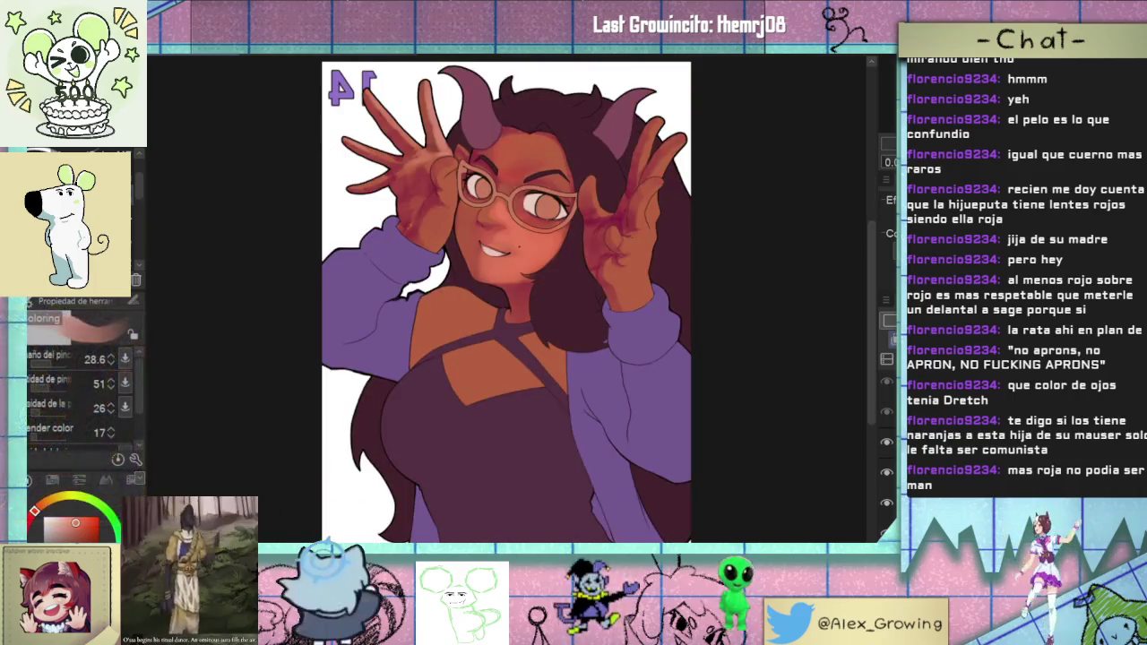
{"action": "left_click_drag", "start_coordinate": [638, 233], "coordinate": [701, 338]}
{"action": "scroll", "coordinate": [701, 339], "scroll_direction": "up", "scroll_amount": 3}
{"action": "scroll", "coordinate": [574, 359], "scroll_direction": "up", "scroll_amount": 2}
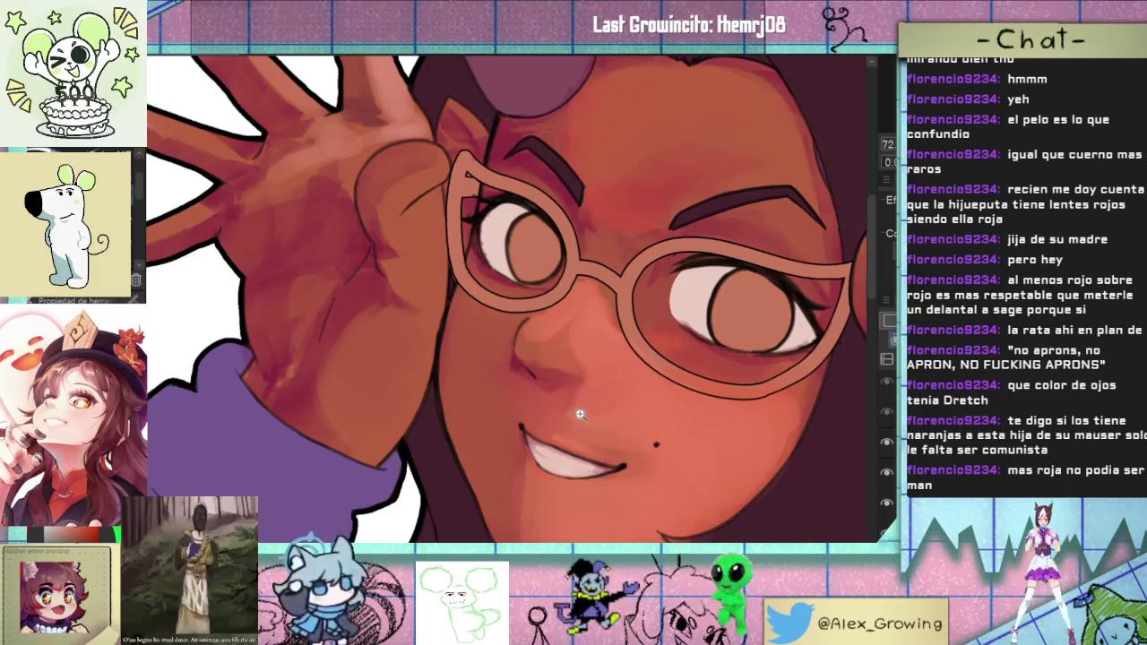
{"action": "key", "text": "ctrl+0"}
- Tilt the view about 45°, then reset it upright
{"action": "scroll", "coordinate": [510, 296], "scroll_direction": "up", "scroll_amount": 3}
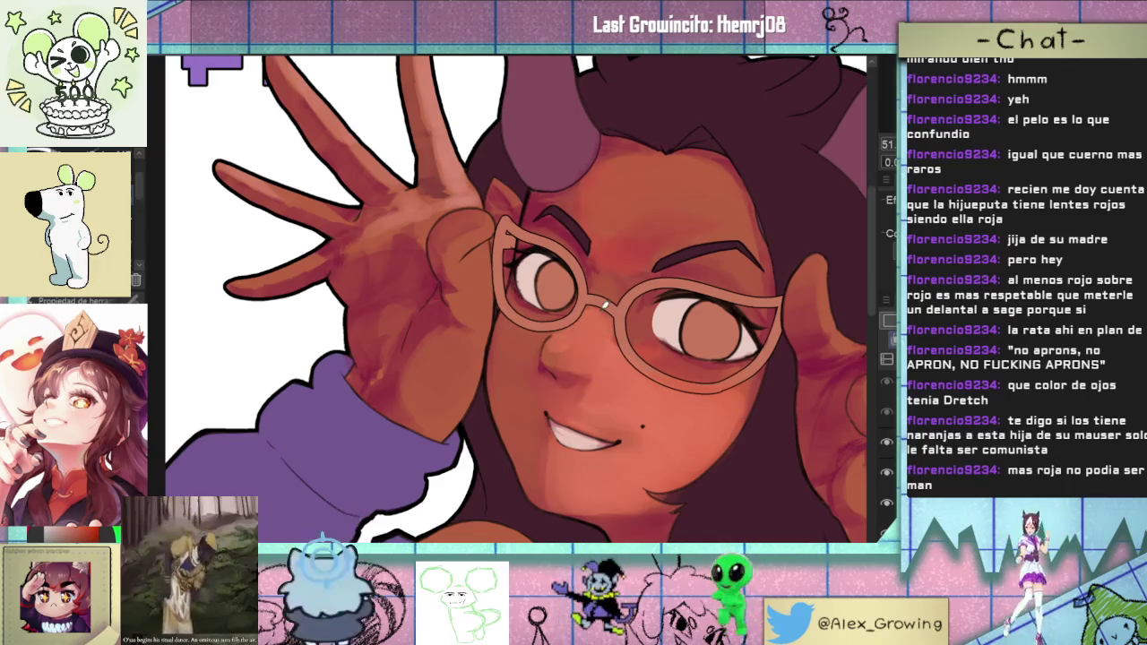
{"action": "scroll", "coordinate": [606, 304], "scroll_direction": "down", "scroll_amount": 3}
{"action": "left_click_drag", "start_coordinate": [606, 305], "coordinate": [672, 244]}
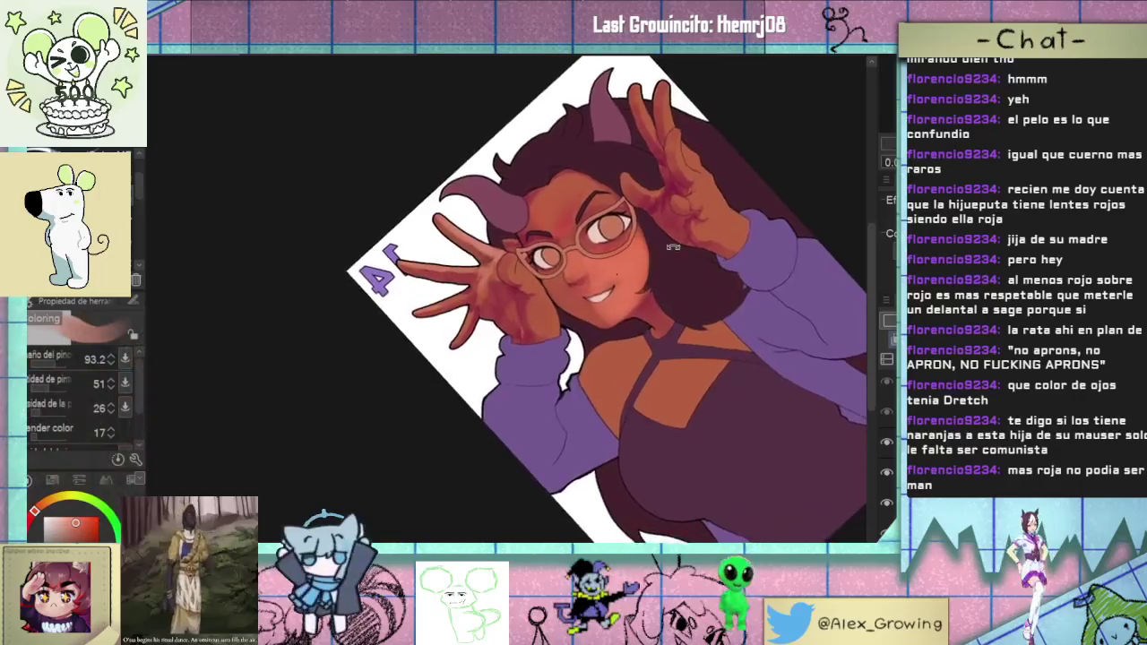
{"action": "key", "text": "ctrl+0"}
- Zoom in on the face and glasses, straighten the view and turn mirroring off
{"action": "scroll", "coordinate": [605, 294], "scroll_direction": "up", "scroll_amount": 3}
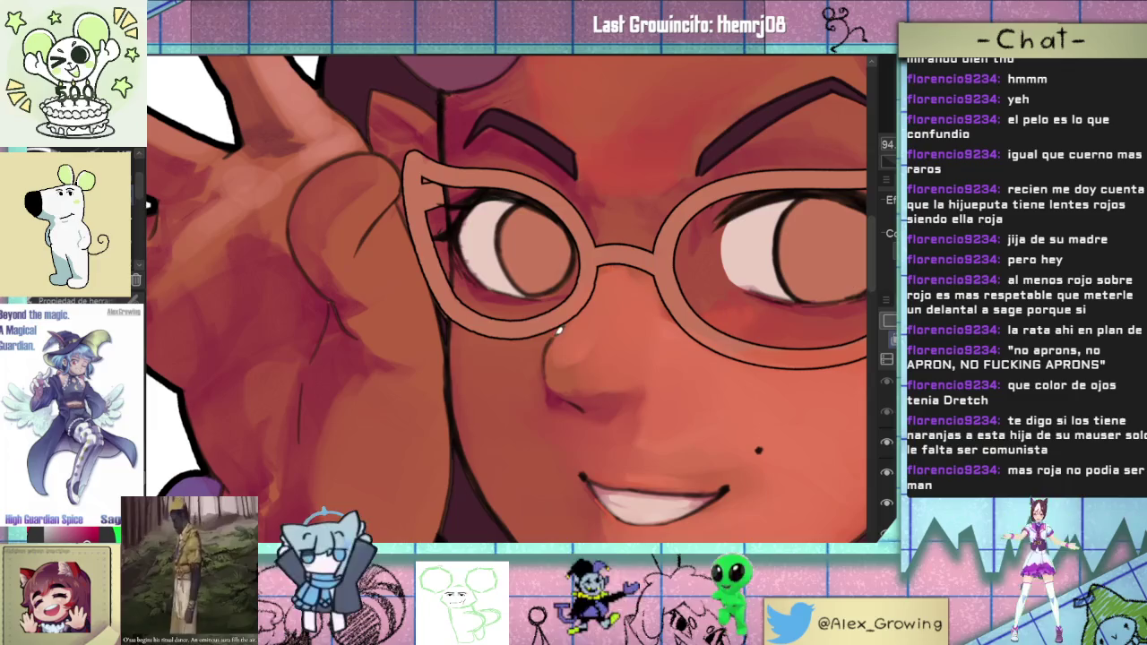
{"action": "scroll", "coordinate": [578, 368], "scroll_direction": "down", "scroll_amount": 3}
{"action": "scroll", "coordinate": [588, 358], "scroll_direction": "up", "scroll_amount": 2}
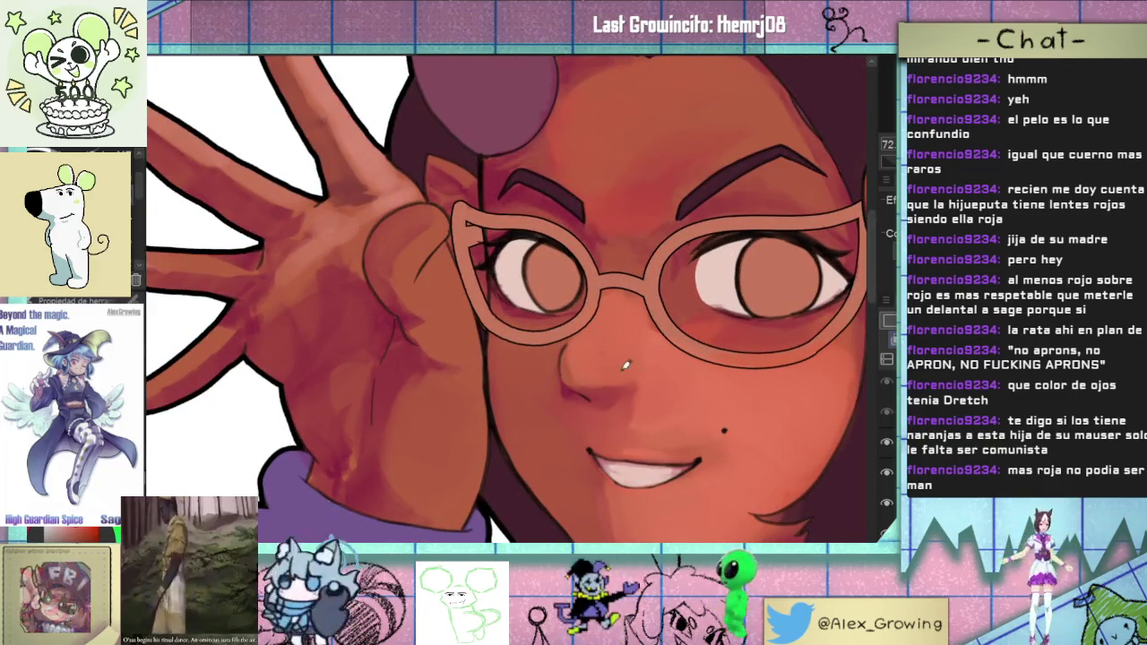
{"action": "scroll", "coordinate": [594, 337], "scroll_direction": "down", "scroll_amount": 3}
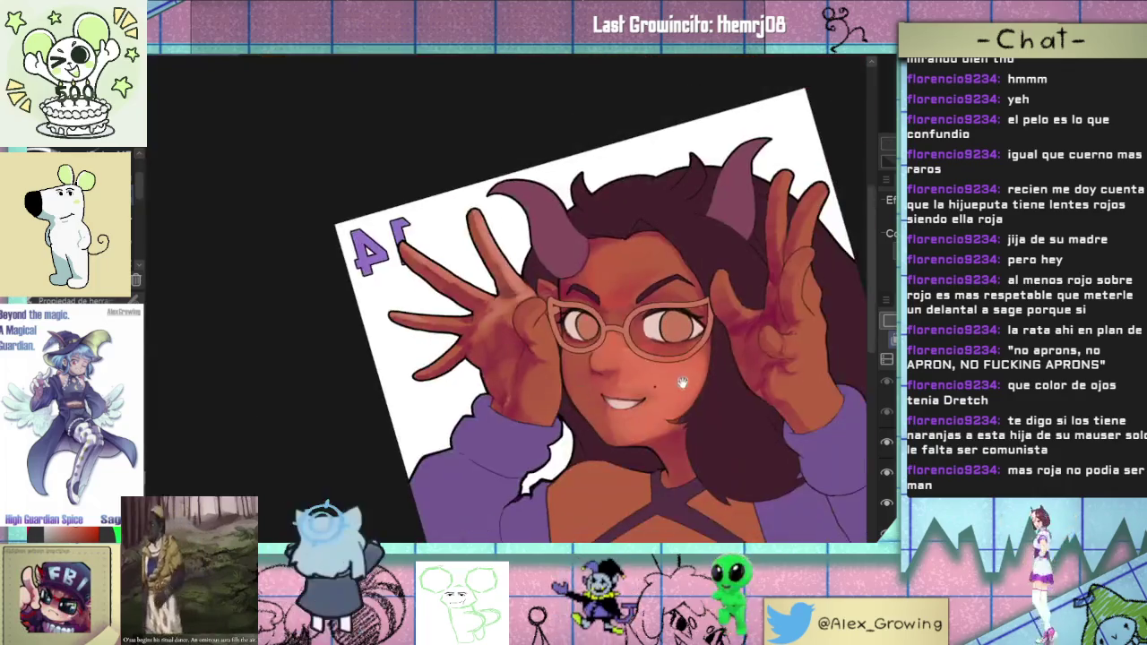
{"action": "scroll", "coordinate": [623, 349], "scroll_direction": "up", "scroll_amount": 4}
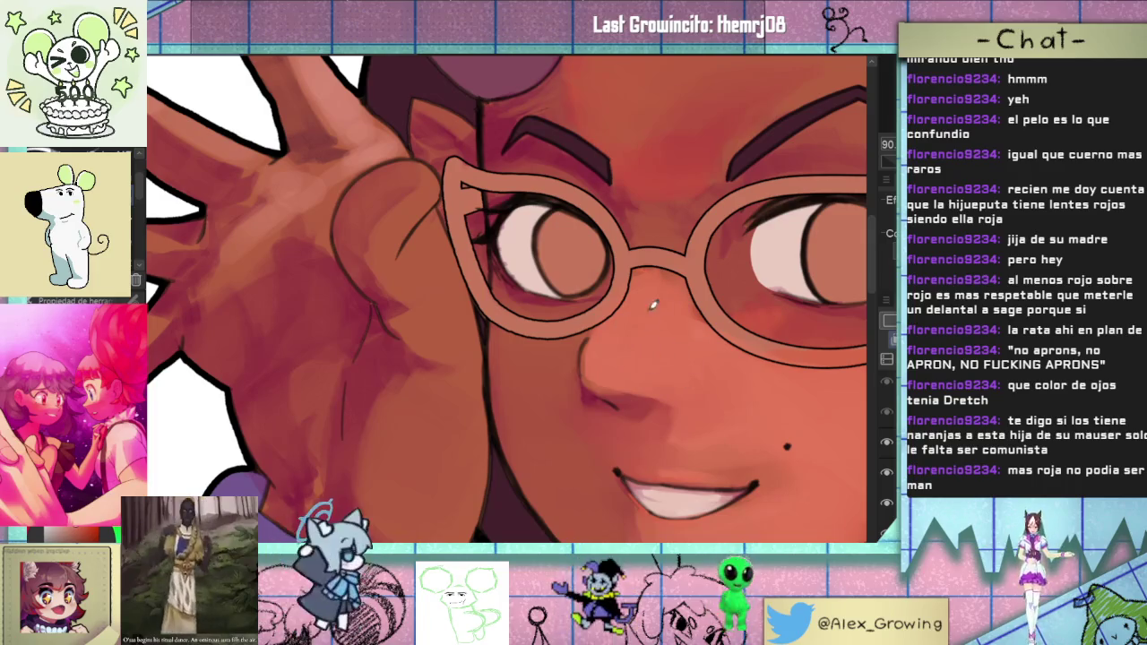
{"action": "scroll", "coordinate": [651, 307], "scroll_direction": "down", "scroll_amount": 4}
{"action": "scroll", "coordinate": [633, 331], "scroll_direction": "up", "scroll_amount": 2}
{"action": "key", "text": "ctrl+0"}
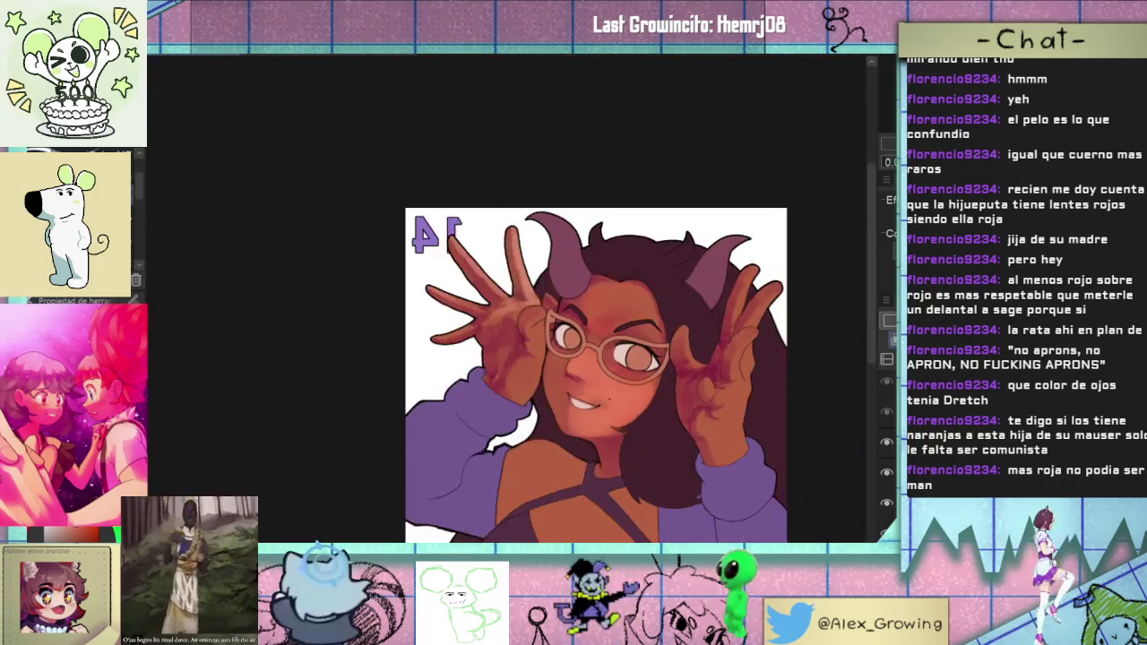
{"action": "scroll", "coordinate": [595, 376], "scroll_direction": "up", "scroll_amount": 2}
{"action": "key", "text": "h"}
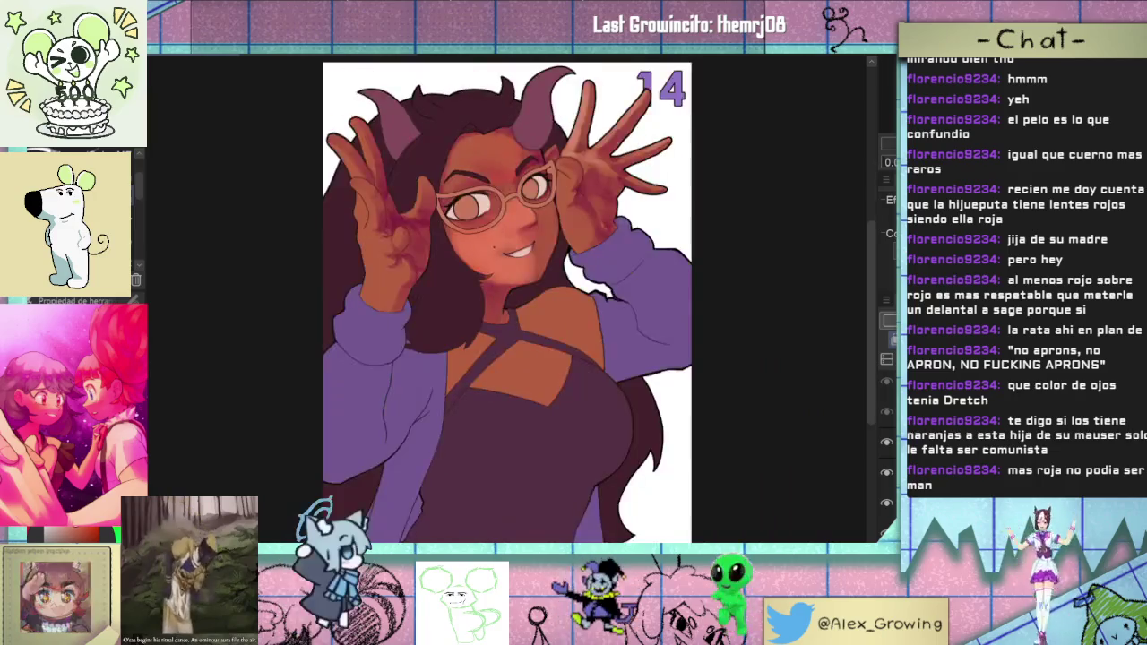
{"action": "mouse_move", "coordinate": [691, 257]}
{"action": "left_mouse_down"}
{"action": "mouse_move", "coordinate": [739, 270]}
{"action": "mouse_move", "coordinate": [699, 296]}
{"action": "left_mouse_up"}
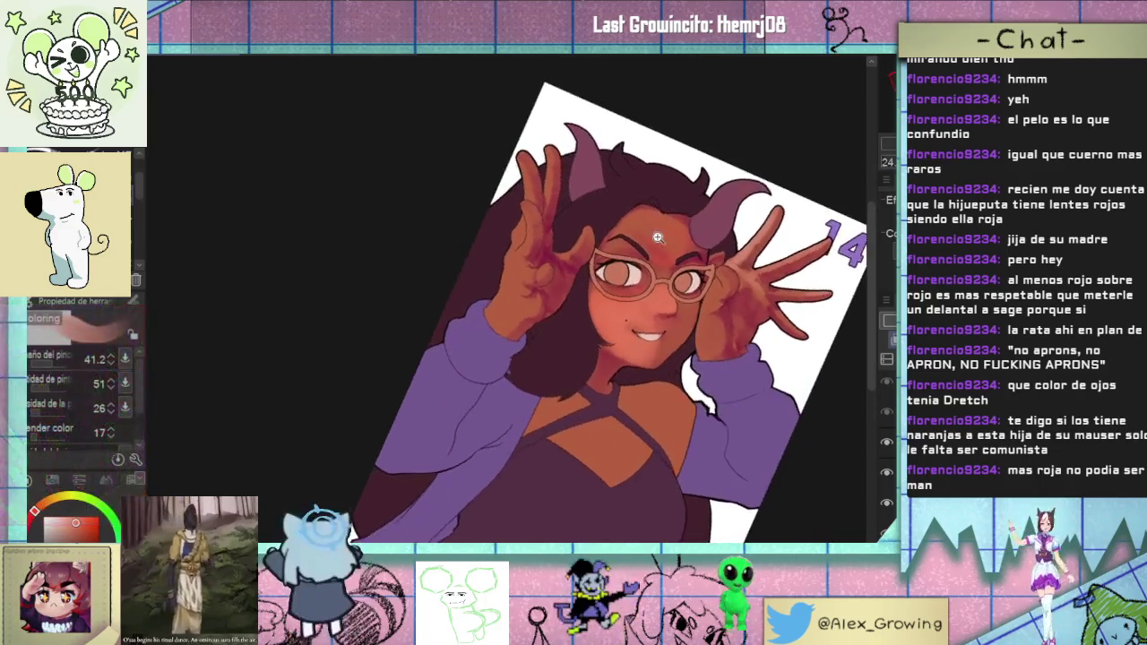
- Undo the earlier brightening of the artwork and set the view upright
{"action": "scroll", "coordinate": [698, 293], "scroll_direction": "up", "scroll_amount": 3}
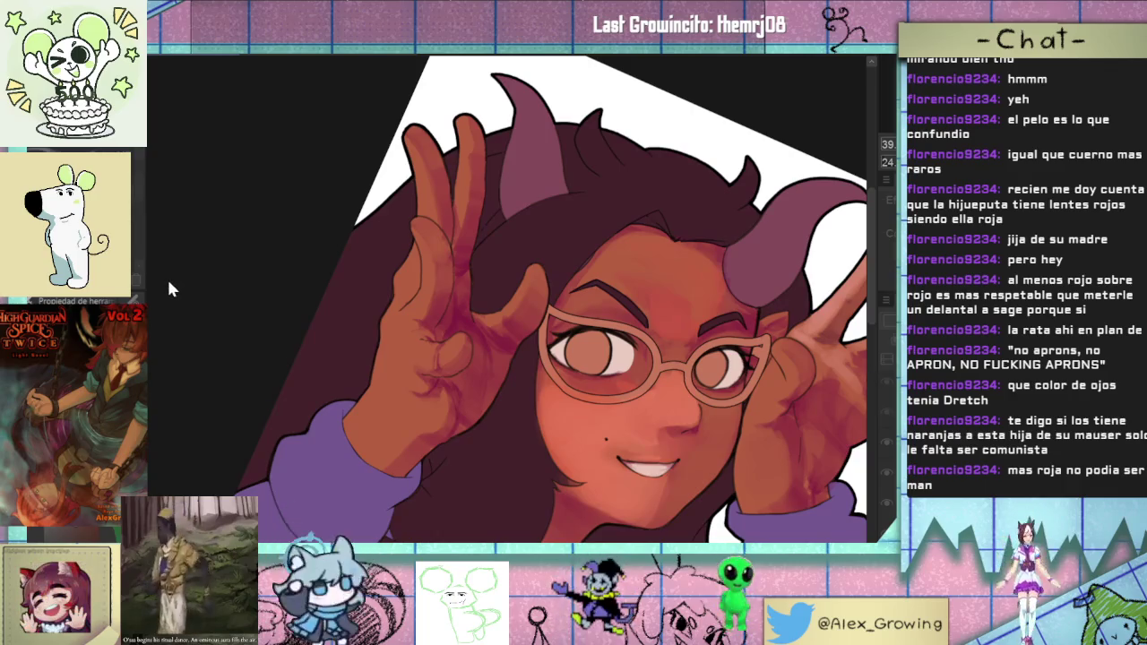
{"action": "key", "text": "ctrl+z"}
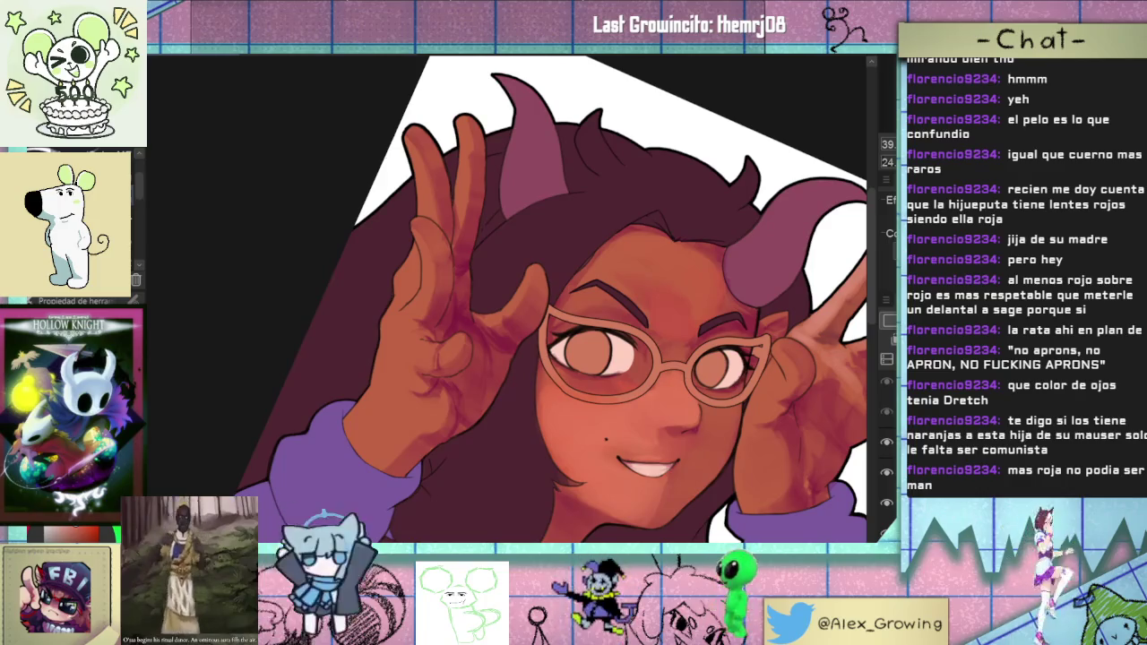
{"action": "key", "text": "ctrl+at"}
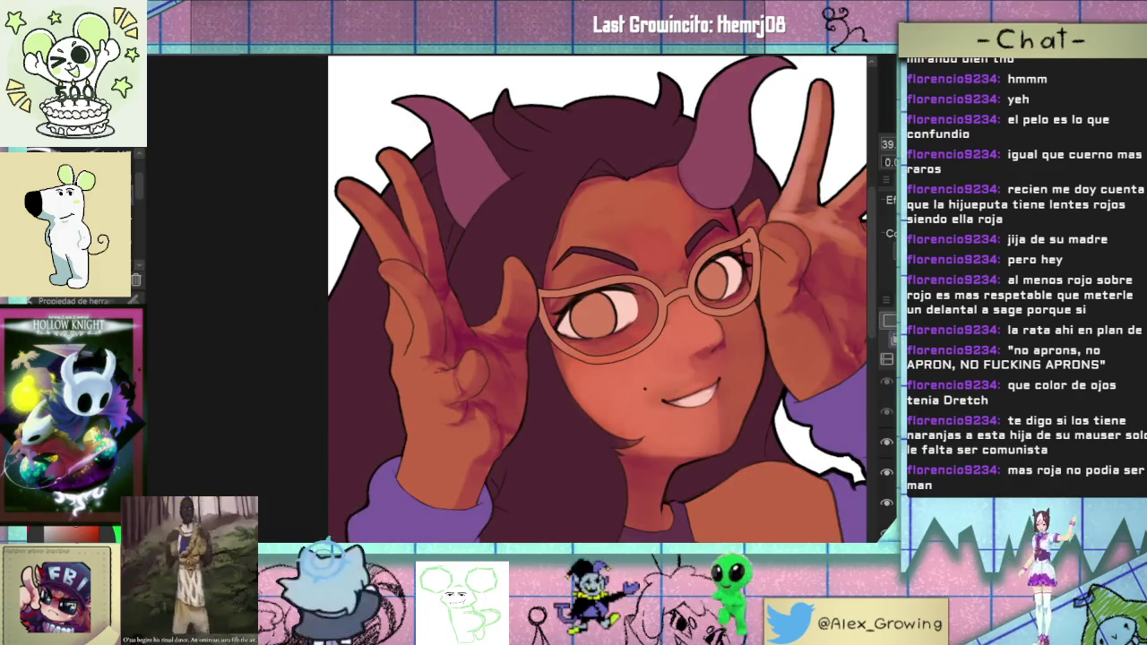
- Hide the skin shading layer and select the skin area from its layer
{"action": "left_click_drag", "start_coordinate": [761, 269], "coordinate": [665, 236]}
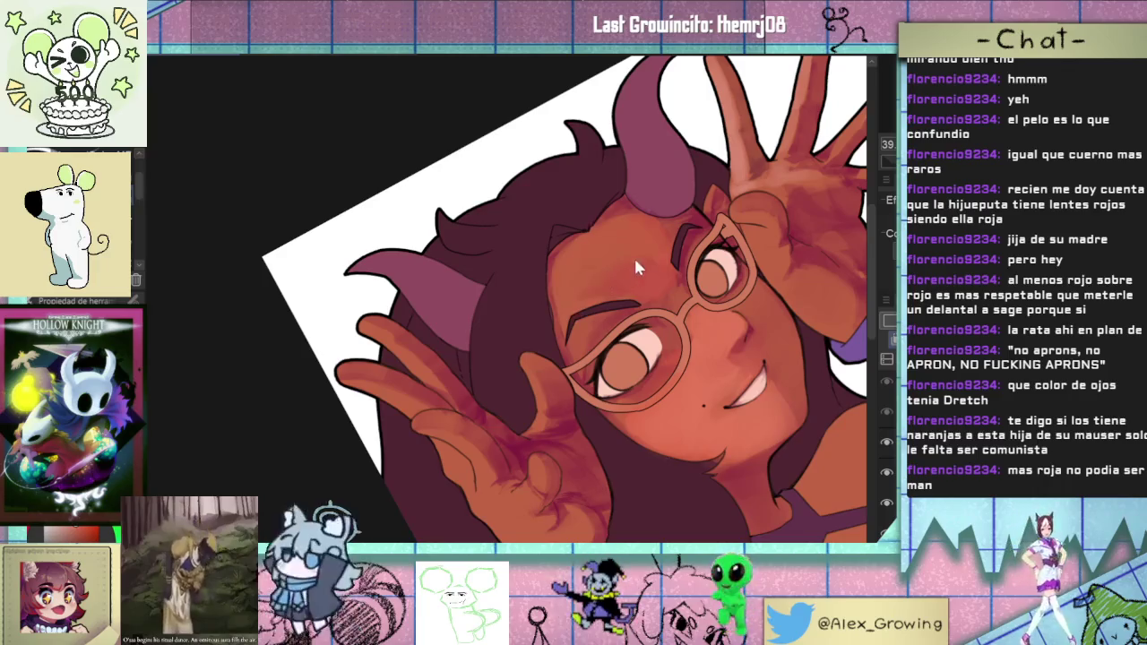
{"action": "left_click", "coordinate": [887, 503]}
{"action": "left_click", "coordinate": [647, 269]}
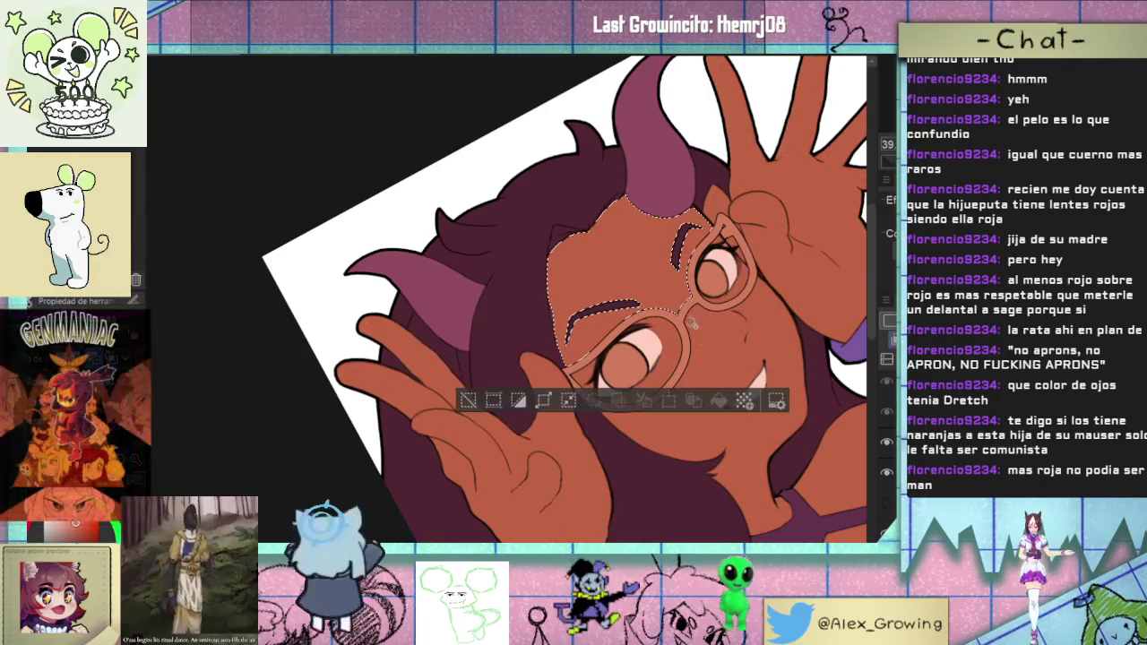
- Add the raised hand to the skin selection and darken the shading between its fingers
{"action": "left_click_drag", "start_coordinate": [592, 378], "coordinate": [515, 375]}
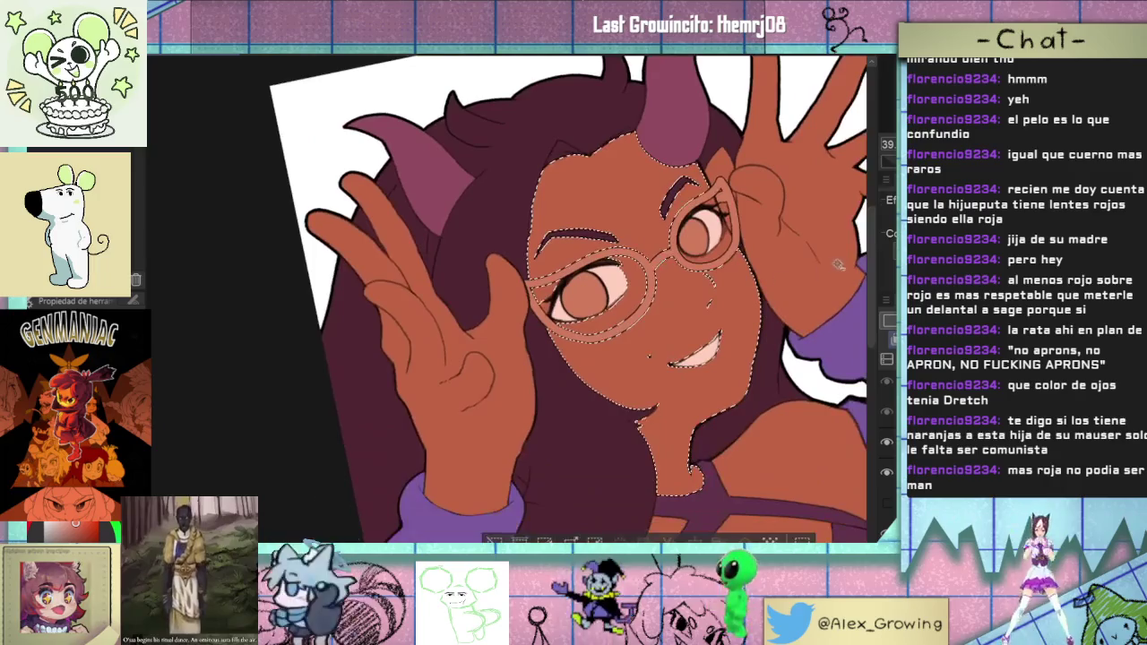
{"action": "left_click", "coordinate": [461, 360]}
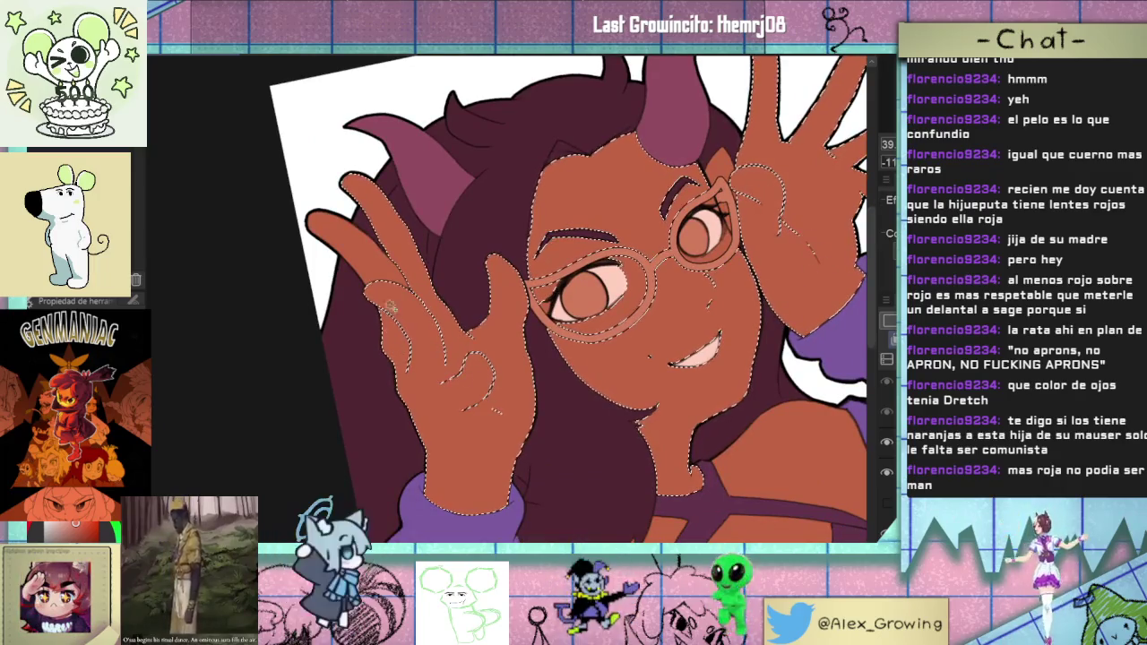
{"action": "left_click", "coordinate": [503, 415]}
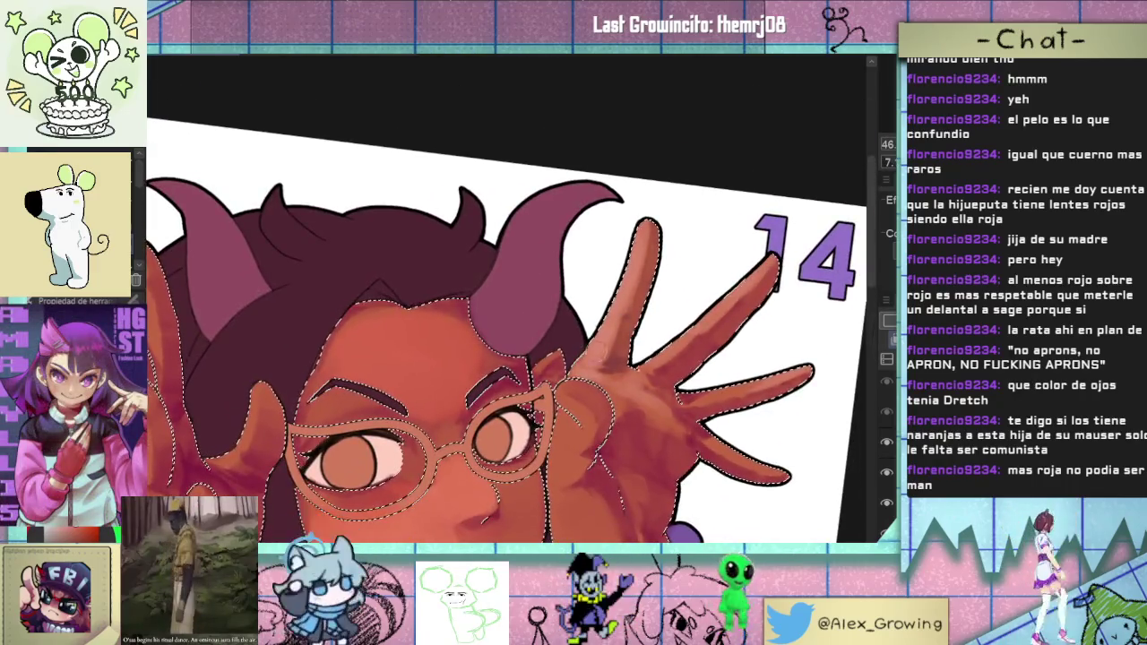
{"action": "left_click_drag", "start_coordinate": [627, 321], "coordinate": [599, 354]}
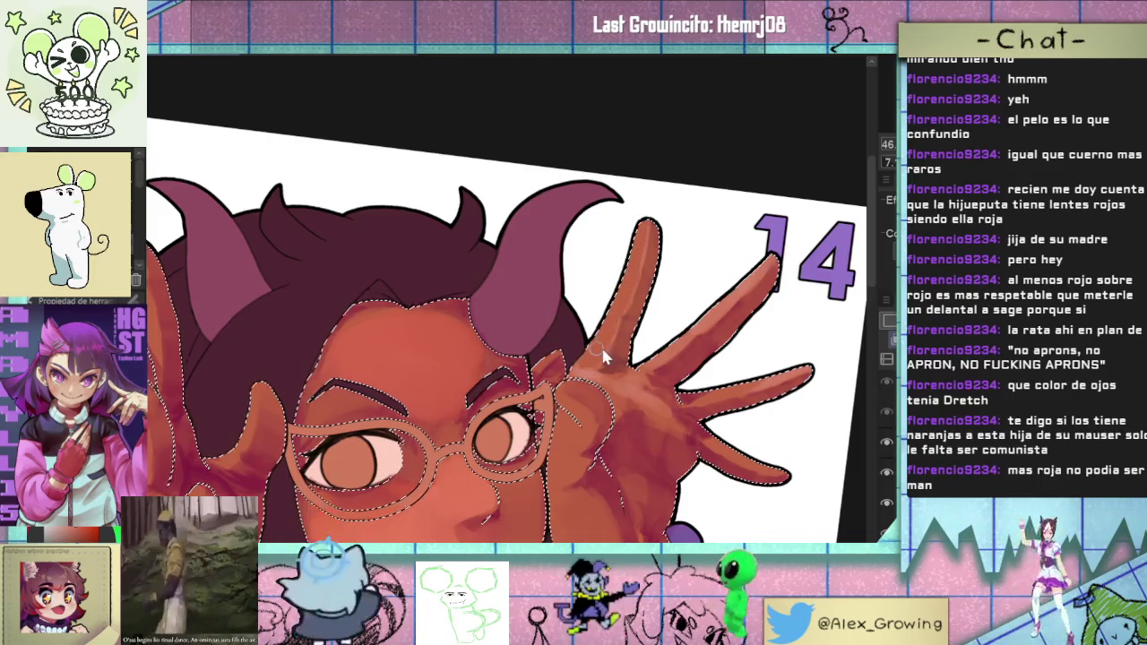
- Lighten the skin between the index finger and the horn with lighter orange
{"action": "scroll", "coordinate": [598, 348], "scroll_direction": "up", "scroll_amount": 2}
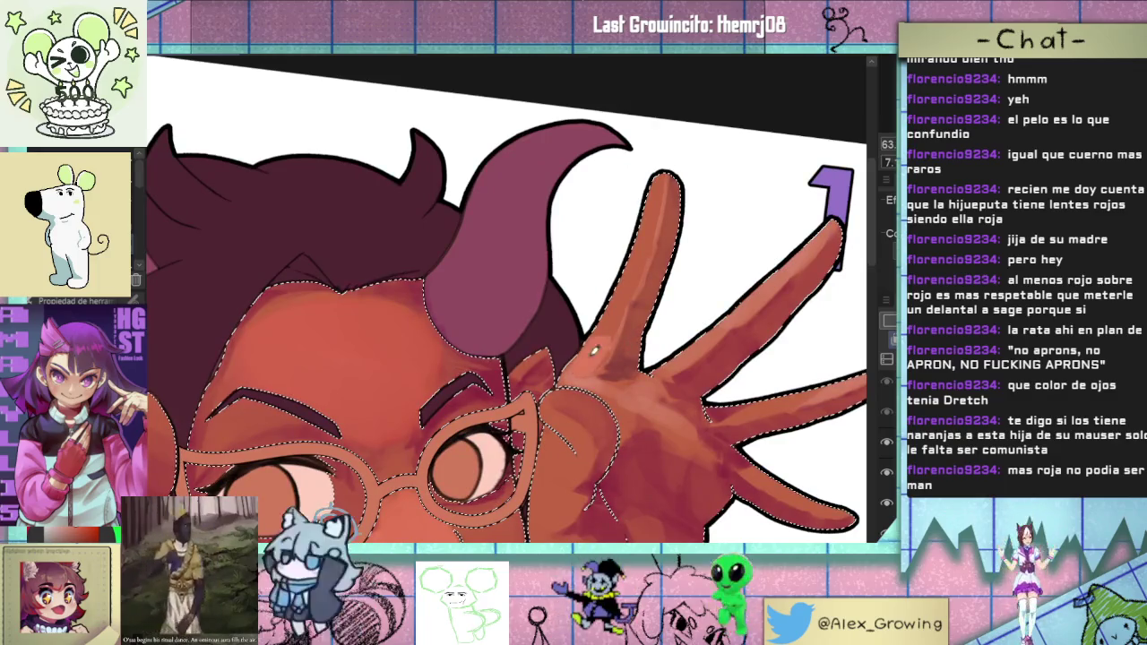
{"action": "left_click_drag", "start_coordinate": [598, 345], "coordinate": [587, 386]}
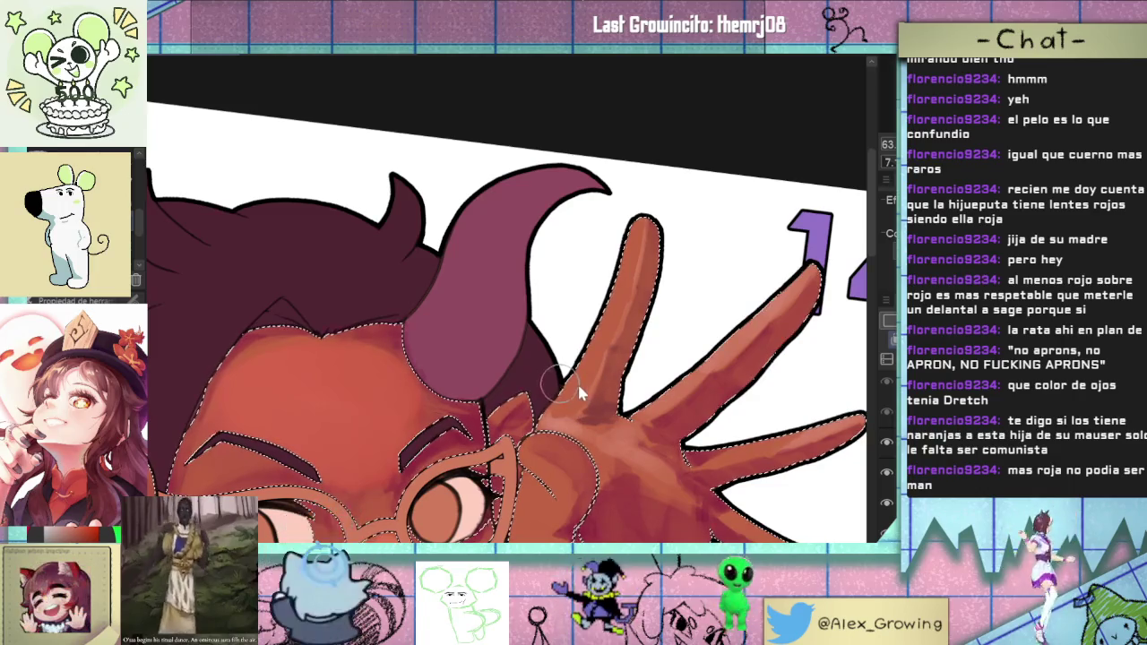
{"action": "left_click_drag", "start_coordinate": [577, 394], "coordinate": [631, 294]}
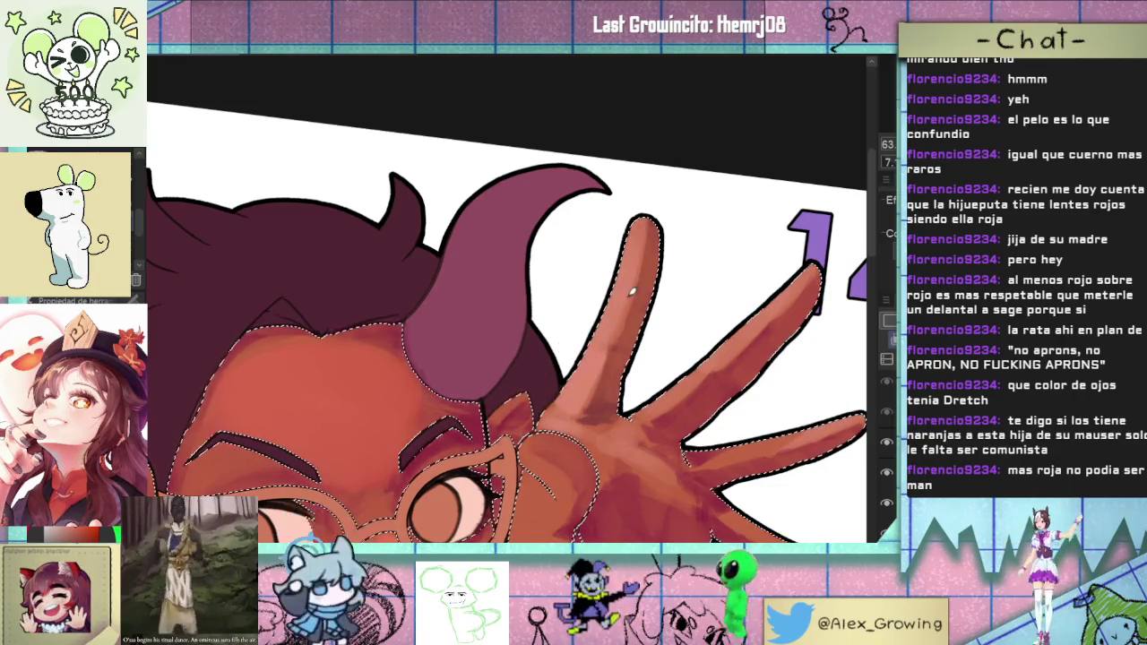
{"action": "scroll", "coordinate": [636, 194], "scroll_direction": "down", "scroll_amount": 3}
{"action": "scroll", "coordinate": [687, 289], "scroll_direction": "up", "scroll_amount": 2}
{"action": "scroll", "coordinate": [707, 251], "scroll_direction": "up", "scroll_amount": 2}
{"action": "scroll", "coordinate": [717, 248], "scroll_direction": "down", "scroll_amount": 2}
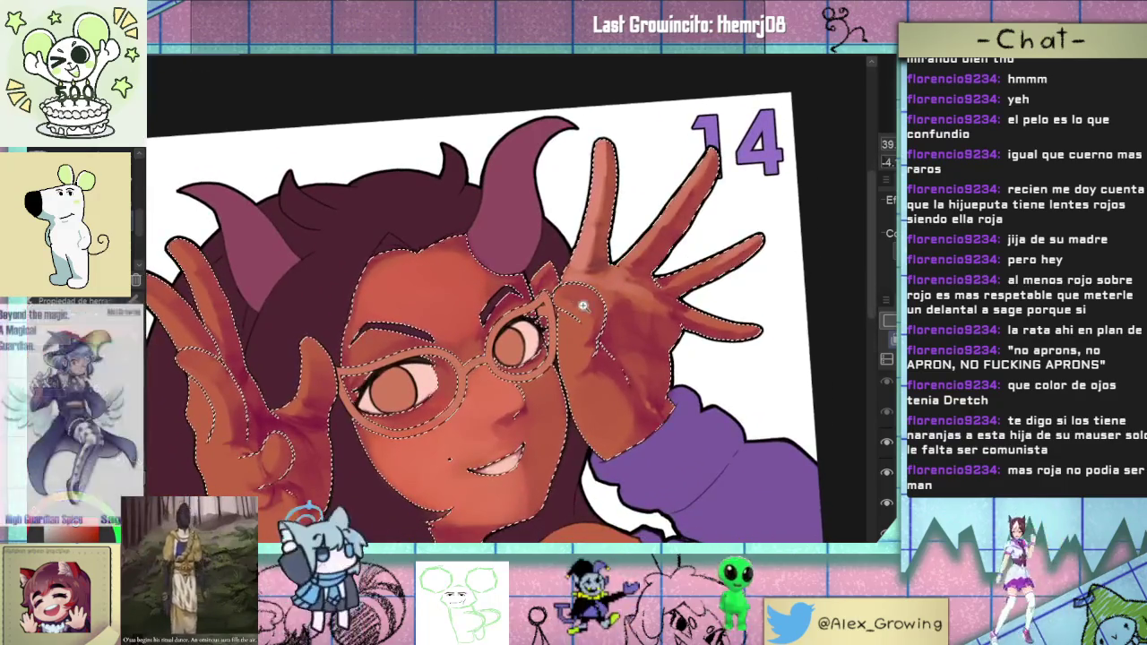
{"action": "scroll", "coordinate": [579, 304], "scroll_direction": "up", "scroll_amount": 3}
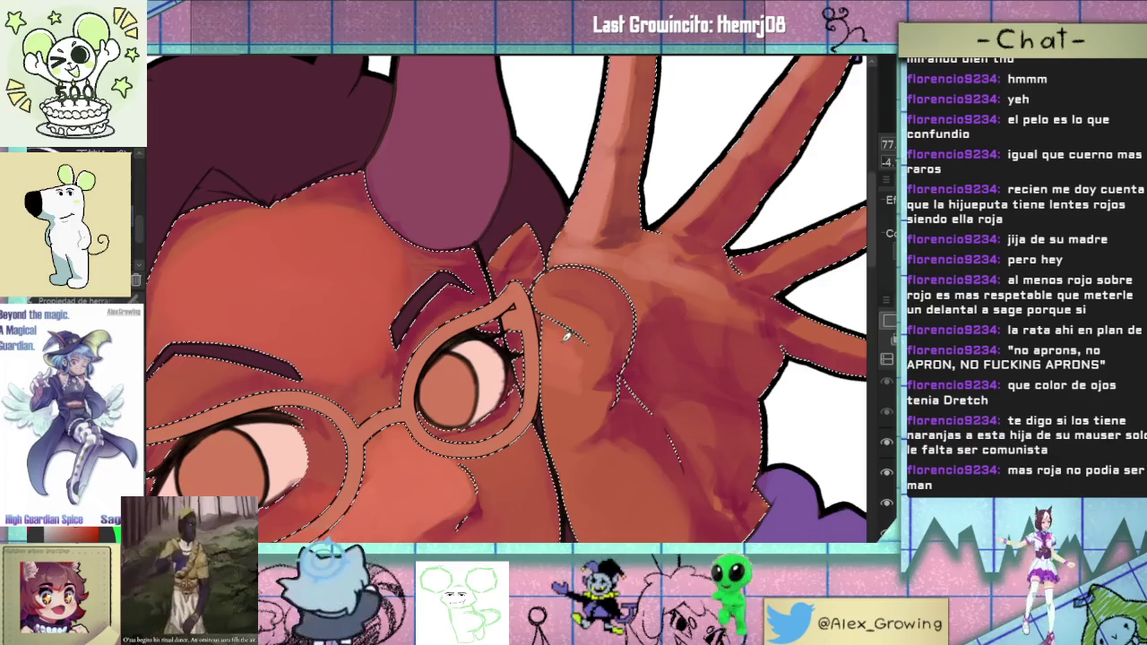
{"action": "left_click_drag", "start_coordinate": [567, 537], "coordinate": [550, 410]}
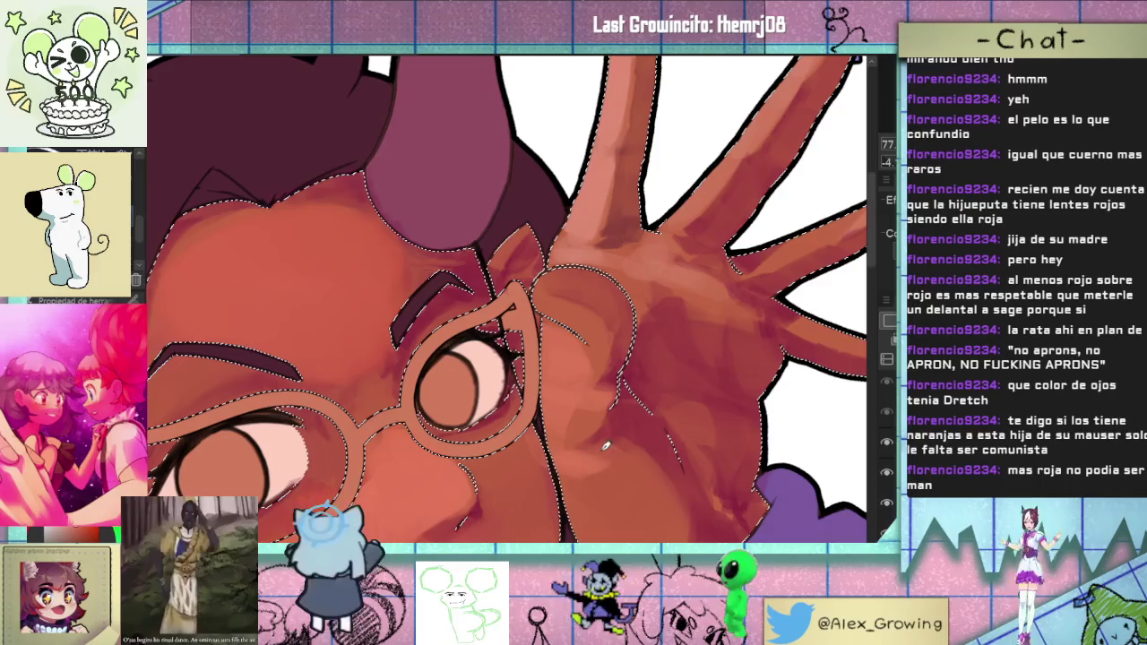
{"action": "scroll", "coordinate": [603, 446], "scroll_direction": "down", "scroll_amount": 2}
{"action": "scroll", "coordinate": [551, 338], "scroll_direction": "down", "scroll_amount": 2}
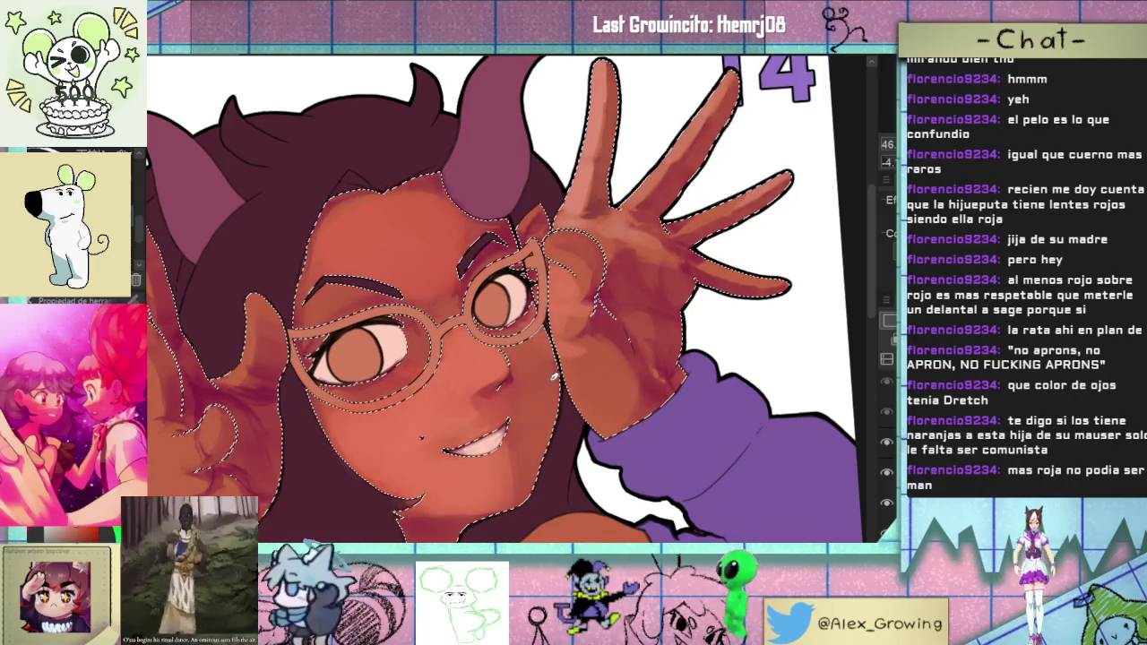
{"action": "scroll", "coordinate": [548, 341], "scroll_direction": "up", "scroll_amount": 1}
{"action": "scroll", "coordinate": [537, 309], "scroll_direction": "up", "scroll_amount": 2}
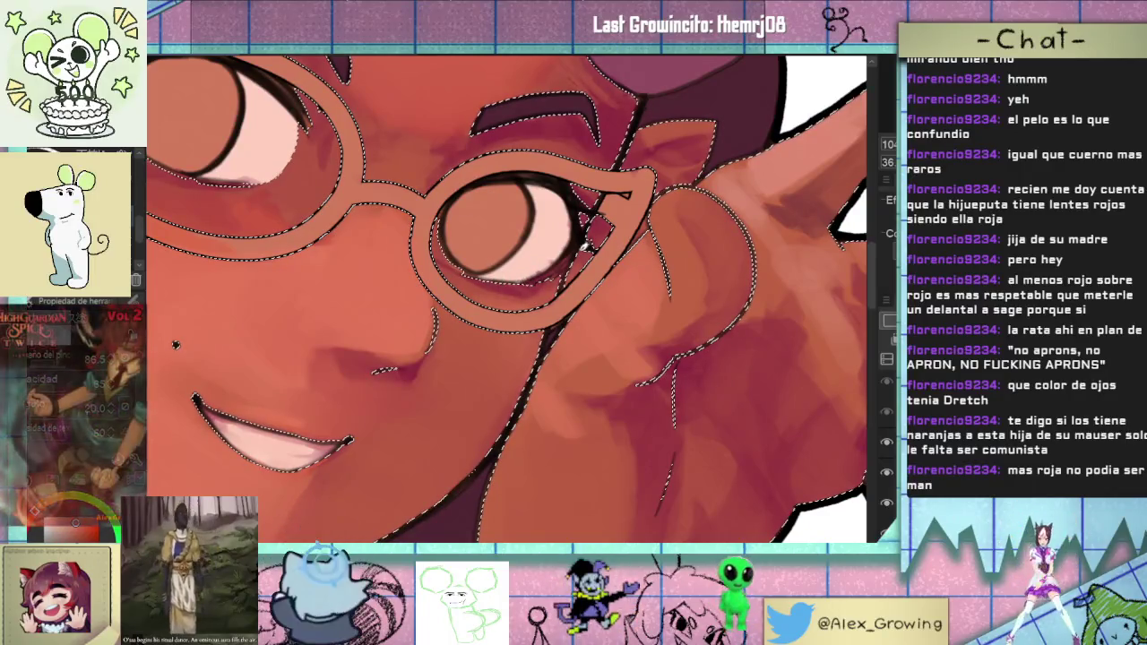
{"action": "scroll", "coordinate": [566, 398], "scroll_direction": "down", "scroll_amount": 3}
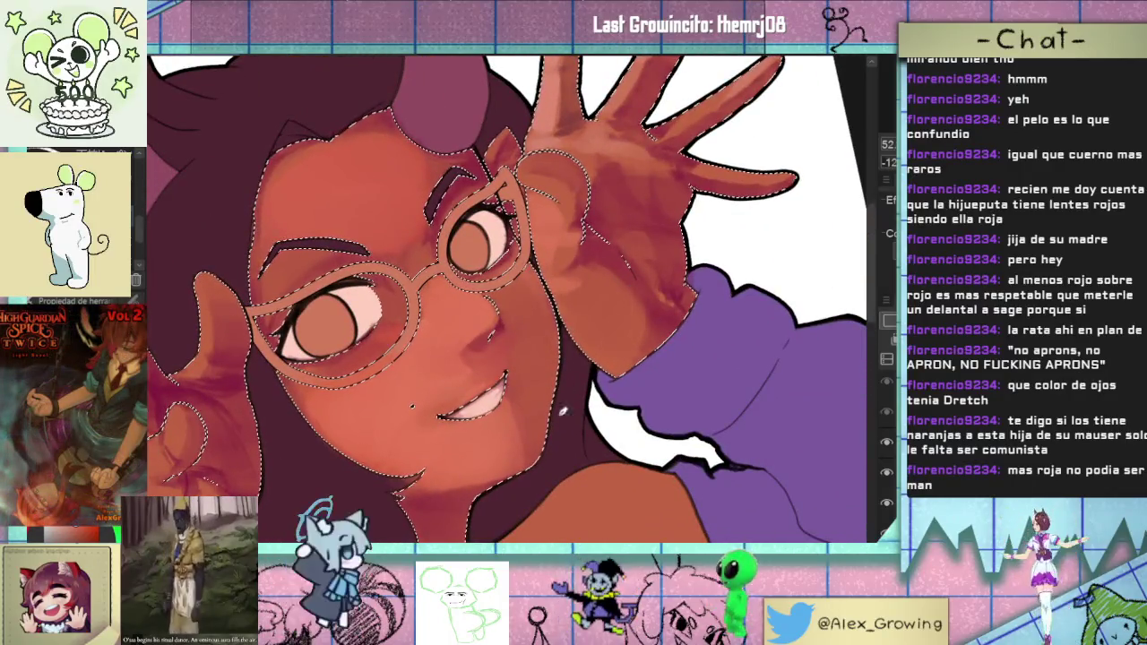
{"action": "scroll", "coordinate": [566, 398], "scroll_direction": "up", "scroll_amount": 1}
{"action": "scroll", "coordinate": [538, 403], "scroll_direction": "up", "scroll_amount": 1}
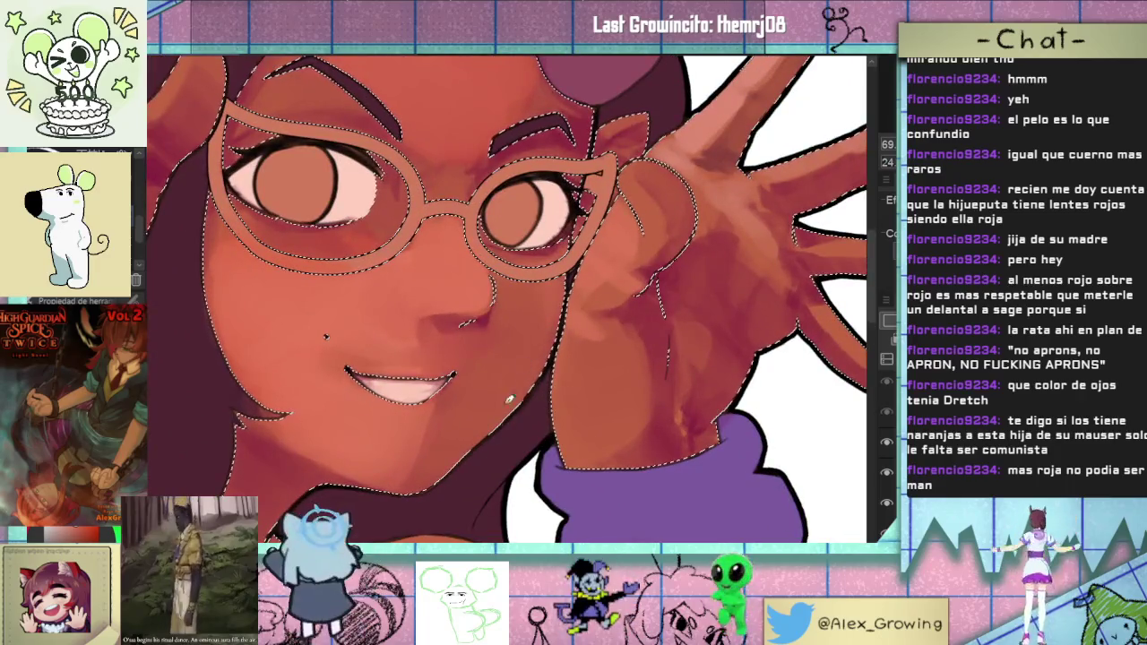
{"action": "scroll", "coordinate": [502, 412], "scroll_direction": "down", "scroll_amount": 2}
{"action": "scroll", "coordinate": [537, 403], "scroll_direction": "up", "scroll_amount": 2}
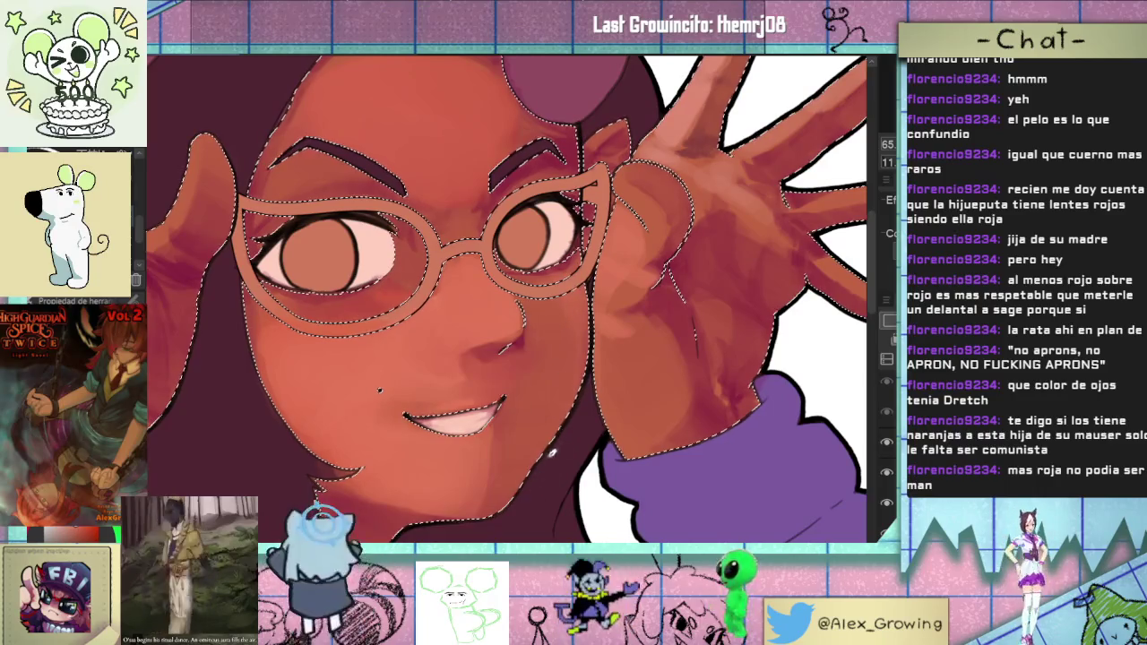
{"action": "scroll", "coordinate": [638, 310], "scroll_direction": "up", "scroll_amount": 2}
{"action": "scroll", "coordinate": [647, 384], "scroll_direction": "down", "scroll_amount": 2}
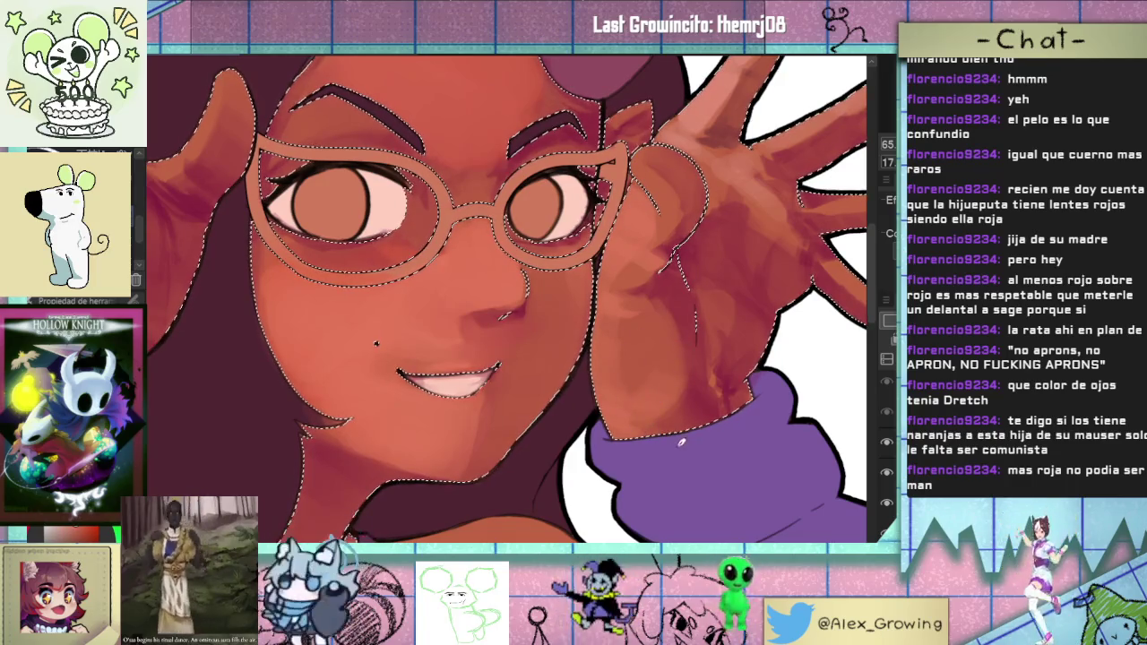
{"action": "scroll", "coordinate": [676, 444], "scroll_direction": "down", "scroll_amount": 3}
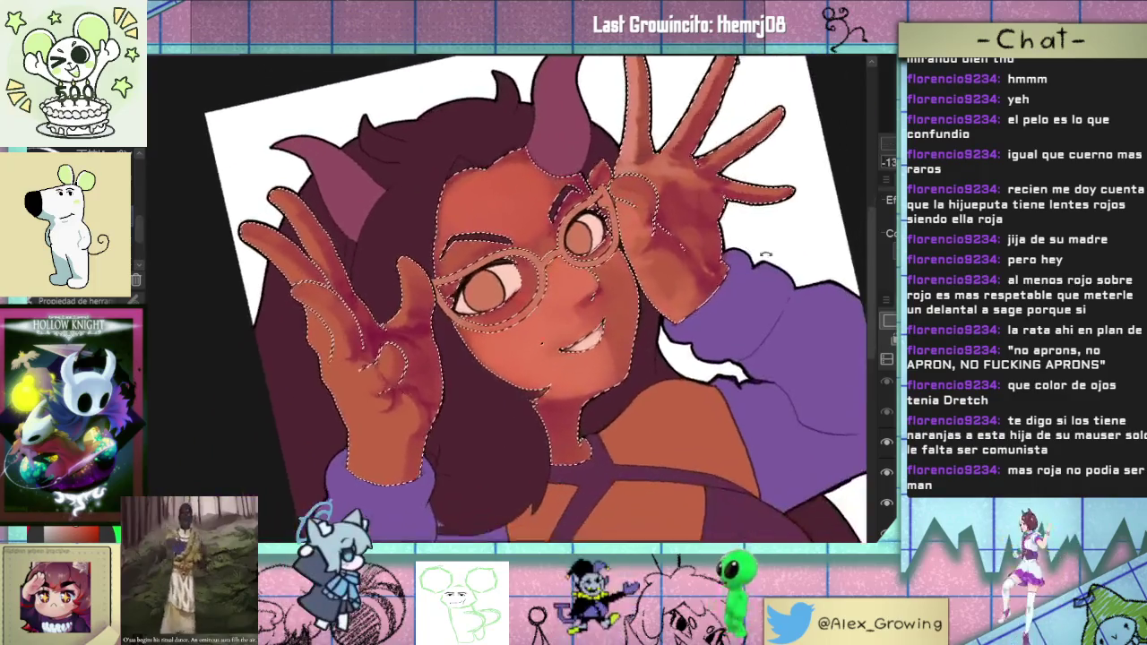
{"action": "scroll", "coordinate": [541, 342], "scroll_direction": "up", "scroll_amount": 2}
{"action": "scroll", "coordinate": [544, 383], "scroll_direction": "up", "scroll_amount": 2}
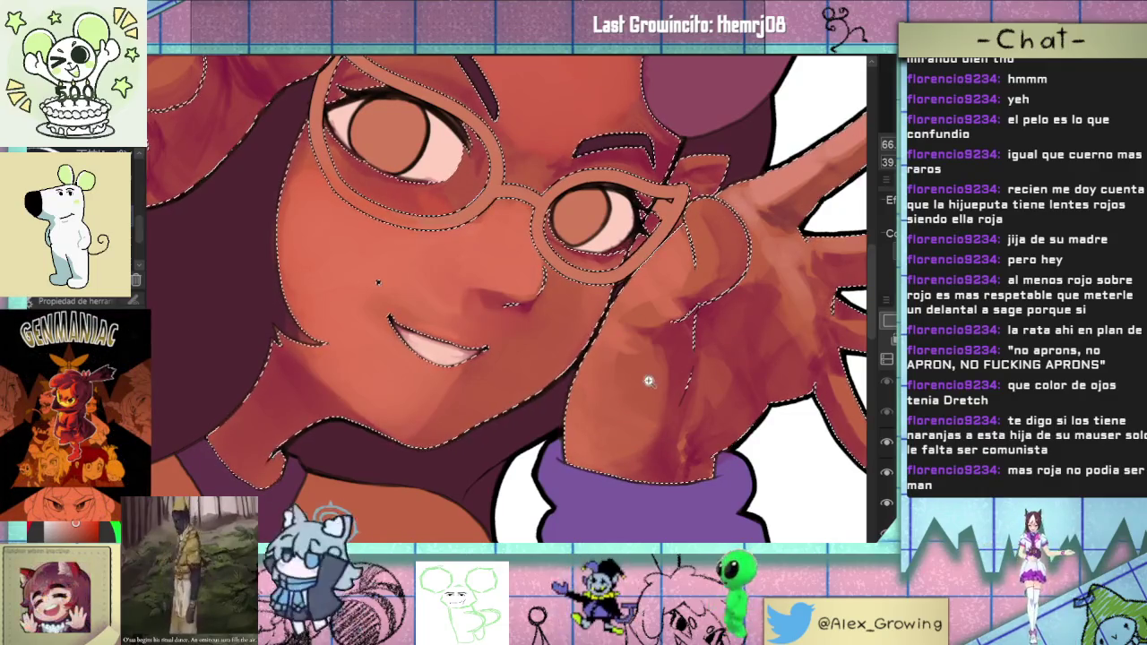
{"action": "scroll", "coordinate": [722, 286], "scroll_direction": "down", "scroll_amount": 3}
{"action": "scroll", "coordinate": [722, 287], "scroll_direction": "up", "scroll_amount": 3}
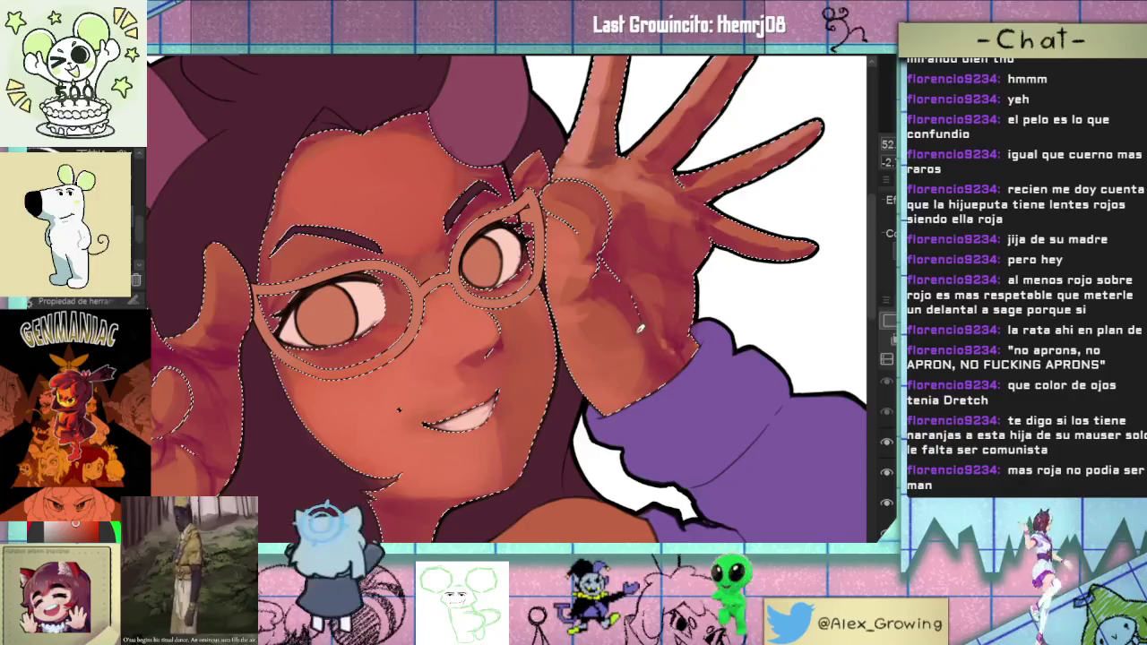
{"action": "left_click_drag", "start_coordinate": [620, 338], "coordinate": [567, 428]}
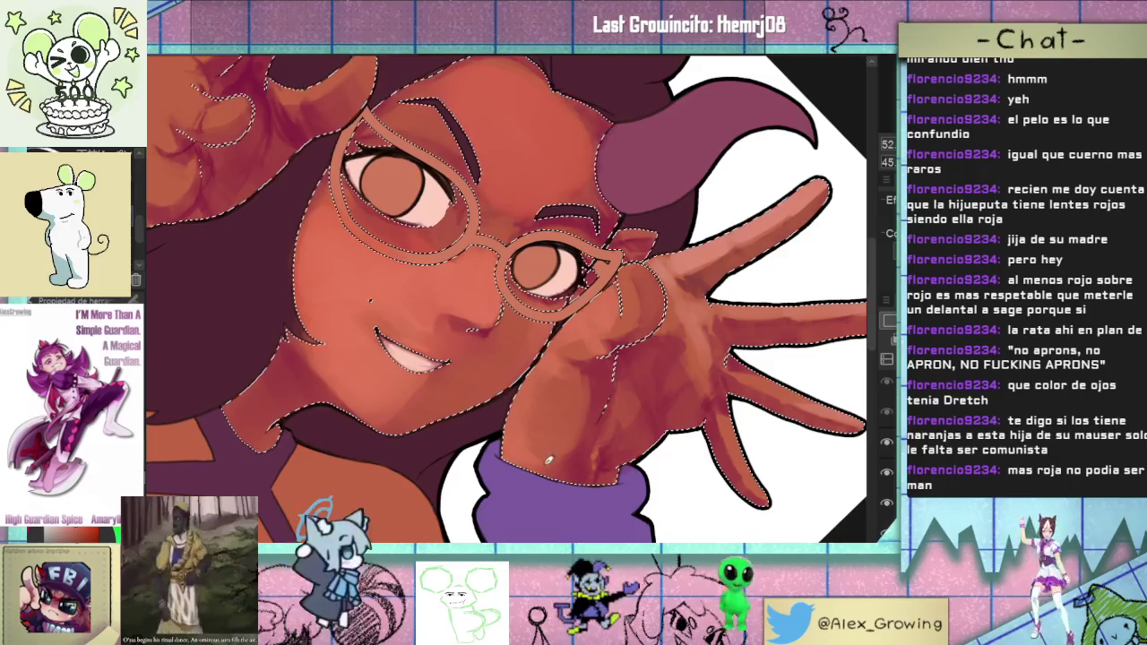
{"action": "scroll", "coordinate": [536, 464], "scroll_direction": "down", "scroll_amount": 1}
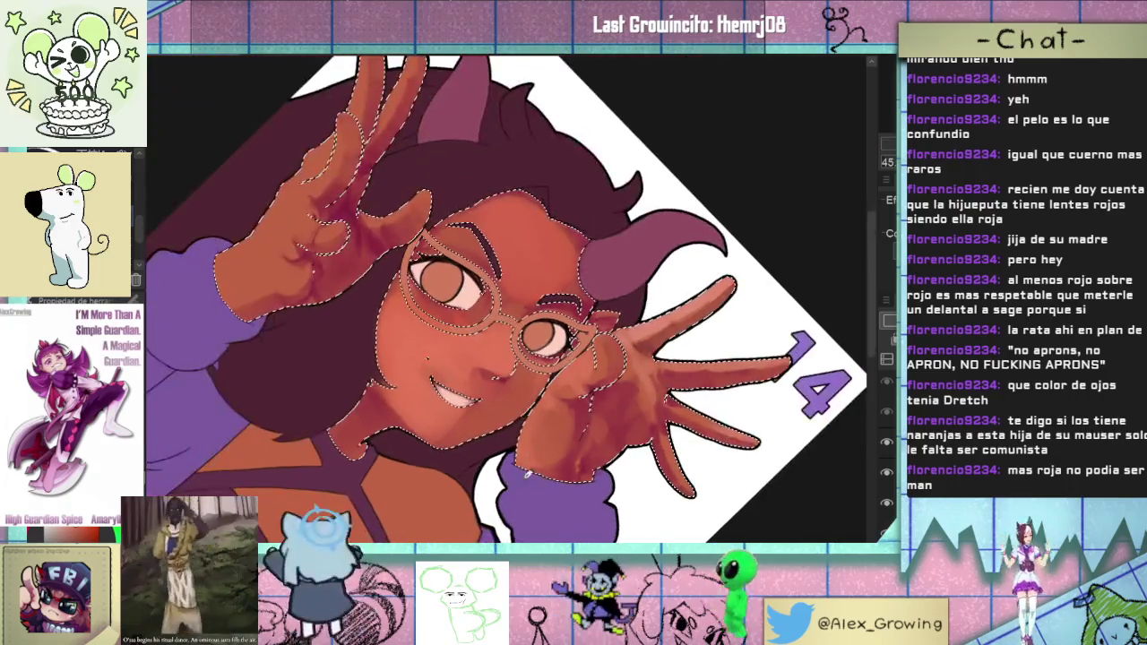
{"action": "key", "text": "ctrl+0"}
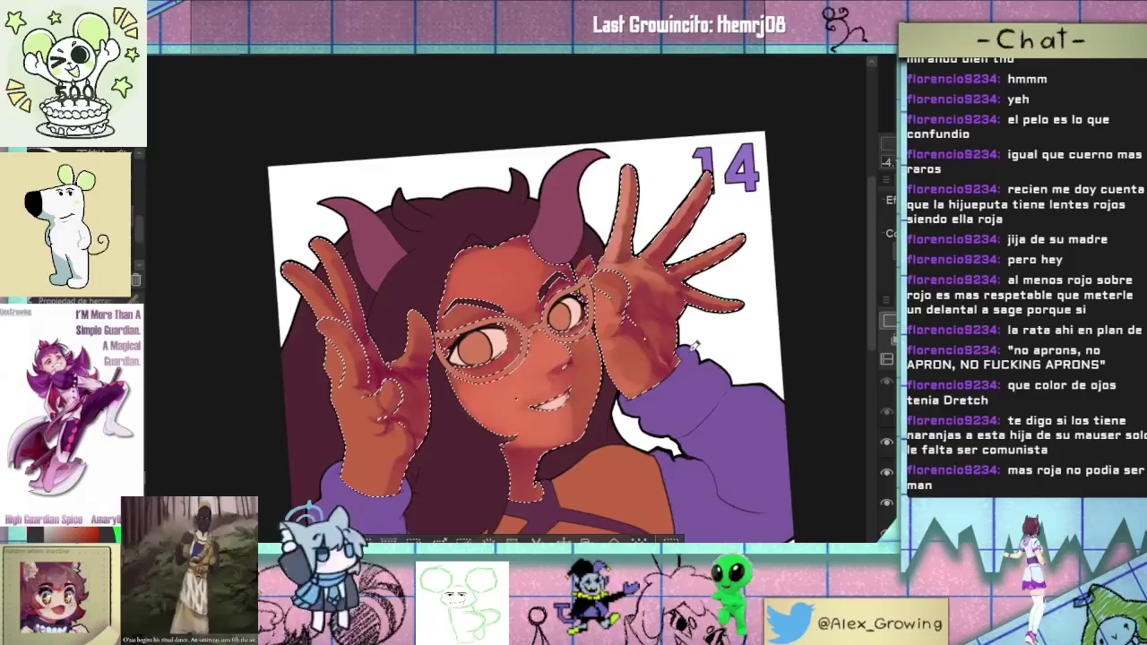
{"action": "scroll", "coordinate": [664, 370], "scroll_direction": "up", "scroll_amount": 3}
{"action": "key", "text": "asciicircum"}
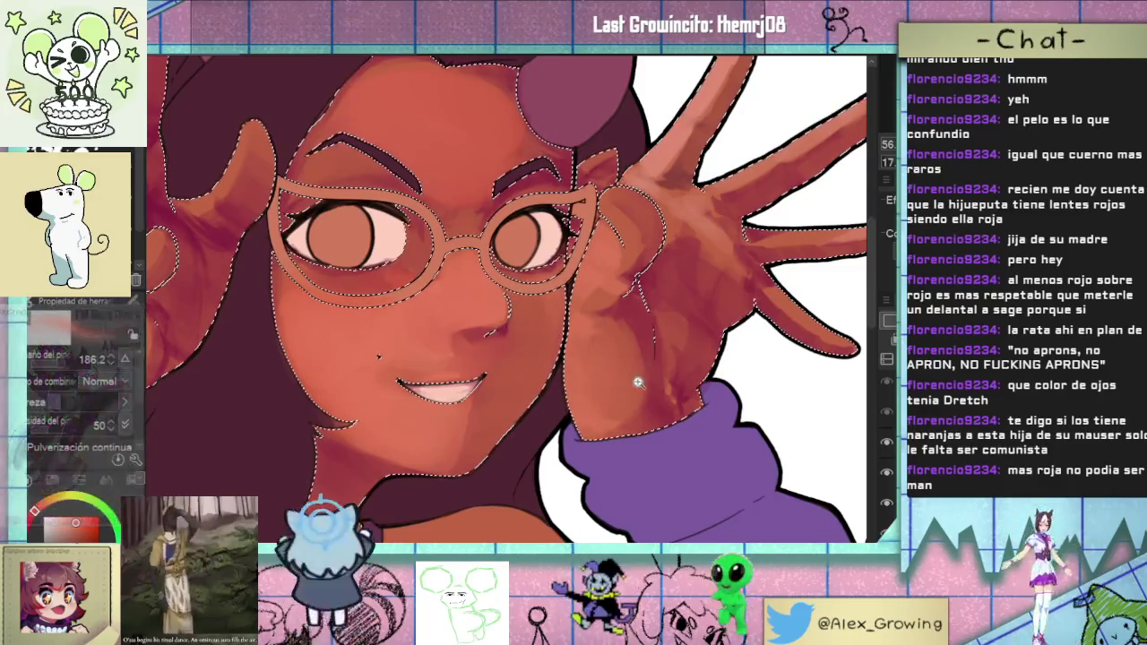
{"action": "scroll", "coordinate": [616, 362], "scroll_direction": "down", "scroll_amount": 3}
{"action": "key", "text": "minus"}
{"action": "scroll", "coordinate": [648, 296], "scroll_direction": "up", "scroll_amount": 3}
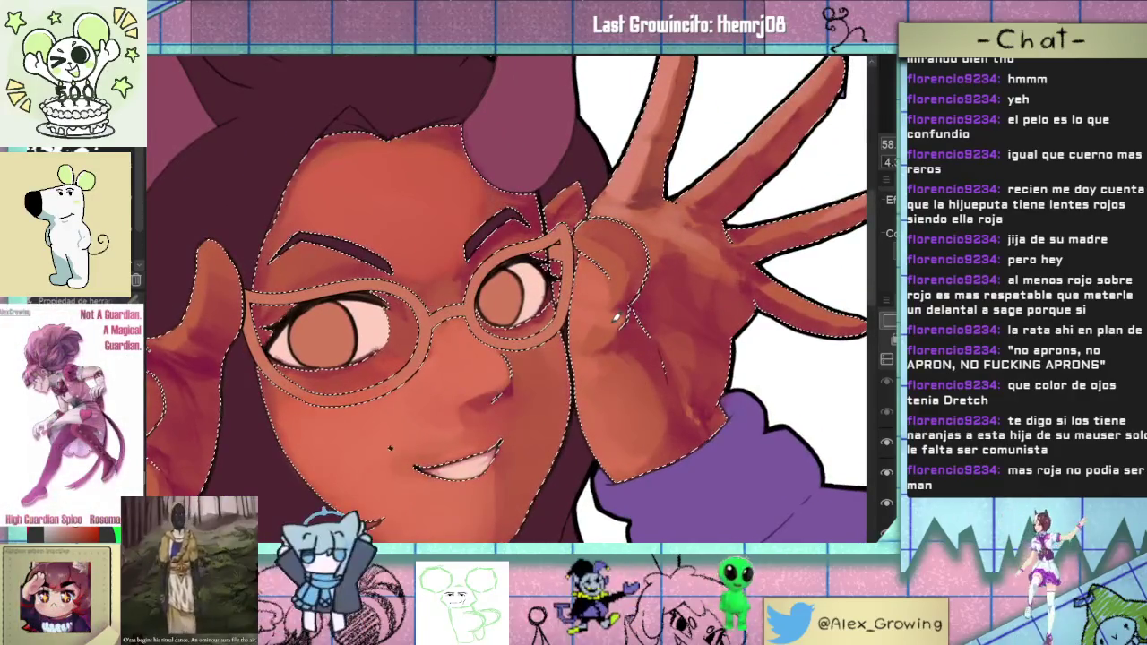
{"action": "scroll", "coordinate": [627, 295], "scroll_direction": "down", "scroll_amount": 1}
{"action": "scroll", "coordinate": [627, 296], "scroll_direction": "up", "scroll_amount": 3}
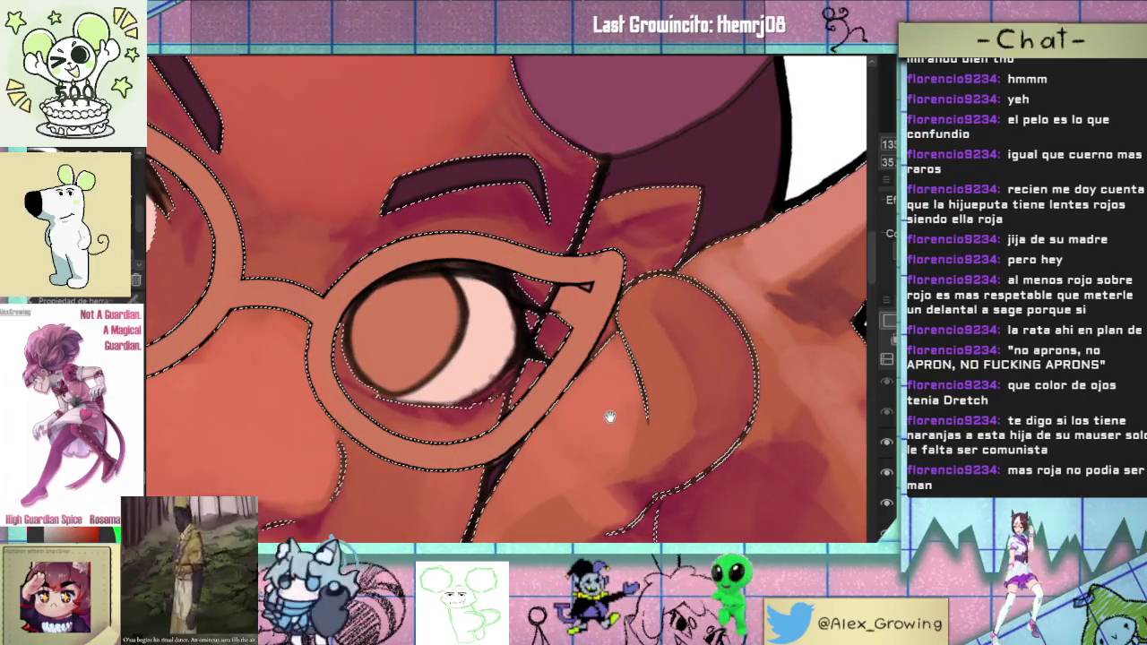
{"action": "left_click_drag", "start_coordinate": [605, 419], "coordinate": [670, 326]}
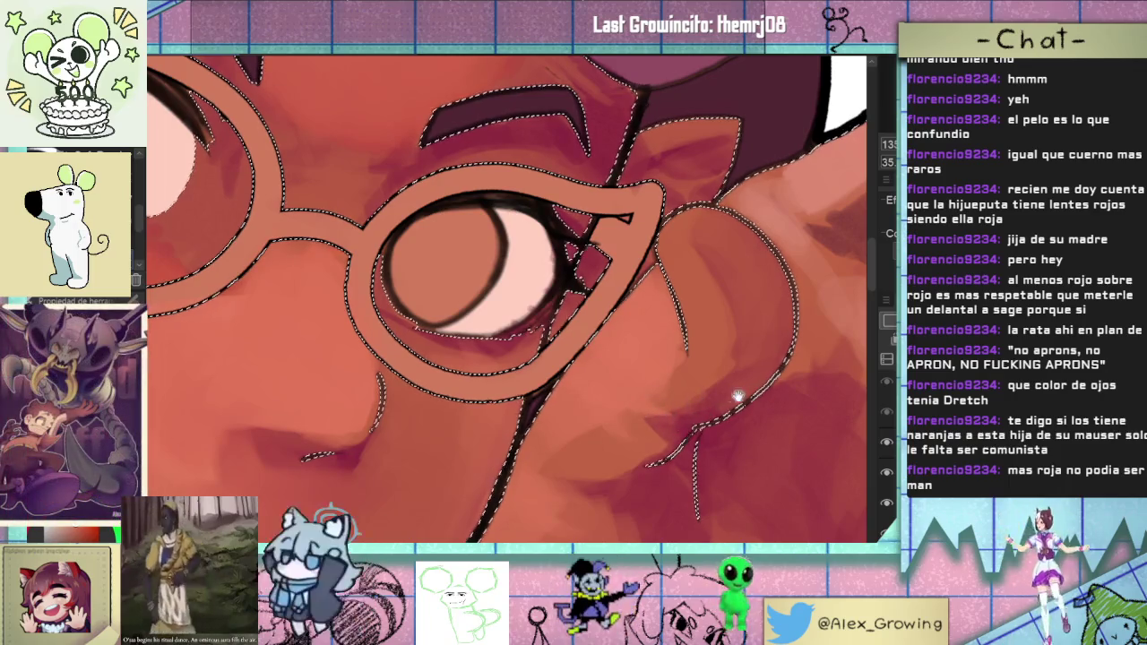
{"action": "scroll", "coordinate": [740, 410], "scroll_direction": "down", "scroll_amount": 3}
{"action": "scroll", "coordinate": [781, 307], "scroll_direction": "down", "scroll_amount": 2}
{"action": "scroll", "coordinate": [710, 323], "scroll_direction": "down", "scroll_amount": 2}
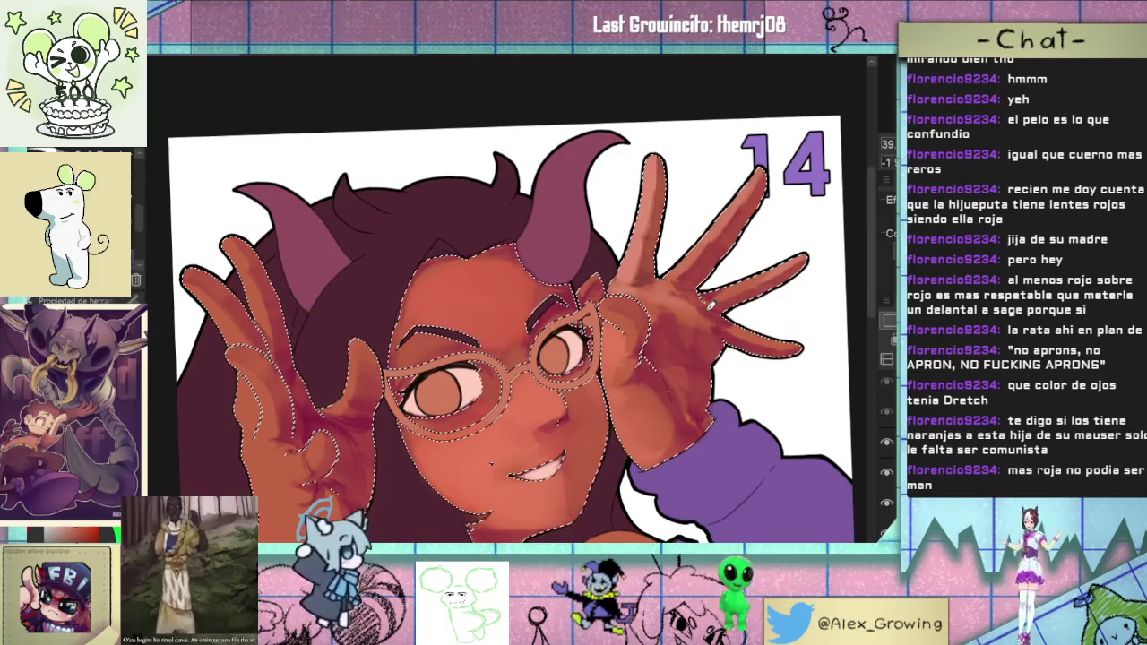
{"action": "key", "text": "ctrl+d"}
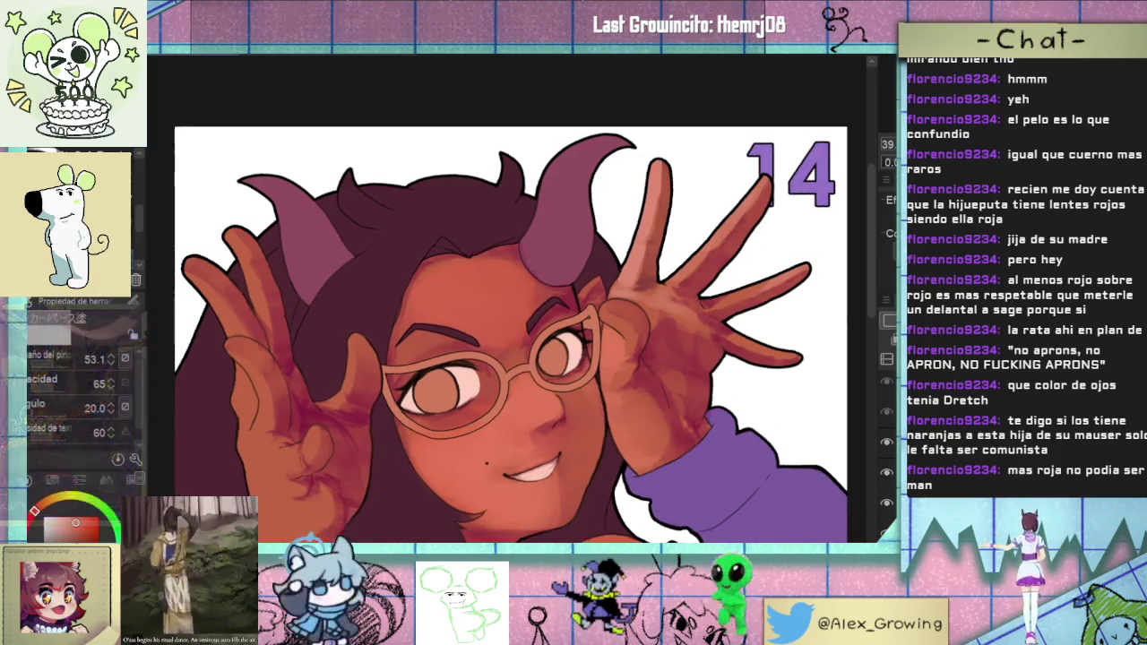
- Fit the whole portrait upright in the window, then mirror it and flip it back to check
{"action": "key", "text": "ctrl+0"}
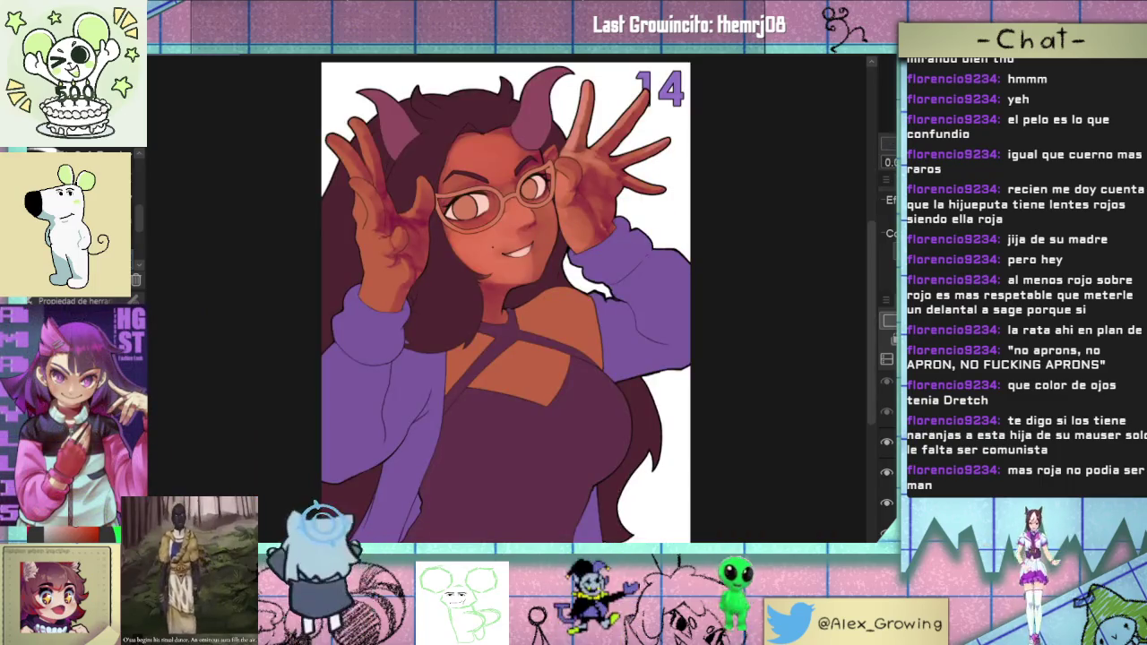
{"action": "key", "text": "h"}
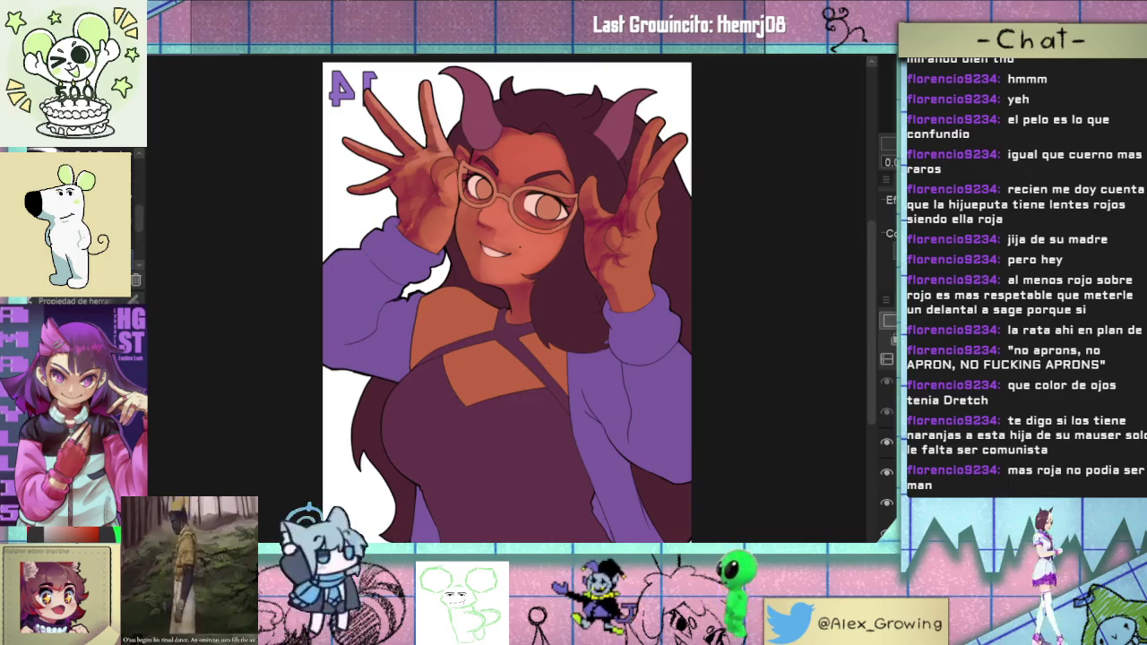
{"action": "key", "text": "h"}
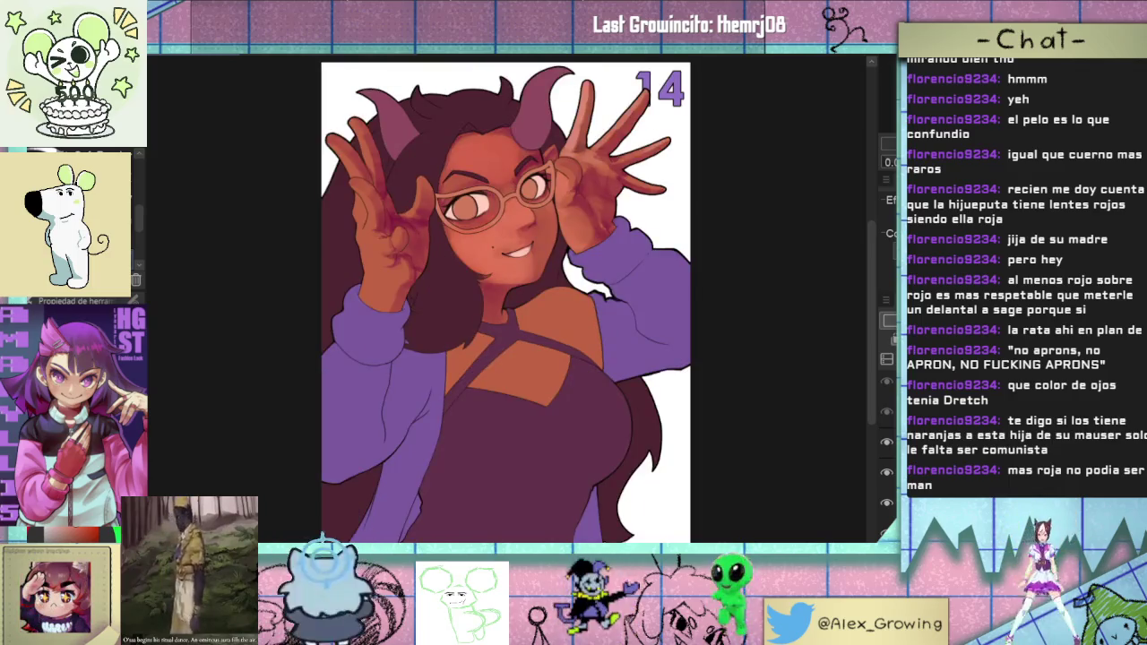
- Zoom and tilt onto the face, then auto-select the character's skin areas
{"action": "left_click_drag", "start_coordinate": [556, 201], "coordinate": [664, 210]}
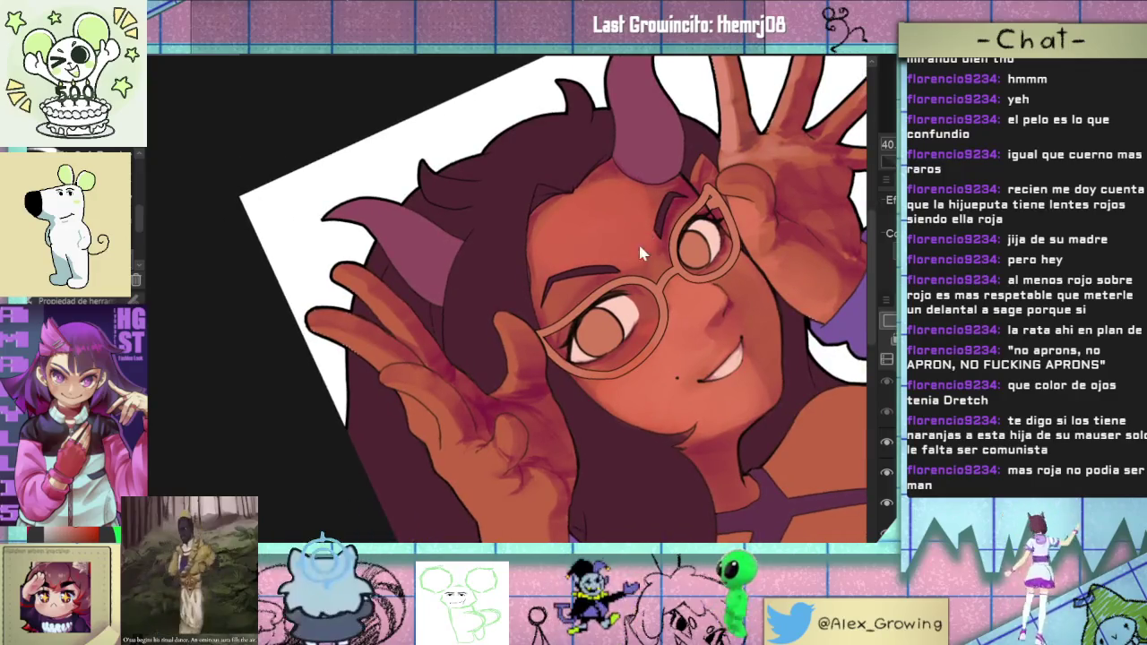
{"action": "left_click", "coordinate": [638, 241]}
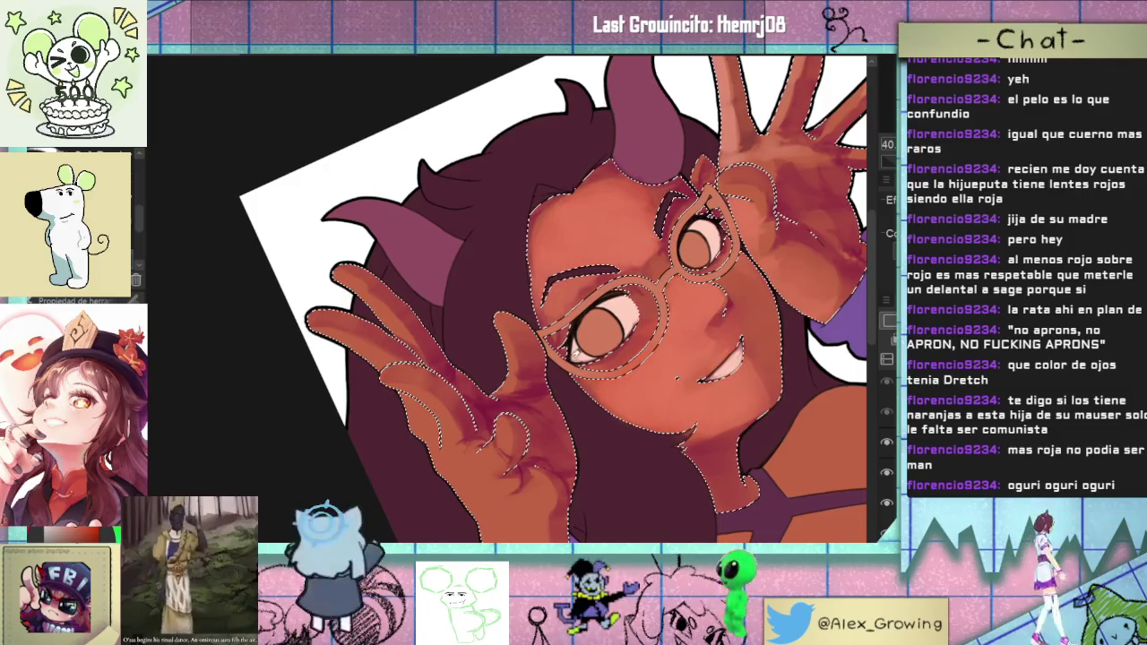
{"action": "mouse_move", "coordinate": [677, 380]}
{"action": "left_mouse_down"}
{"action": "mouse_move", "coordinate": [670, 313]}
{"action": "mouse_move", "coordinate": [690, 303]}
{"action": "left_mouse_up"}
{"action": "scroll", "coordinate": [670, 313], "scroll_direction": "down", "scroll_amount": 5}
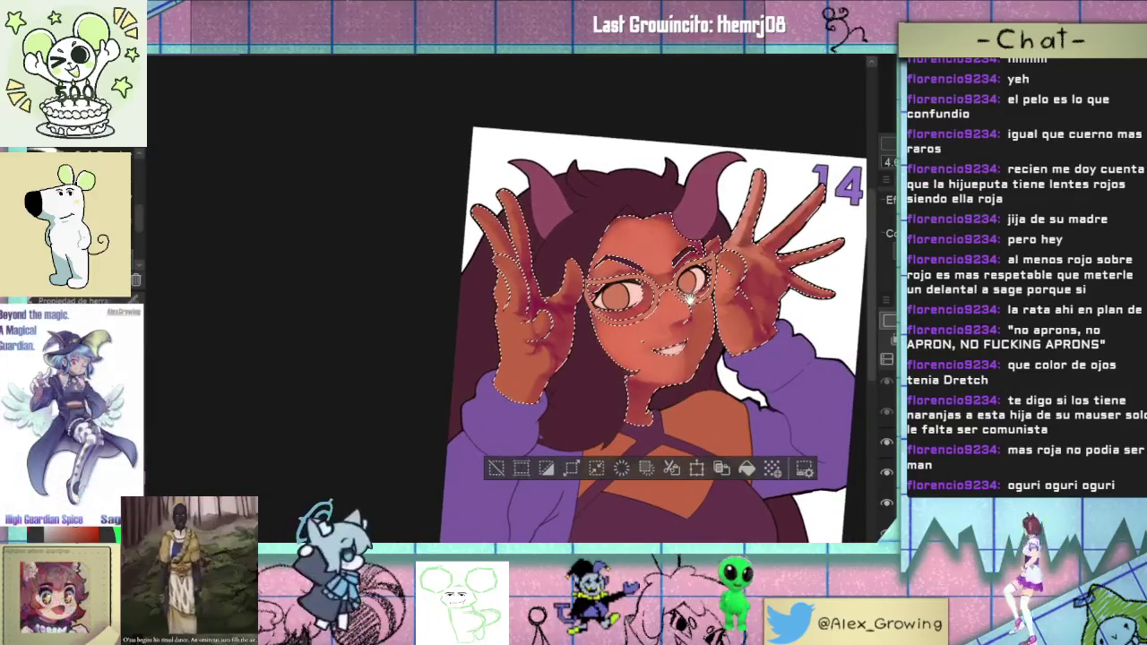
{"action": "scroll", "coordinate": [690, 303], "scroll_direction": "up", "scroll_amount": 5}
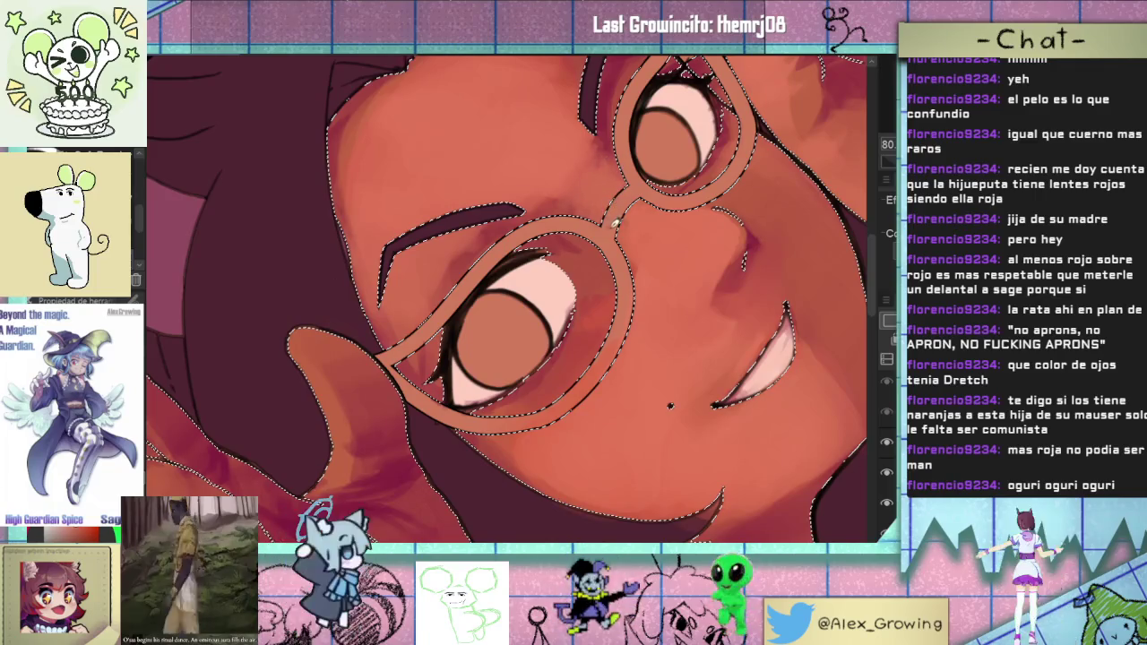
{"action": "scroll", "coordinate": [659, 221], "scroll_direction": "down", "scroll_amount": 5}
{"action": "scroll", "coordinate": [627, 233], "scroll_direction": "down", "scroll_amount": 3}
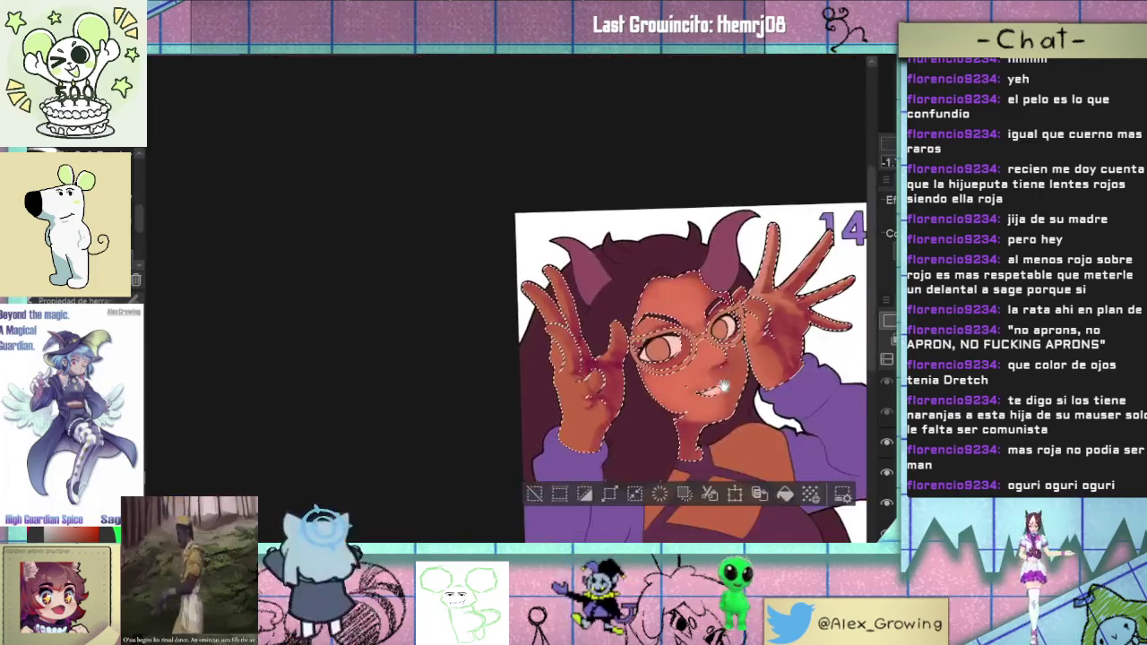
- Clear the skin selection and show the whole upright portrait mirrored horizontally
{"action": "key", "text": "ctrl+d"}
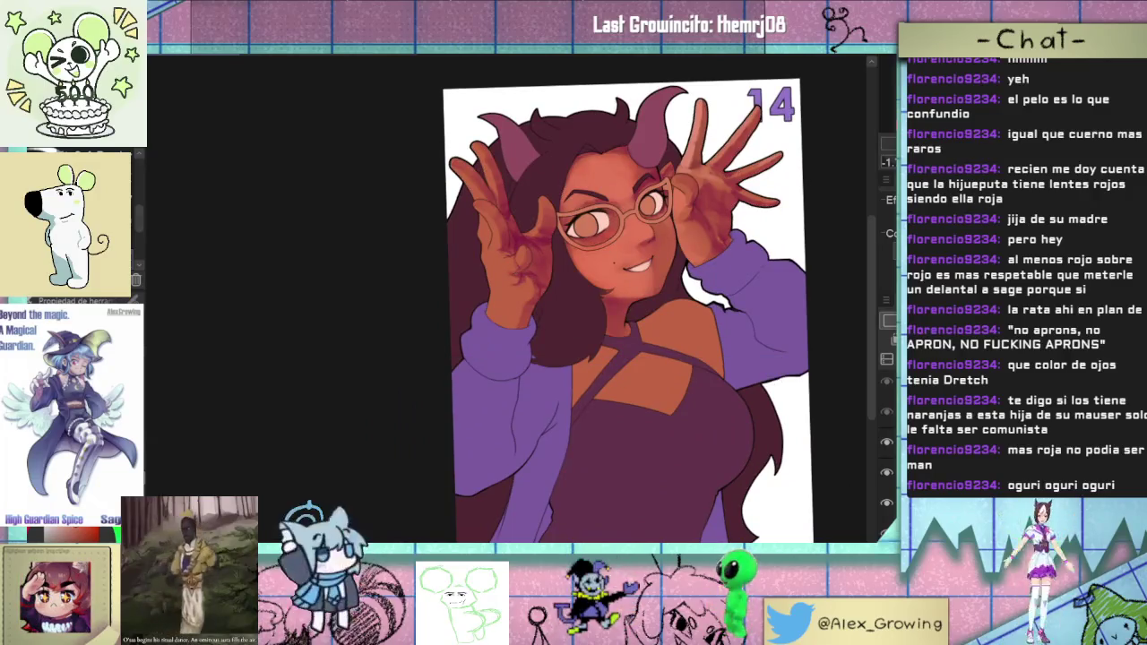
{"action": "key", "text": "ctrl+shift+0"}
{"action": "key", "text": "ctrl+0"}
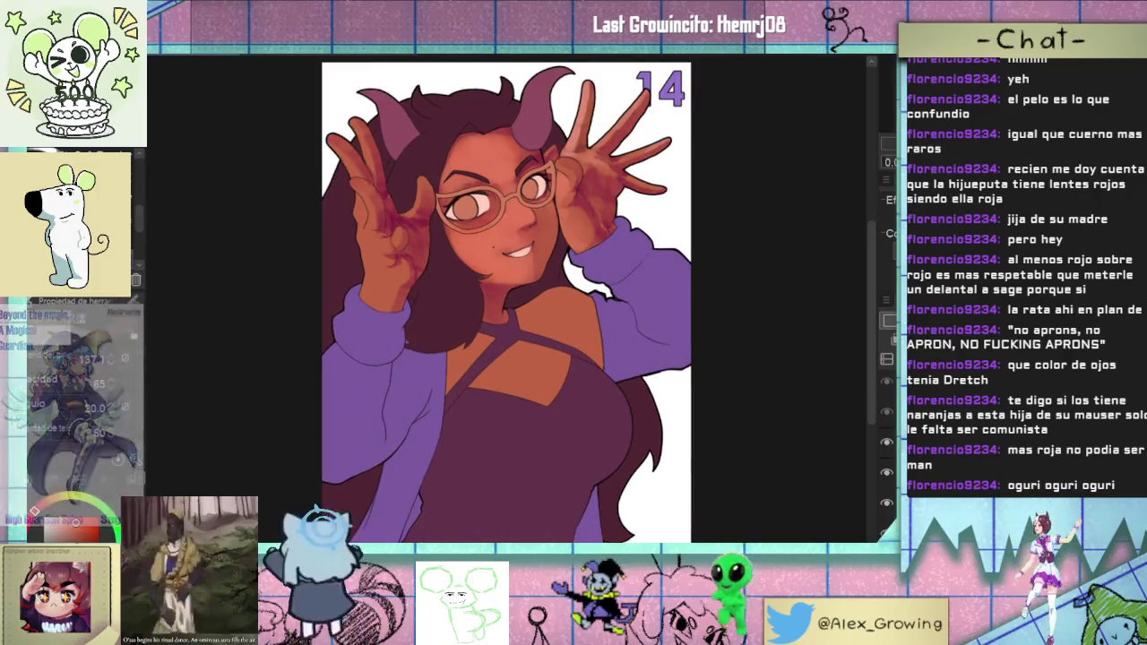
{"action": "key", "text": "h"}
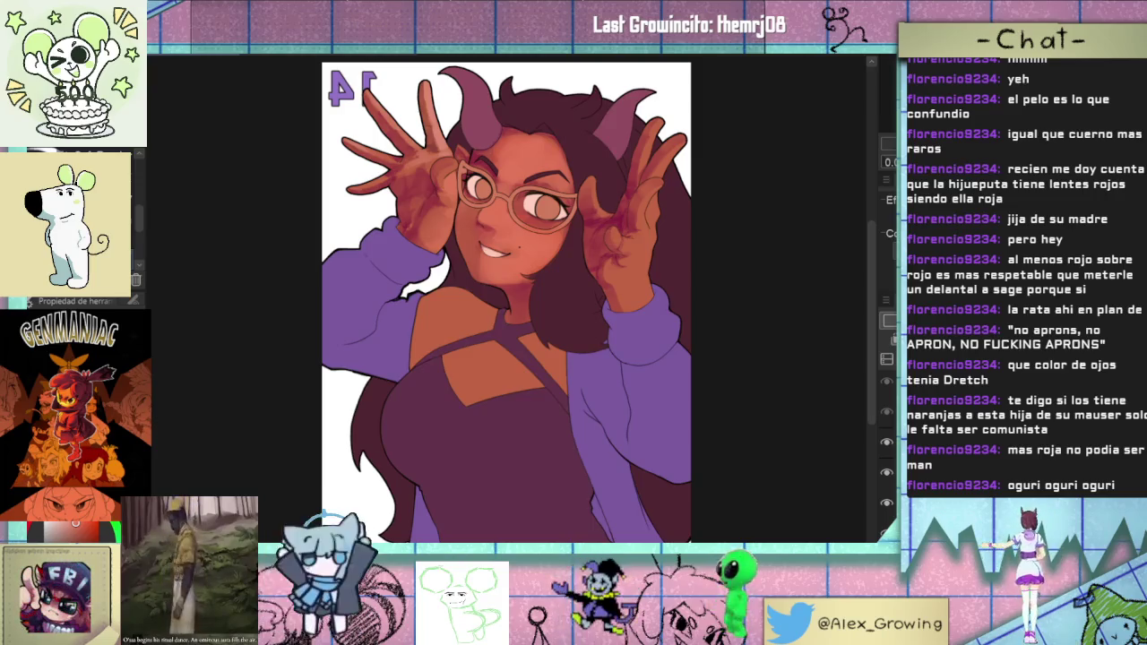
- Zoom in on the portrait's face, then fit the whole drawing back in view
{"action": "left_click_drag", "start_coordinate": [605, 246], "coordinate": [638, 304]}
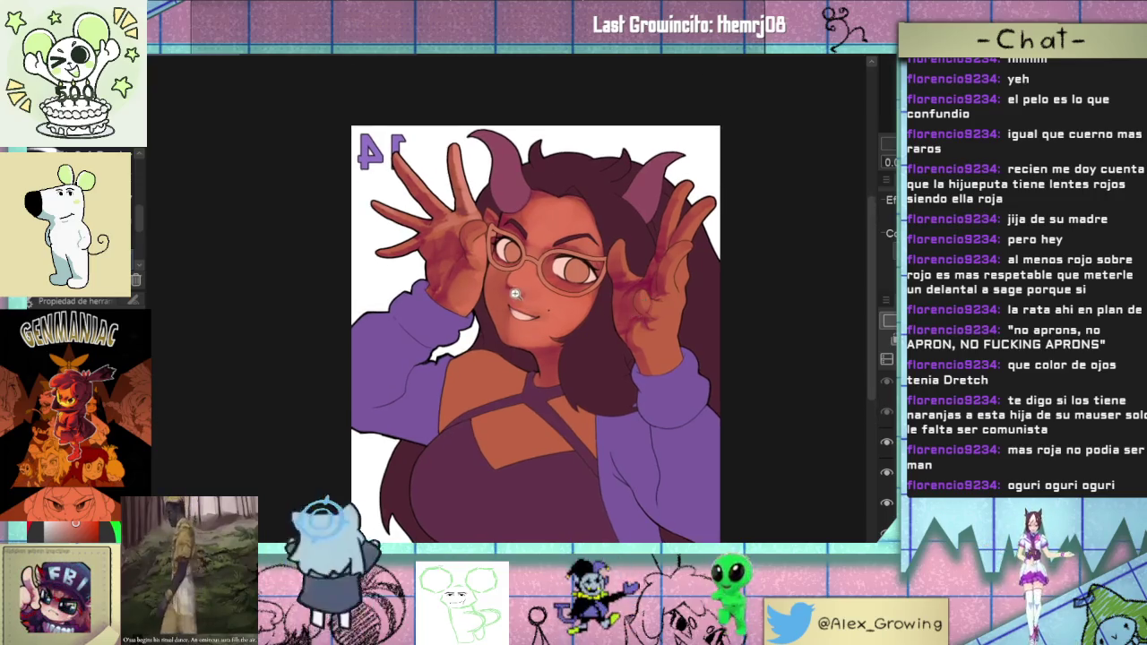
{"action": "left_click", "coordinate": [515, 291]}
{"action": "left_click", "coordinate": [886, 503]}
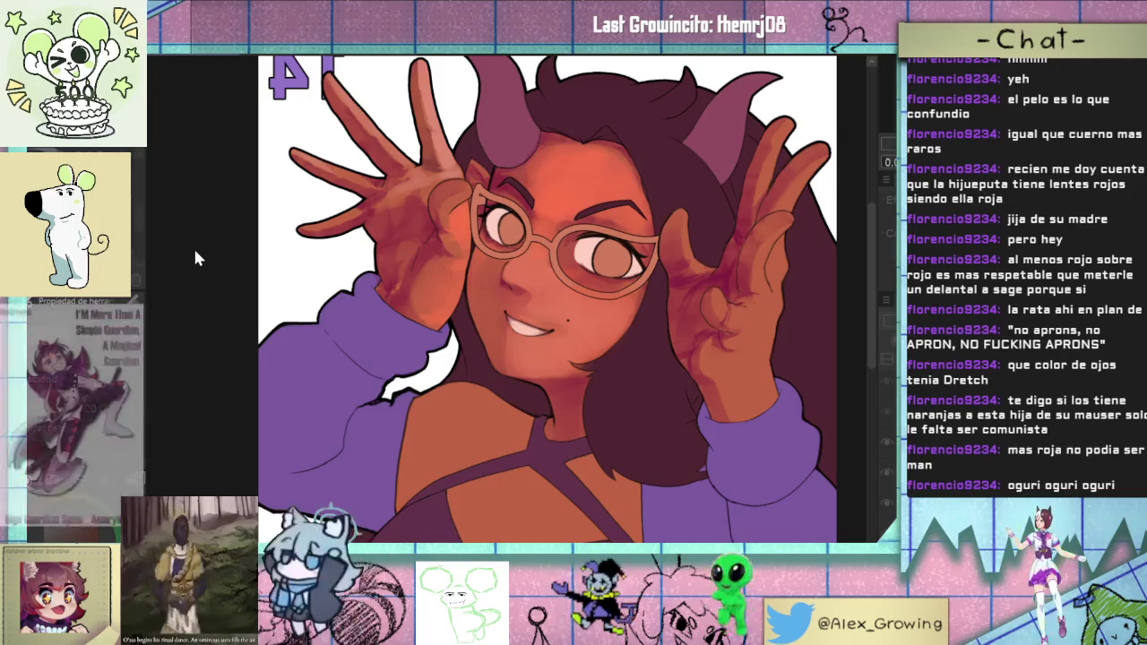
{"action": "key", "text": "ctrl+0"}
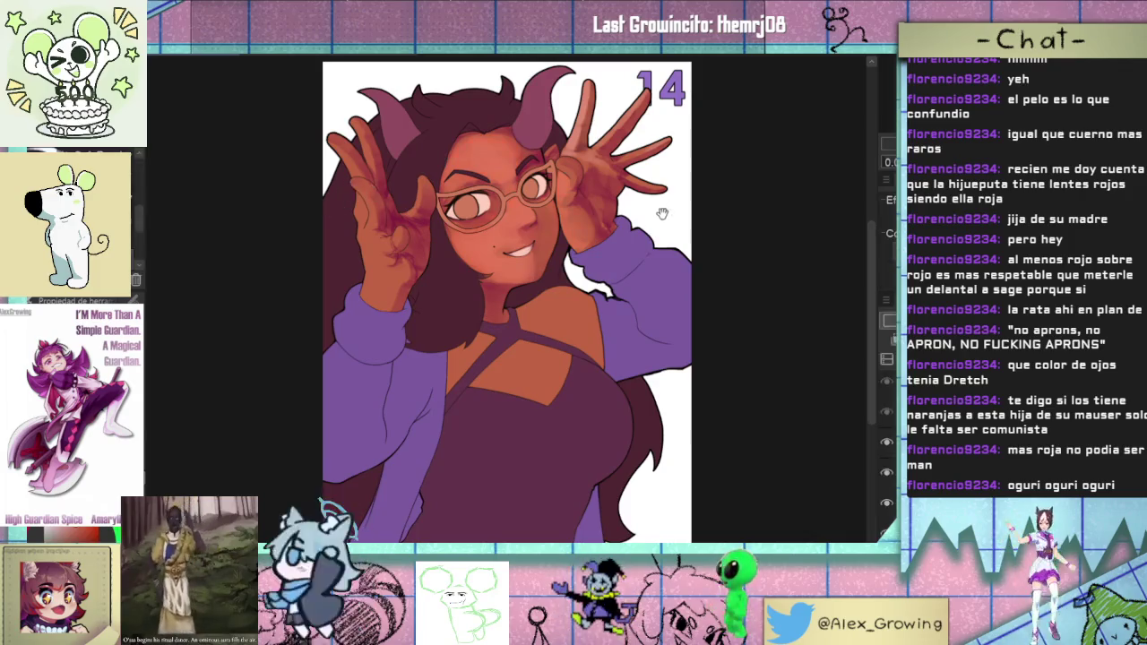
{"action": "scroll", "coordinate": [710, 316], "scroll_direction": "up", "scroll_amount": 3}
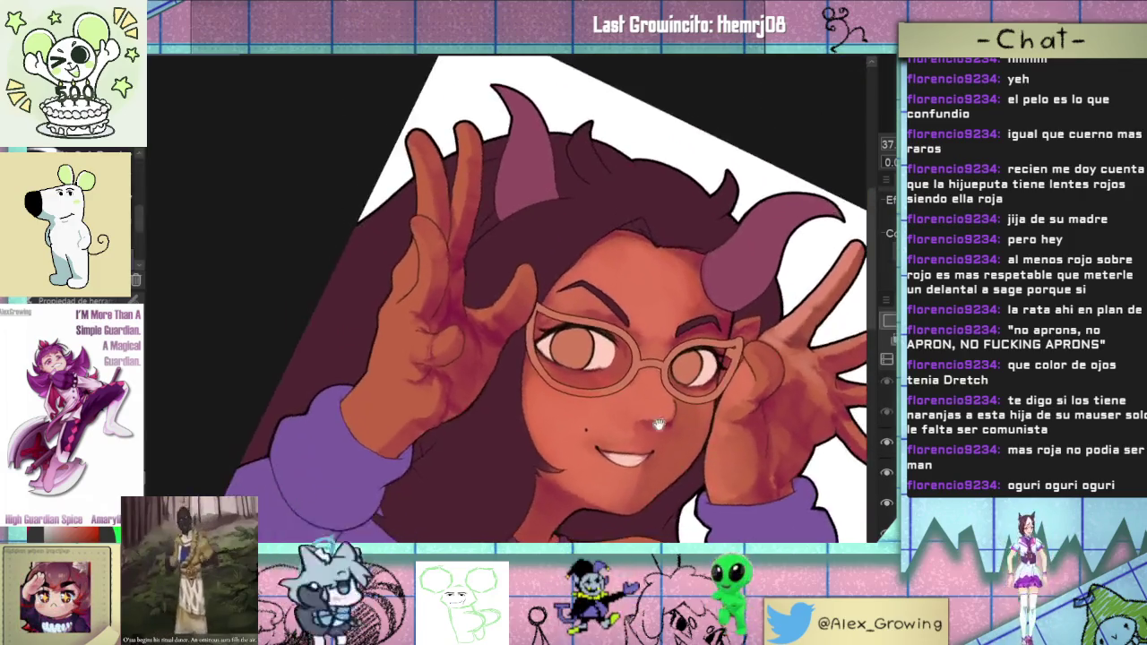
{"action": "scroll", "coordinate": [698, 358], "scroll_direction": "up", "scroll_amount": 5}
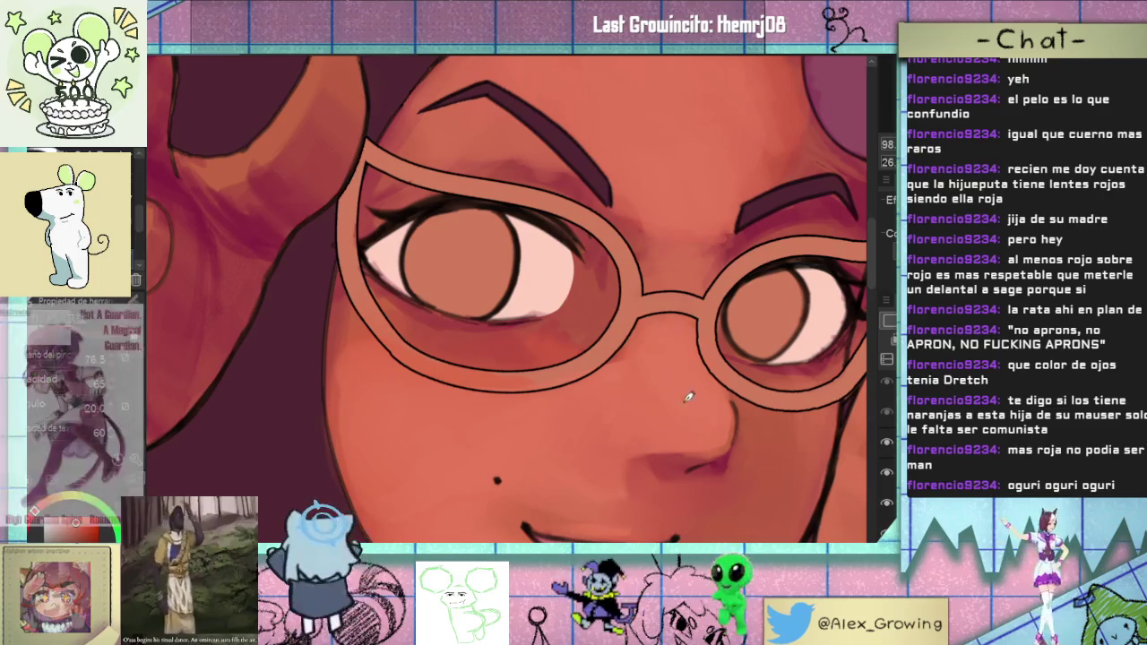
{"action": "scroll", "coordinate": [690, 353], "scroll_direction": "down", "scroll_amount": 5}
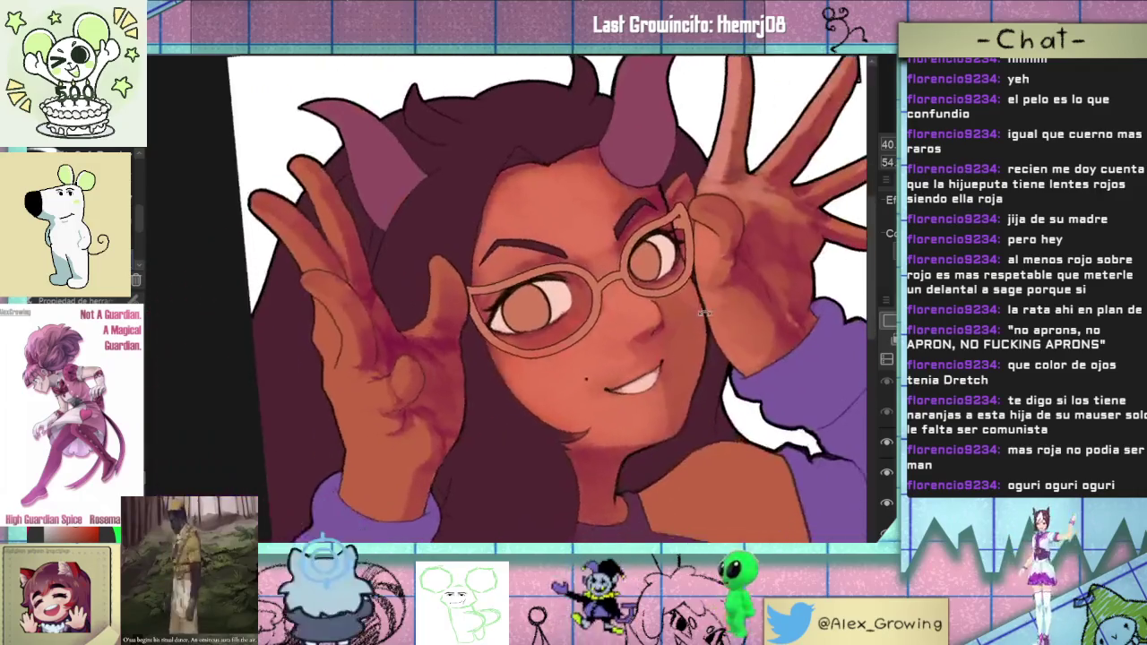
- Brush darker shading onto the raised left hand, then hide the red shading layer
{"action": "left_click_drag", "start_coordinate": [640, 529], "coordinate": [707, 394]}
{"action": "scroll", "coordinate": [724, 387], "scroll_direction": "down", "scroll_amount": 3}
{"action": "scroll", "coordinate": [558, 345], "scroll_direction": "up", "scroll_amount": 5}
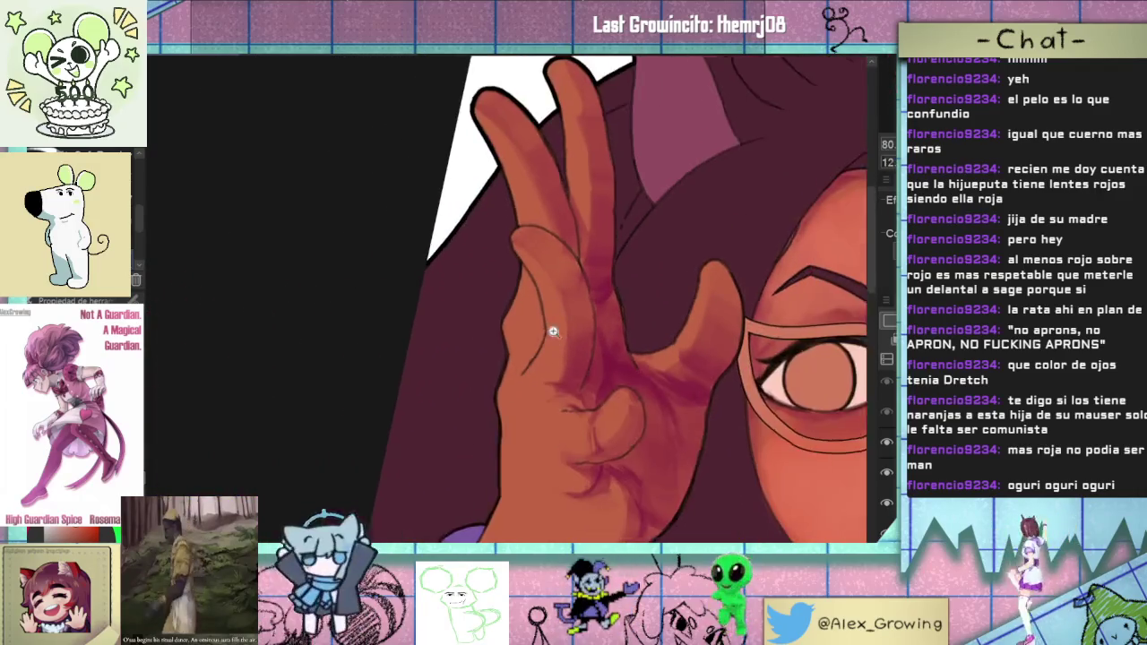
{"action": "left_click_drag", "start_coordinate": [533, 383], "coordinate": [535, 367]}
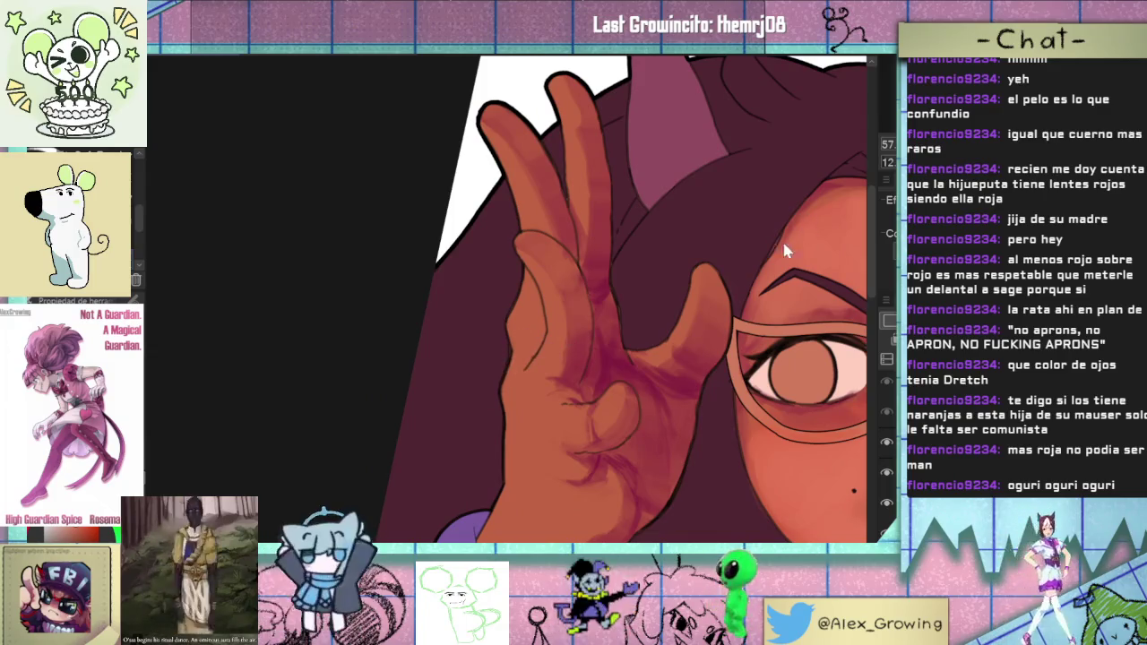
{"action": "scroll", "coordinate": [782, 237], "scroll_direction": "down", "scroll_amount": 3}
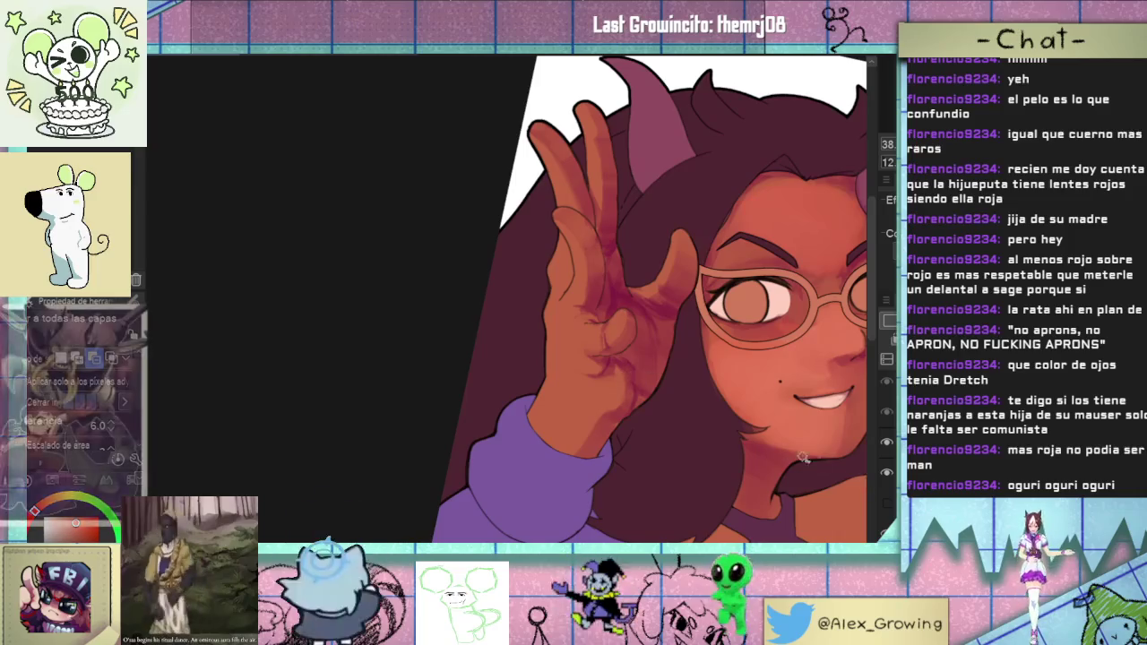
{"action": "left_click", "coordinate": [886, 472]}
- Select the raised hand around its fingers and show the red shading layer again
{"action": "left_click", "coordinate": [640, 358]}
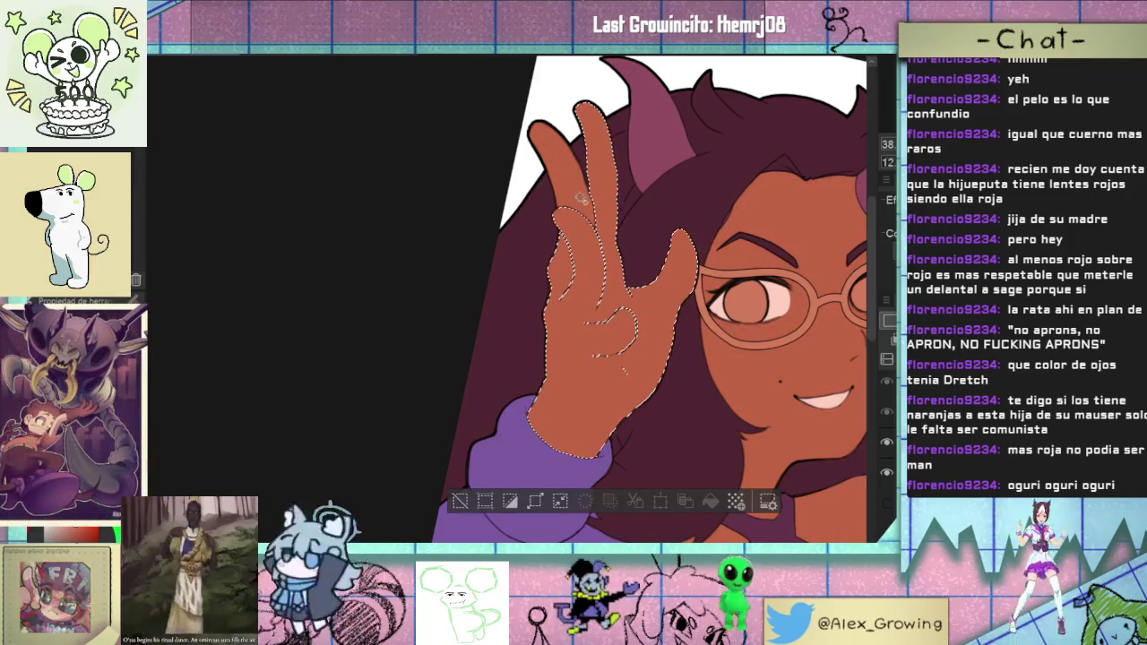
{"action": "left_click", "coordinate": [643, 240]}
{"action": "left_click", "coordinate": [886, 502]}
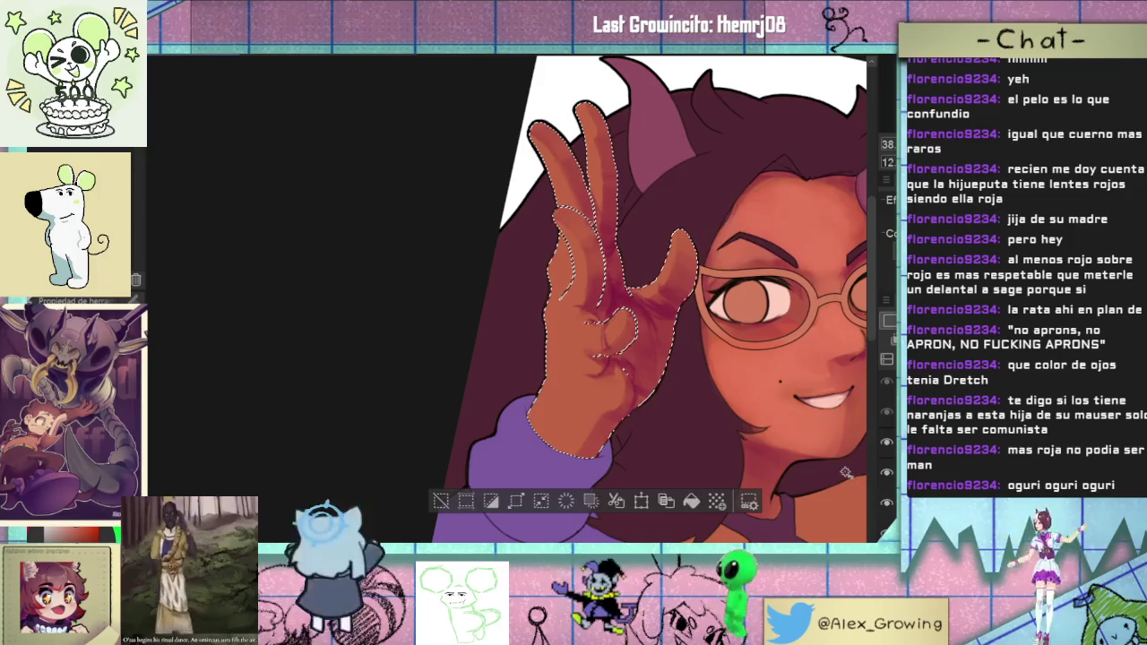
{"action": "scroll", "coordinate": [618, 269], "scroll_direction": "up", "scroll_amount": 2}
{"action": "scroll", "coordinate": [618, 268], "scroll_direction": "up", "scroll_amount": 1}
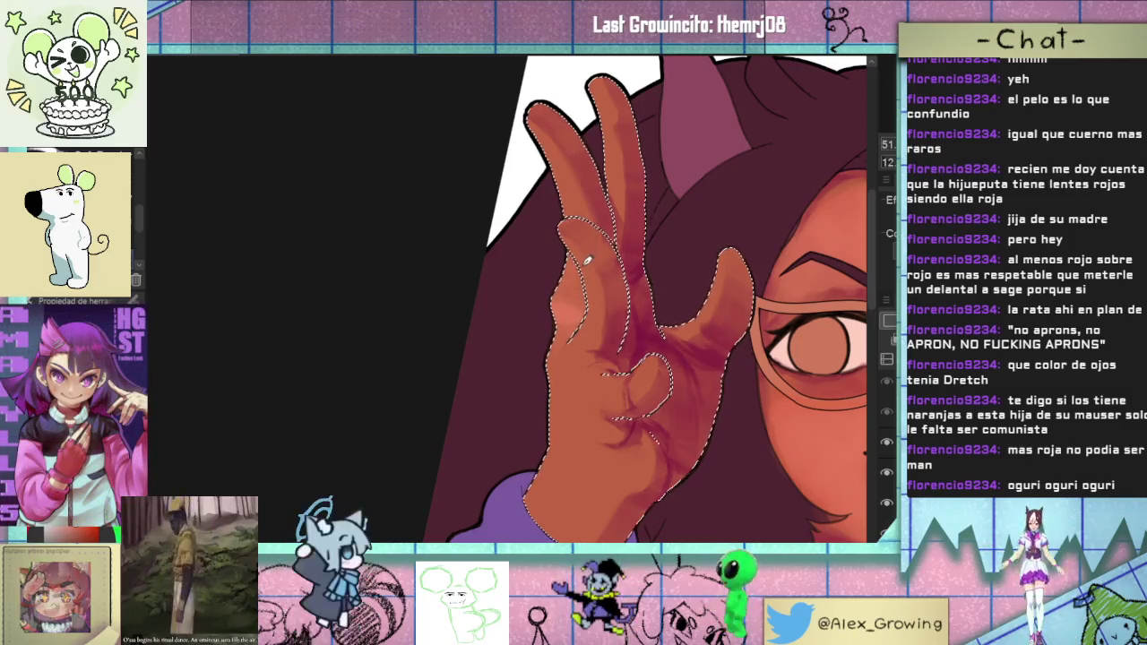
- Rotate and pan the view so the hand's fingers point upward
{"action": "left_click_drag", "start_coordinate": [587, 245], "coordinate": [577, 302]}
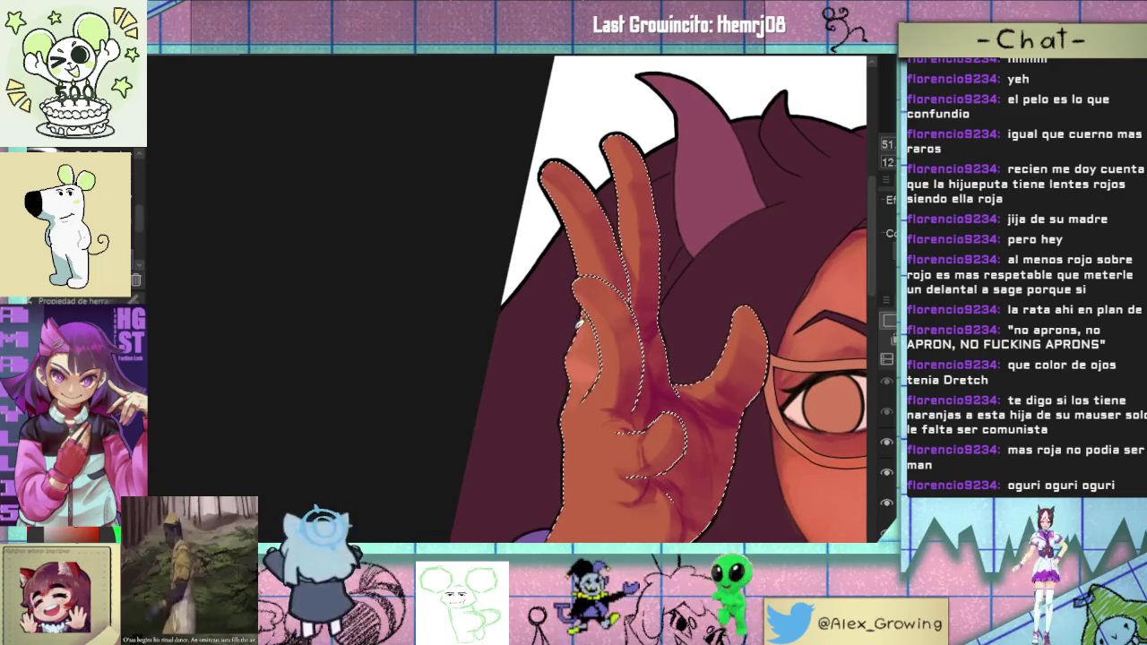
{"action": "mouse_move", "coordinate": [580, 322]}
{"action": "left_mouse_down"}
{"action": "mouse_move", "coordinate": [565, 284]}
{"action": "mouse_move", "coordinate": [567, 403]}
{"action": "left_mouse_up"}
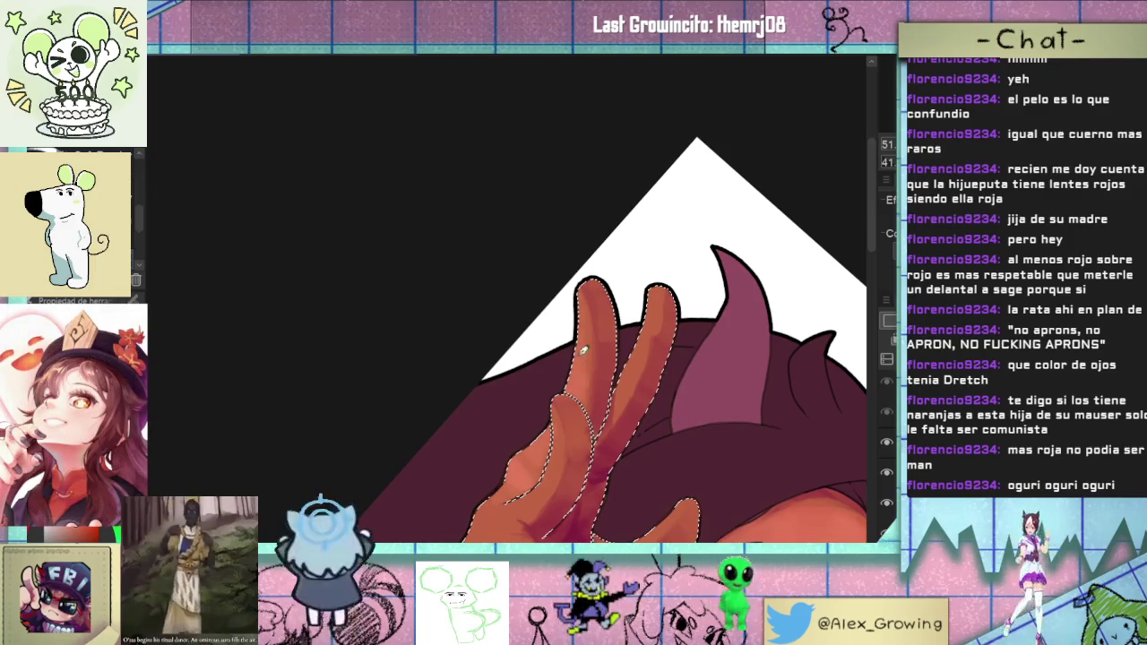
{"action": "left_click_drag", "start_coordinate": [587, 360], "coordinate": [560, 309]}
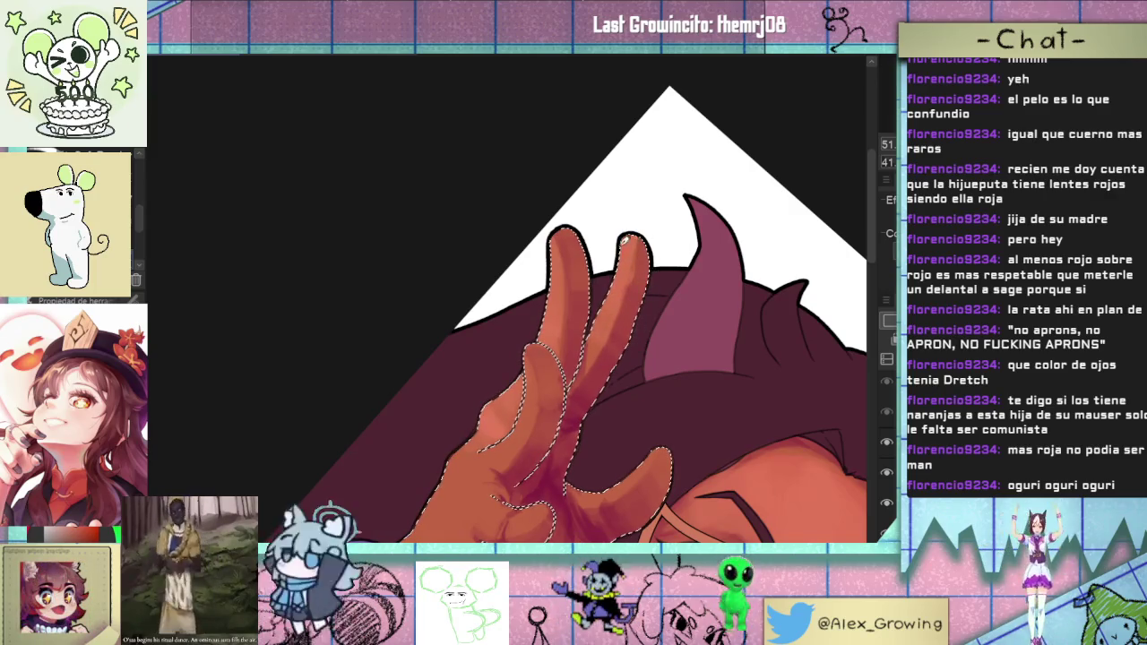
{"action": "left_click_drag", "start_coordinate": [625, 300], "coordinate": [662, 201]}
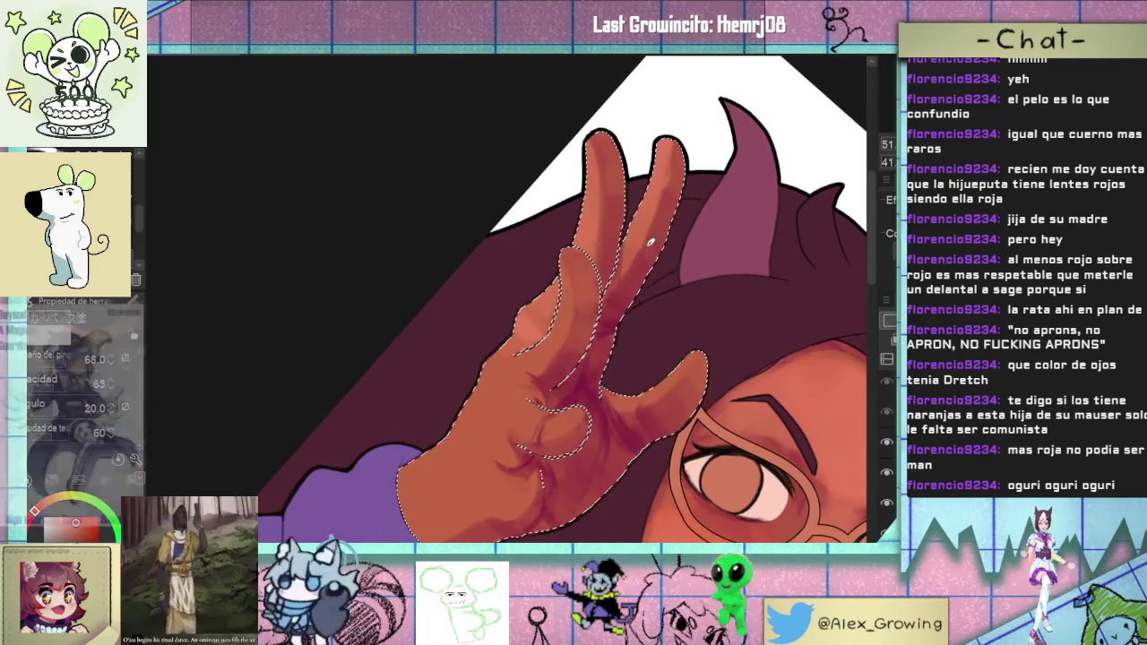
{"action": "mouse_move", "coordinate": [643, 251]}
{"action": "left_mouse_down"}
{"action": "mouse_move", "coordinate": [654, 252]}
{"action": "mouse_move", "coordinate": [656, 209]}
{"action": "left_mouse_up"}
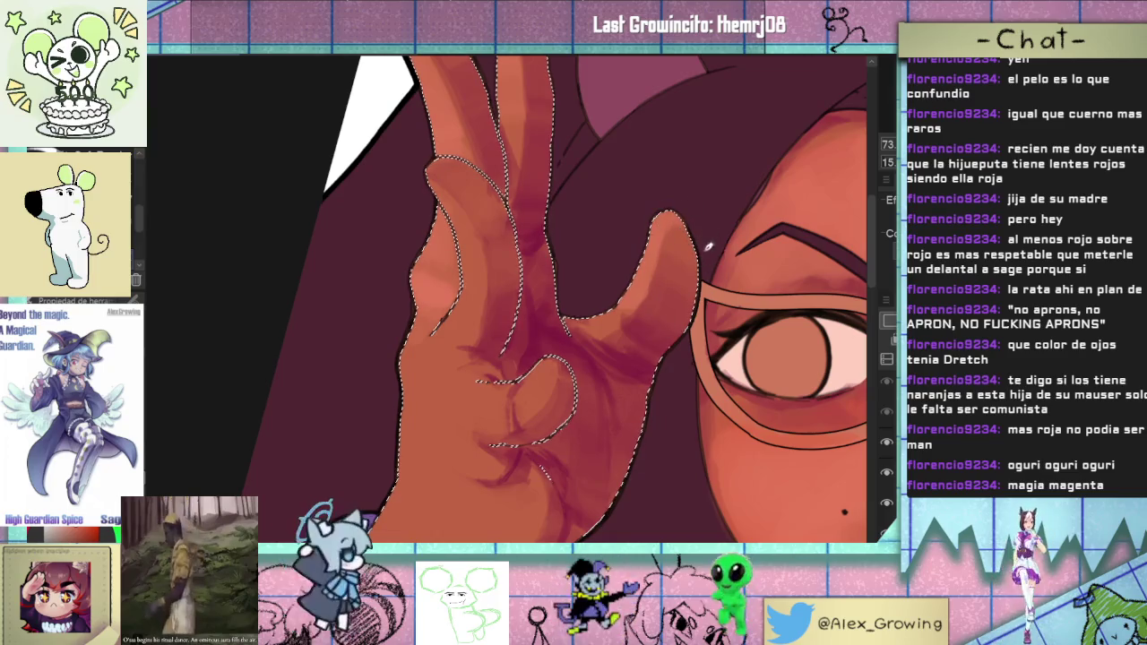
{"action": "scroll", "coordinate": [683, 233], "scroll_direction": "down", "scroll_amount": 3}
{"action": "scroll", "coordinate": [693, 260], "scroll_direction": "up", "scroll_amount": 3}
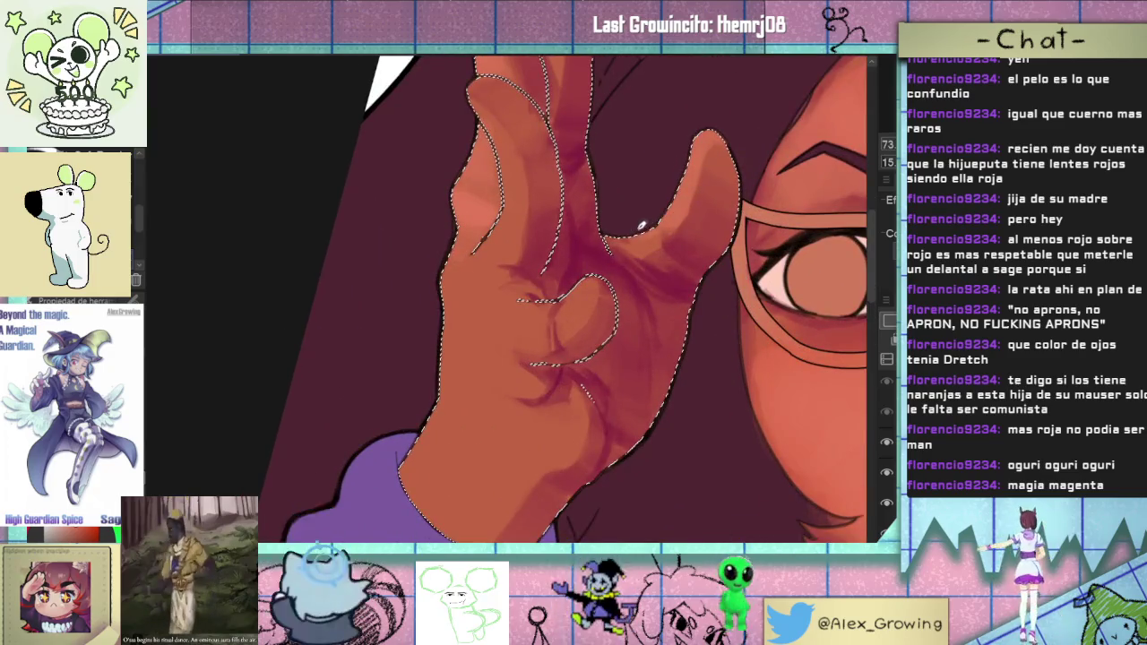
{"action": "scroll", "coordinate": [687, 243], "scroll_direction": "down", "scroll_amount": 3}
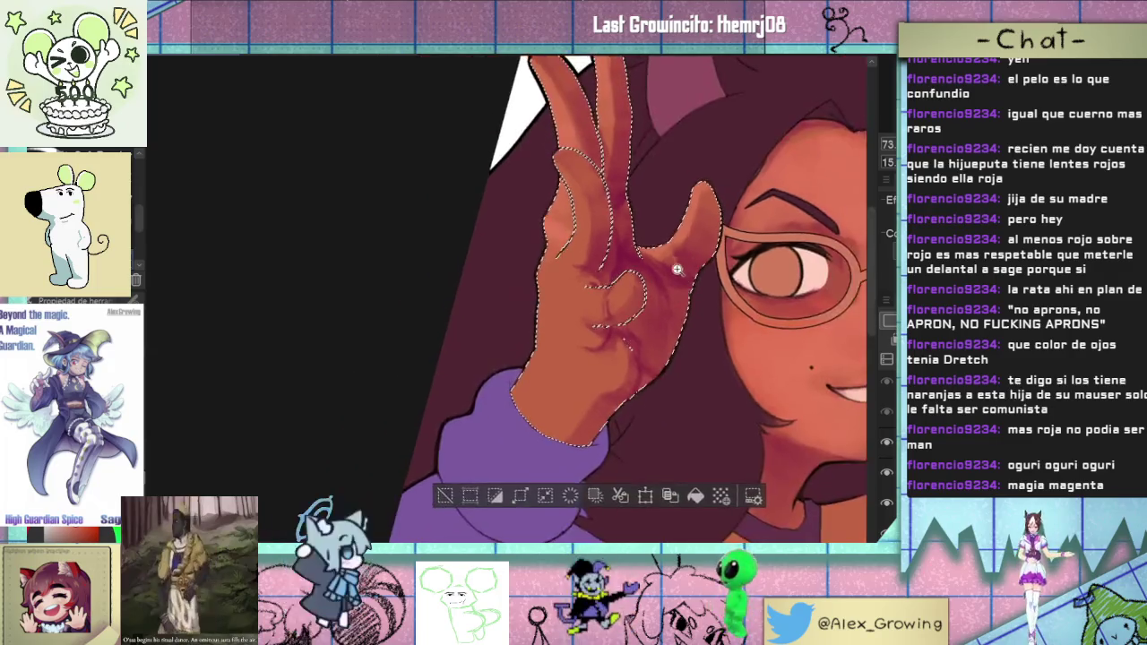
{"action": "scroll", "coordinate": [678, 269], "scroll_direction": "up", "scroll_amount": 5}
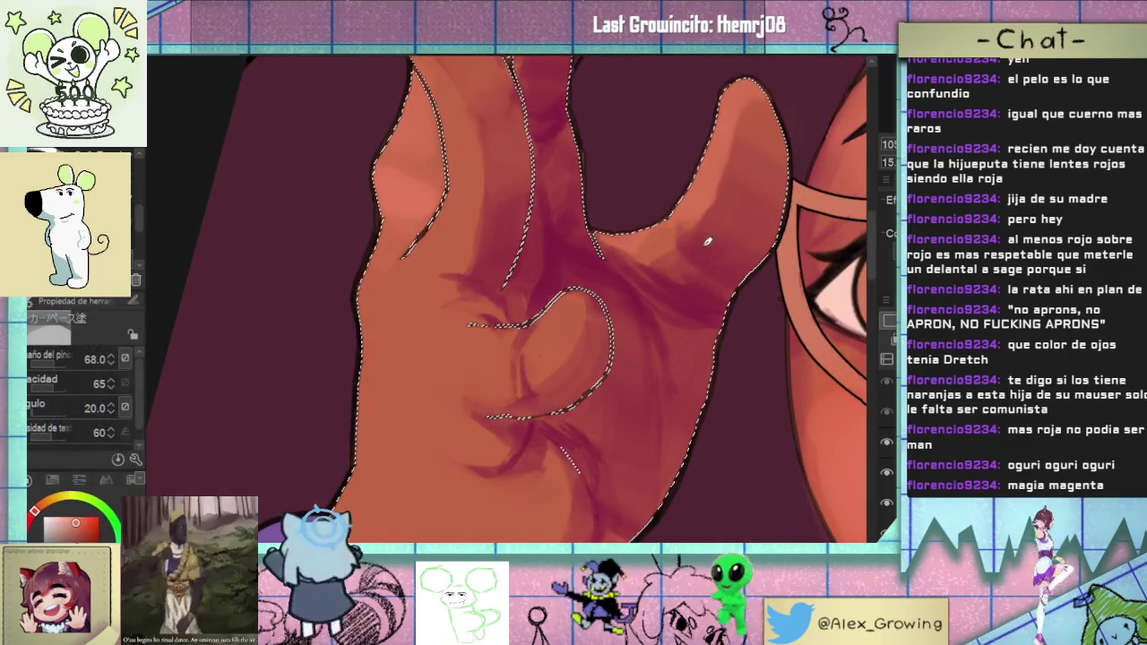
{"action": "scroll", "coordinate": [702, 298], "scroll_direction": "down", "scroll_amount": 3}
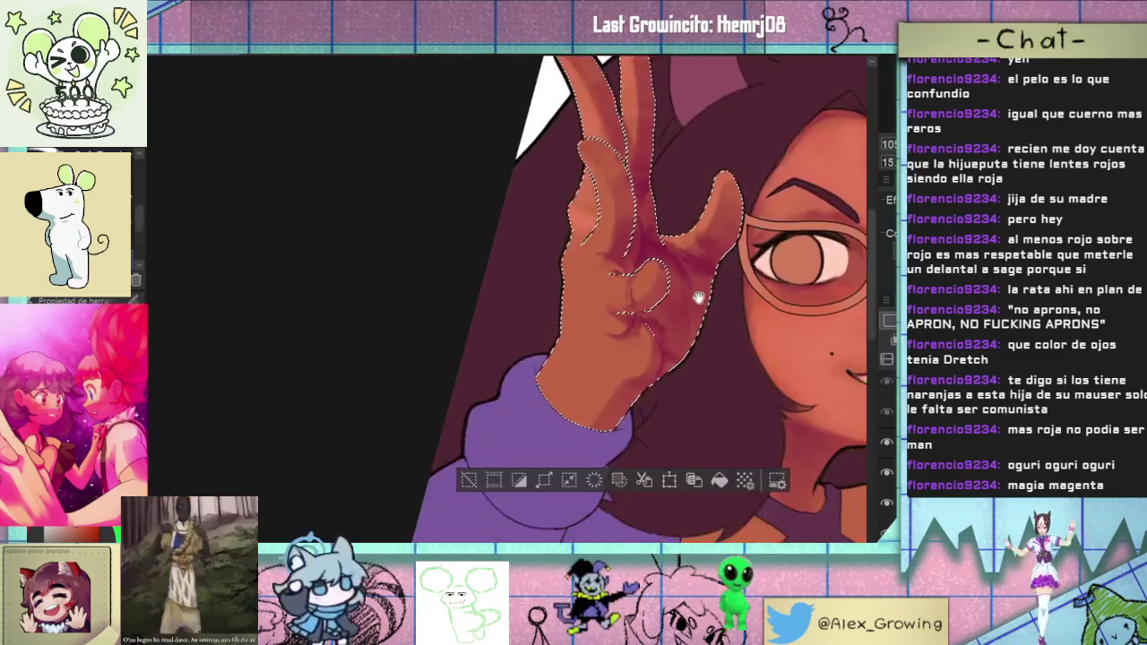
{"action": "scroll", "coordinate": [627, 287], "scroll_direction": "up", "scroll_amount": 2}
{"action": "scroll", "coordinate": [574, 246], "scroll_direction": "up", "scroll_amount": 1}
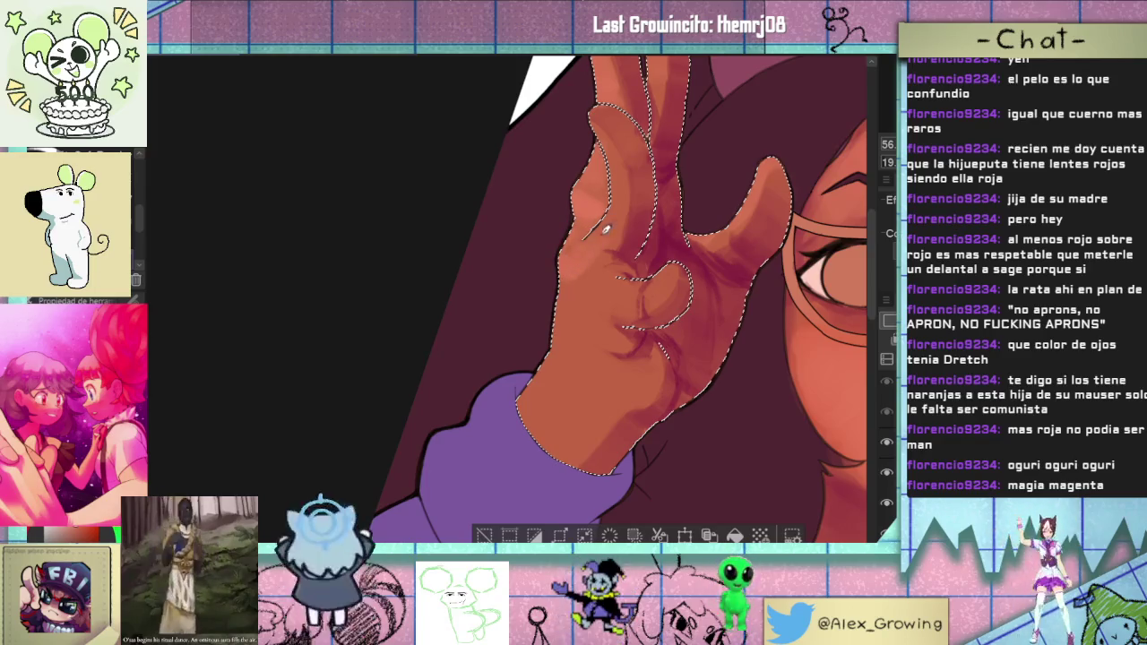
- Turn the hand upright and paint lighter orange shading inside the hand selection
{"action": "left_click_drag", "start_coordinate": [630, 186], "coordinate": [690, 236]}
{"action": "scroll", "coordinate": [686, 294], "scroll_direction": "up", "scroll_amount": 2}
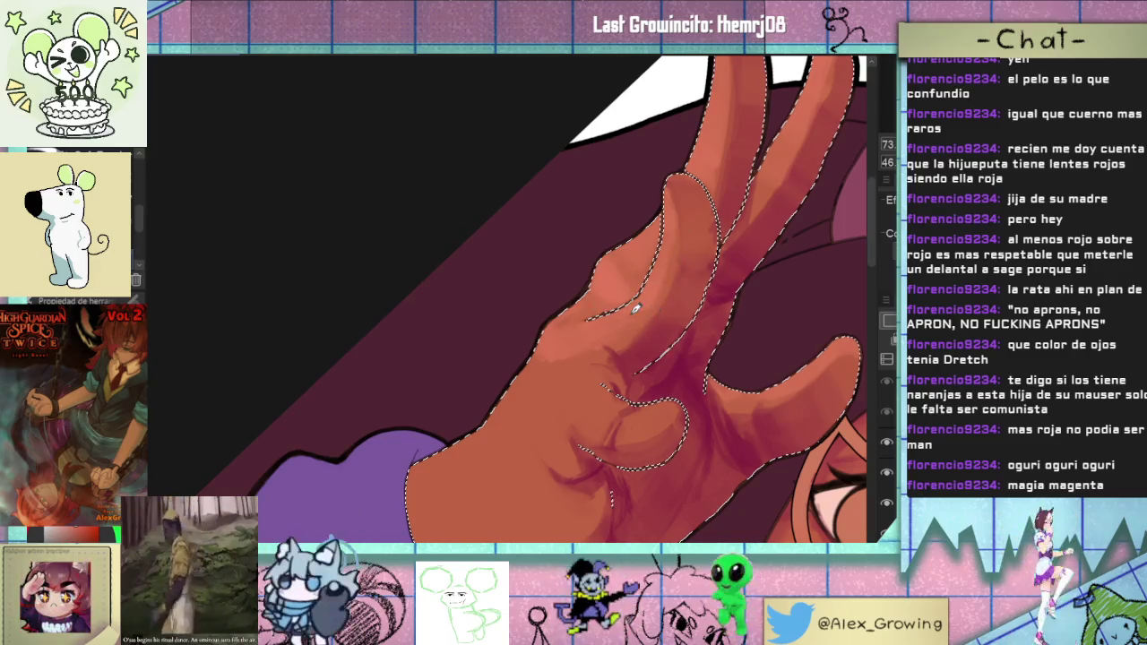
{"action": "mouse_move", "coordinate": [648, 304]}
{"action": "left_mouse_down"}
{"action": "mouse_move", "coordinate": [616, 264]}
{"action": "mouse_move", "coordinate": [618, 292]}
{"action": "left_mouse_up"}
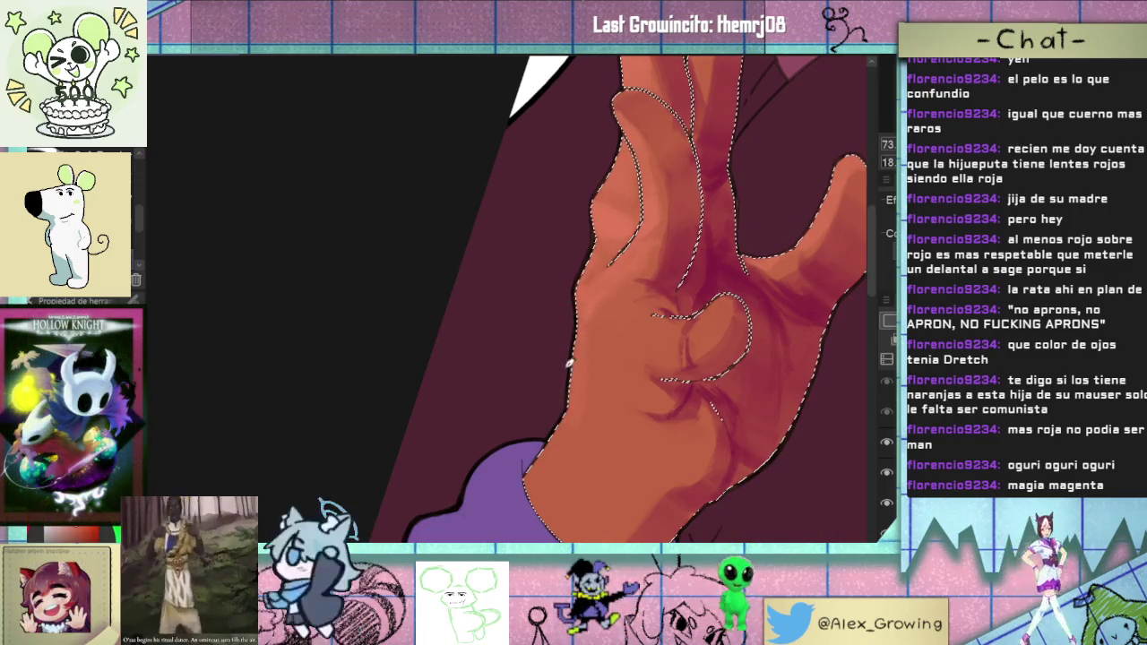
{"action": "left_click_drag", "start_coordinate": [567, 375], "coordinate": [546, 408]}
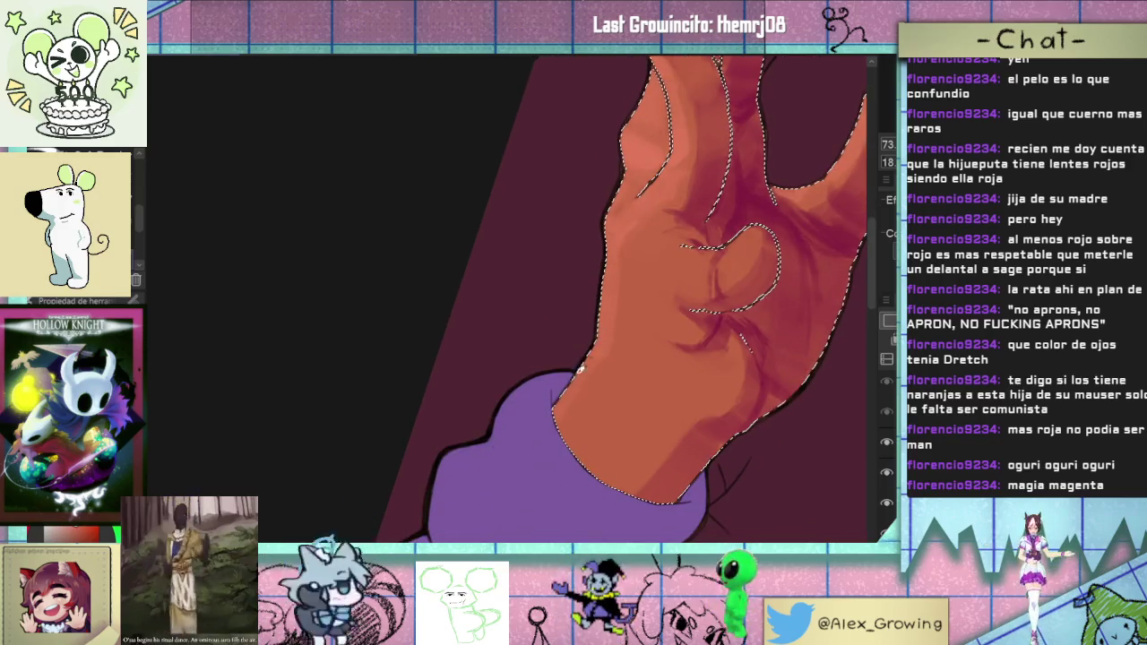
{"action": "left_click_drag", "start_coordinate": [622, 384], "coordinate": [697, 288]}
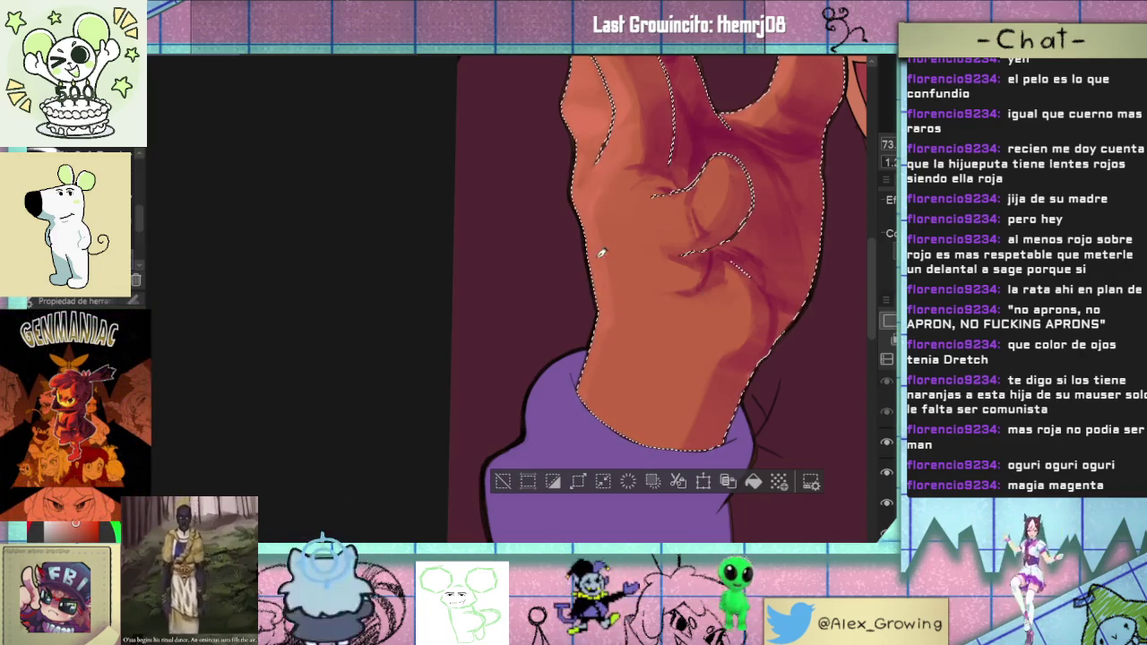
{"action": "scroll", "coordinate": [598, 360], "scroll_direction": "down", "scroll_amount": 2}
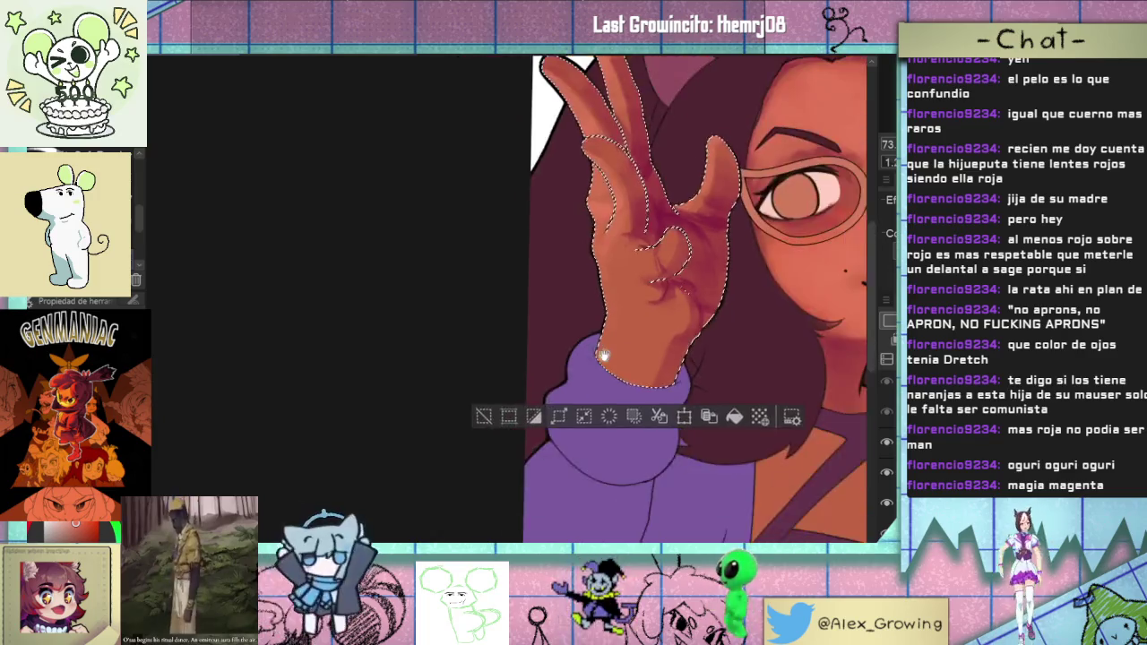
{"action": "scroll", "coordinate": [599, 360], "scroll_direction": "down", "scroll_amount": 1}
{"action": "scroll", "coordinate": [609, 305], "scroll_direction": "up", "scroll_amount": 5}
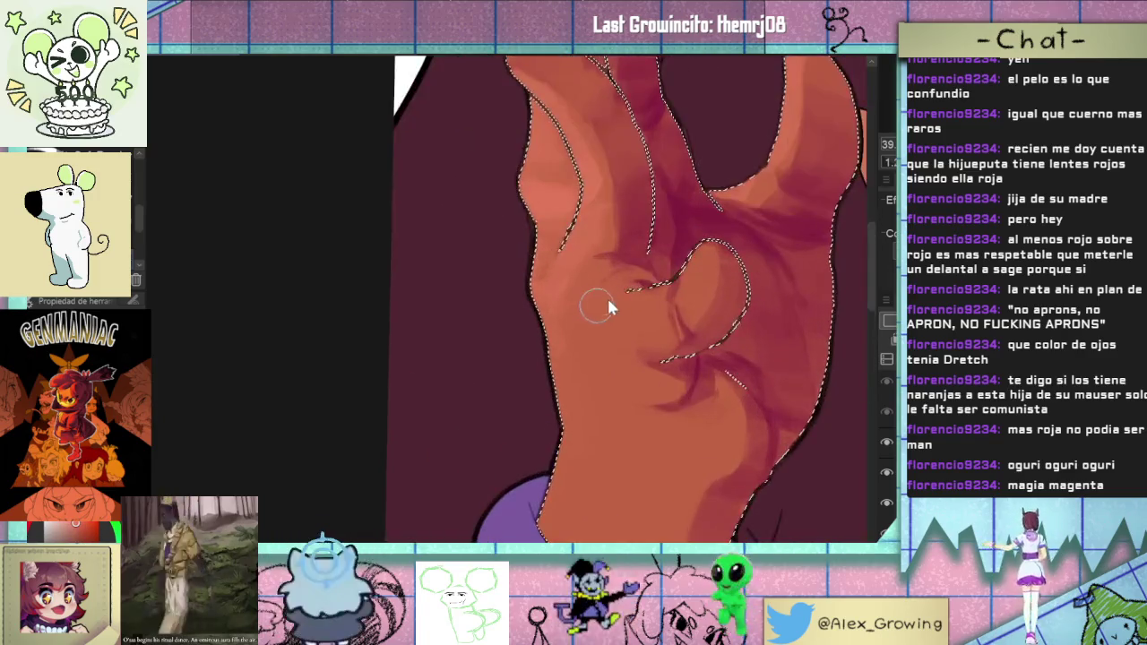
{"action": "left_click_drag", "start_coordinate": [597, 324], "coordinate": [607, 316]}
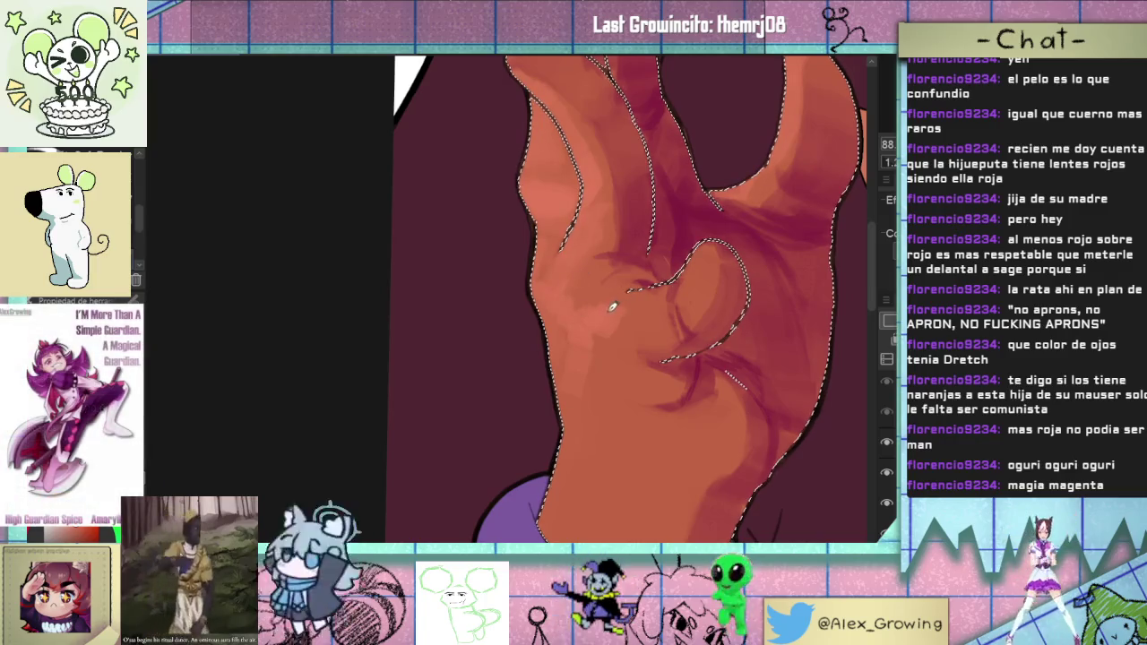
- Zoom back out to view the whole canvas
{"action": "scroll", "coordinate": [654, 328], "scroll_direction": "down", "scroll_amount": 5}
{"action": "scroll", "coordinate": [654, 327], "scroll_direction": "up", "scroll_amount": 2}
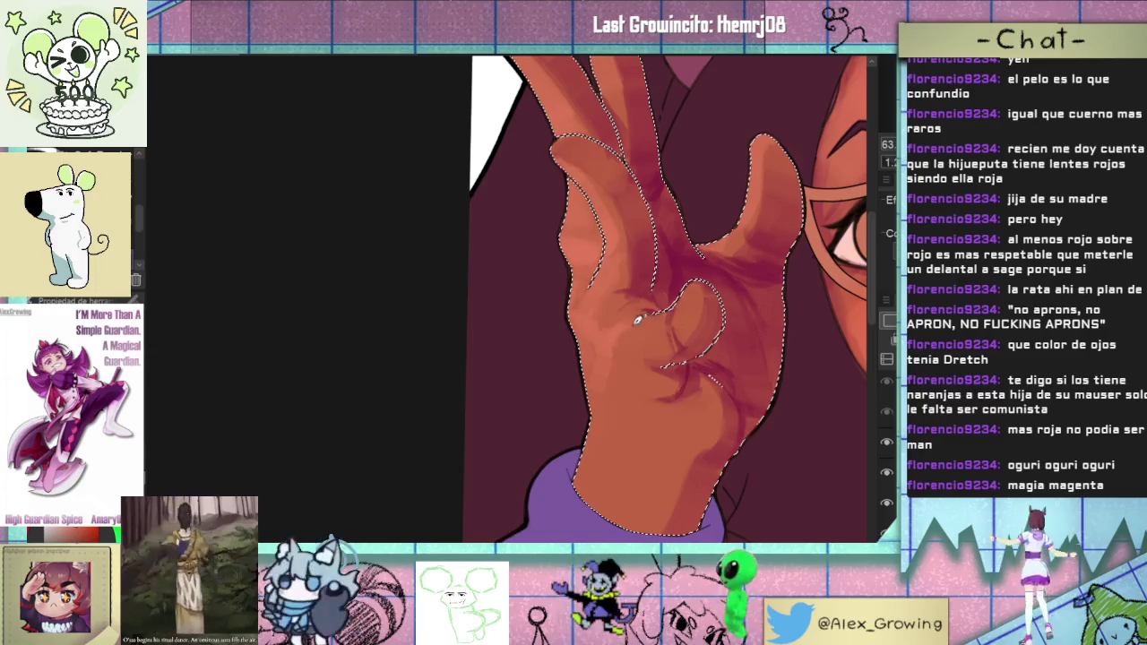
{"action": "scroll", "coordinate": [665, 333], "scroll_direction": "up", "scroll_amount": 1}
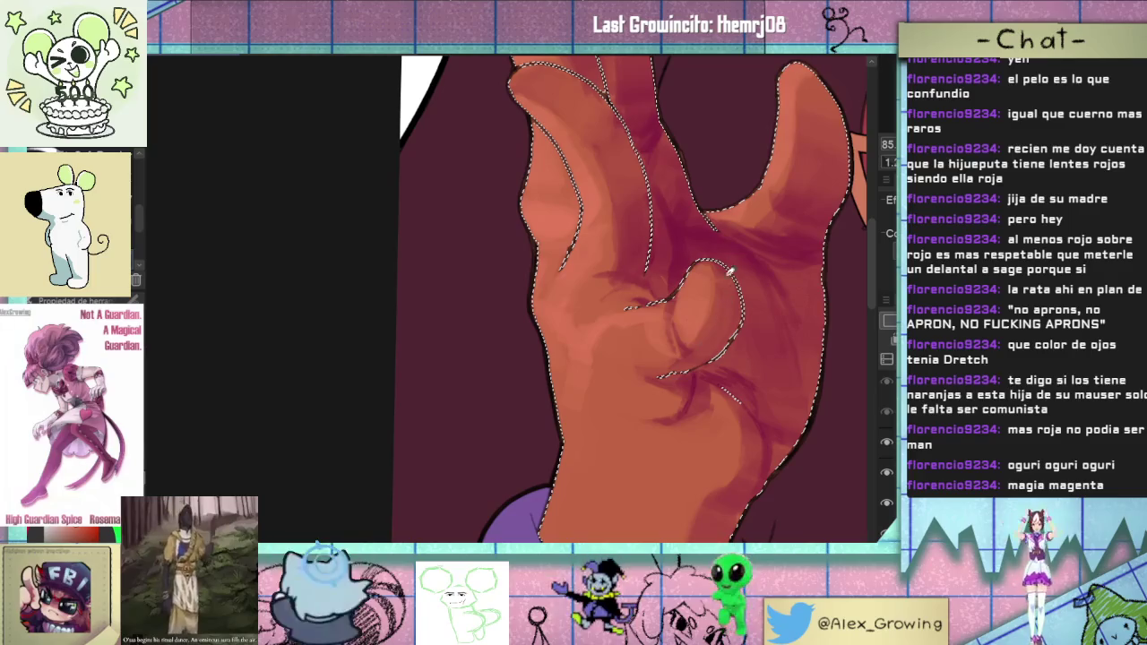
{"action": "scroll", "coordinate": [706, 339], "scroll_direction": "down", "scroll_amount": 1}
{"action": "scroll", "coordinate": [654, 333], "scroll_direction": "down", "scroll_amount": 1}
{"action": "scroll", "coordinate": [652, 333], "scroll_direction": "up", "scroll_amount": 2}
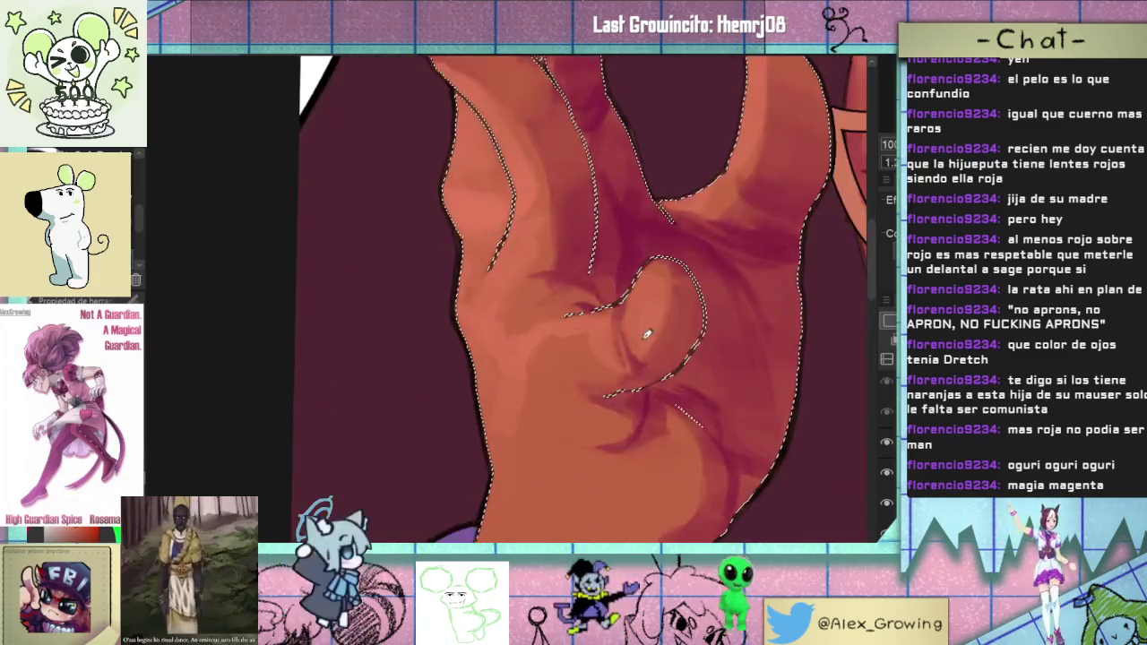
{"action": "scroll", "coordinate": [661, 336], "scroll_direction": "down", "scroll_amount": 1}
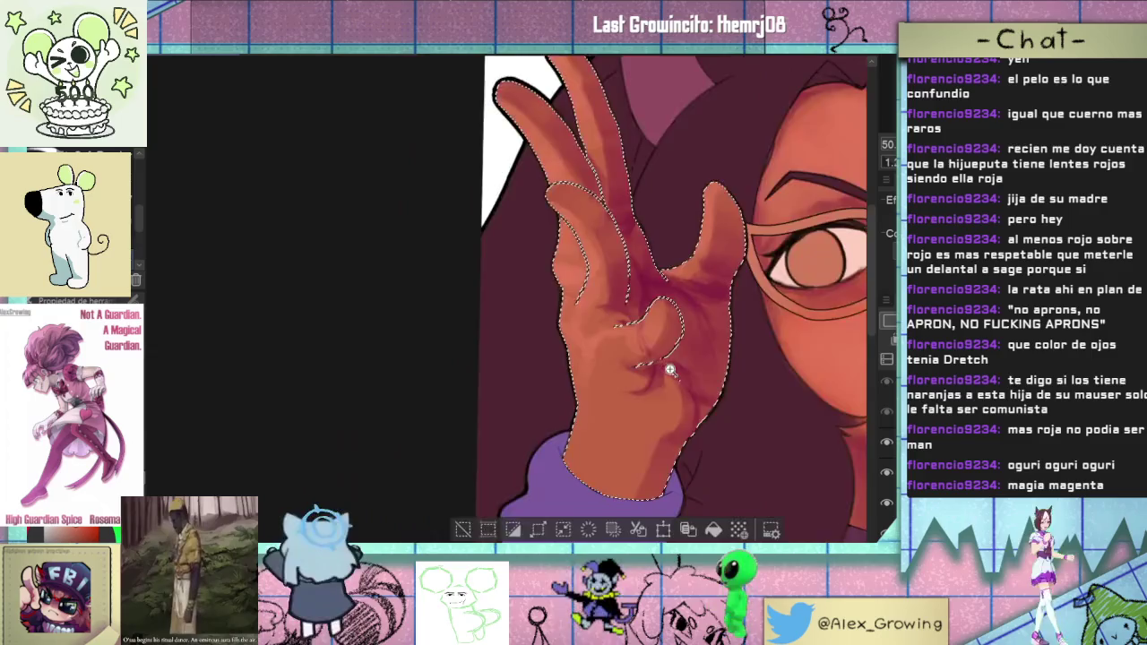
{"action": "scroll", "coordinate": [627, 358], "scroll_direction": "down", "scroll_amount": 1}
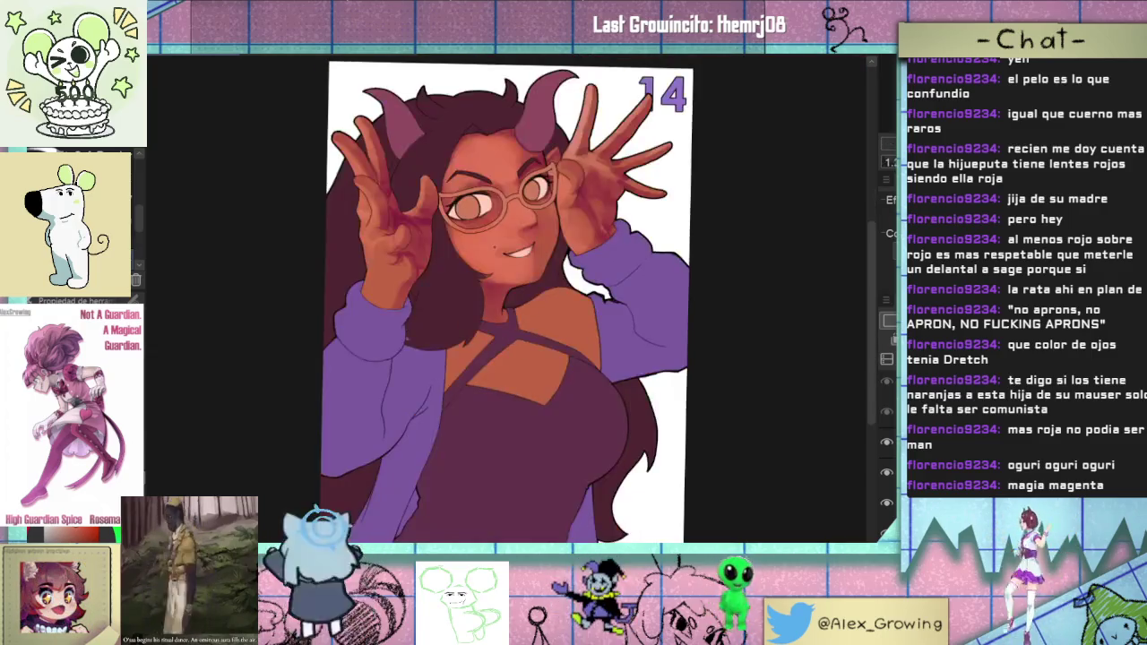
{"action": "key", "text": "h"}
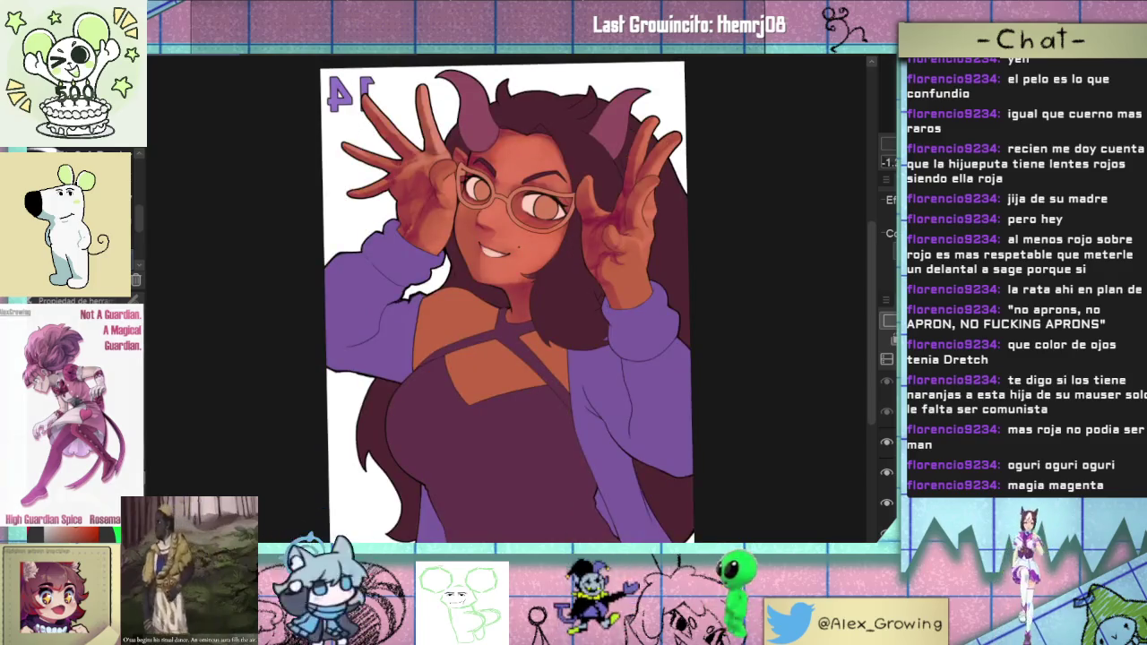
{"action": "scroll", "coordinate": [668, 256], "scroll_direction": "up", "scroll_amount": 3}
{"action": "scroll", "coordinate": [673, 238], "scroll_direction": "up", "scroll_amount": 2}
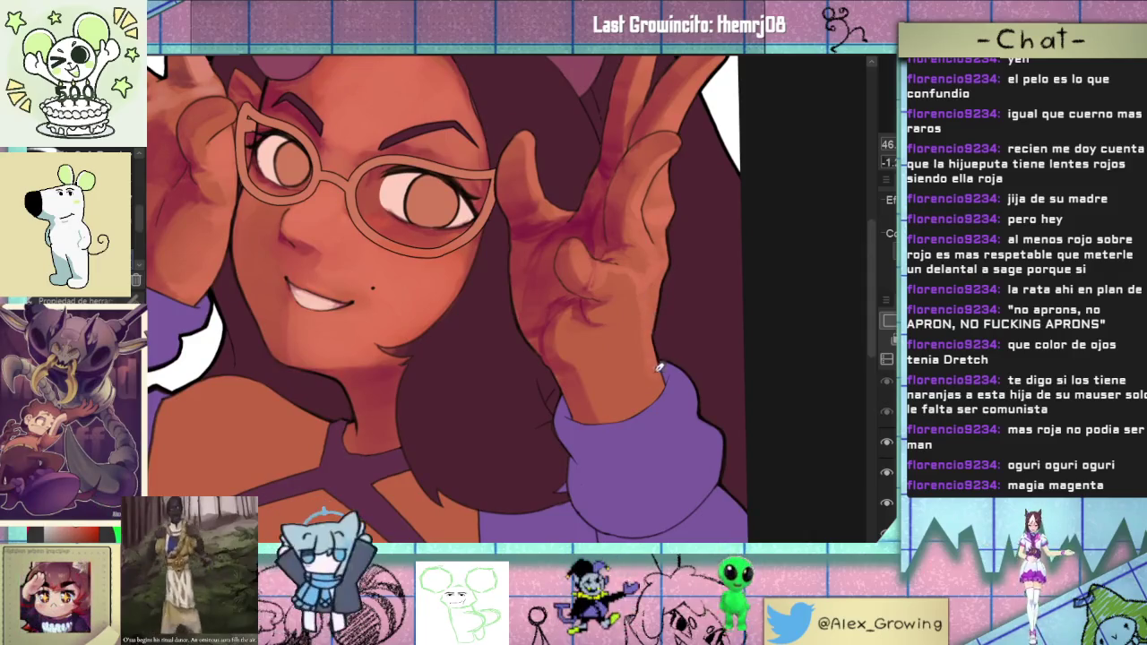
{"action": "scroll", "coordinate": [670, 365], "scroll_direction": "down", "scroll_amount": 3}
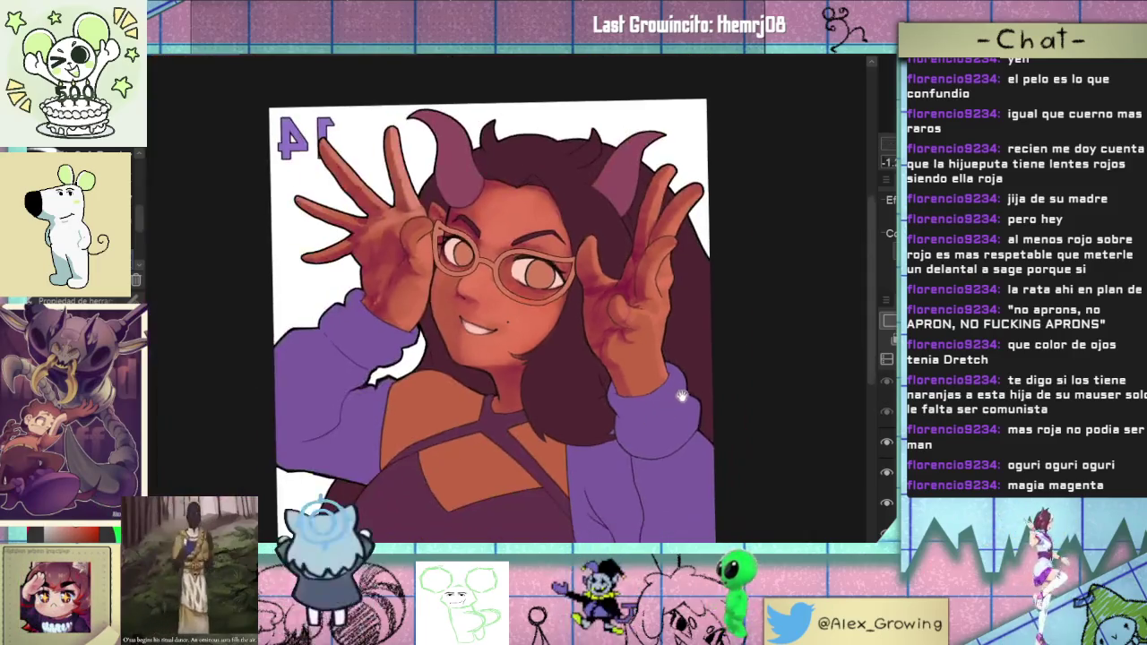
{"action": "scroll", "coordinate": [659, 368], "scroll_direction": "up", "scroll_amount": 3}
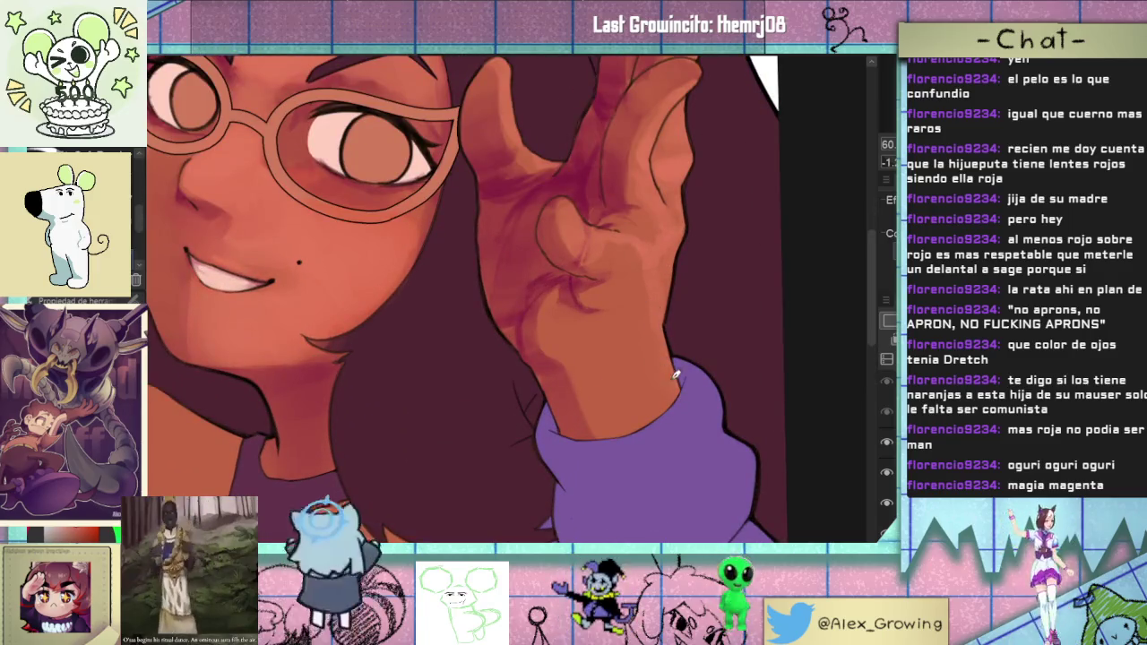
{"action": "scroll", "coordinate": [681, 376], "scroll_direction": "down", "scroll_amount": 3}
{"action": "scroll", "coordinate": [721, 400], "scroll_direction": "down", "scroll_amount": 1}
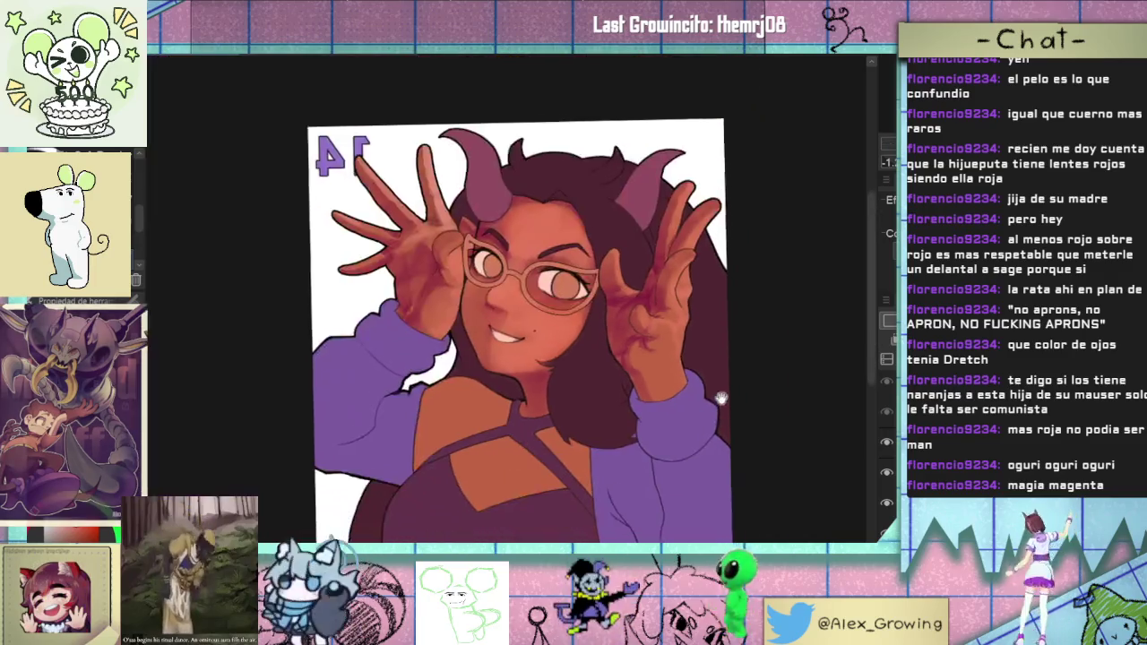
{"action": "scroll", "coordinate": [724, 395], "scroll_direction": "down", "scroll_amount": 2}
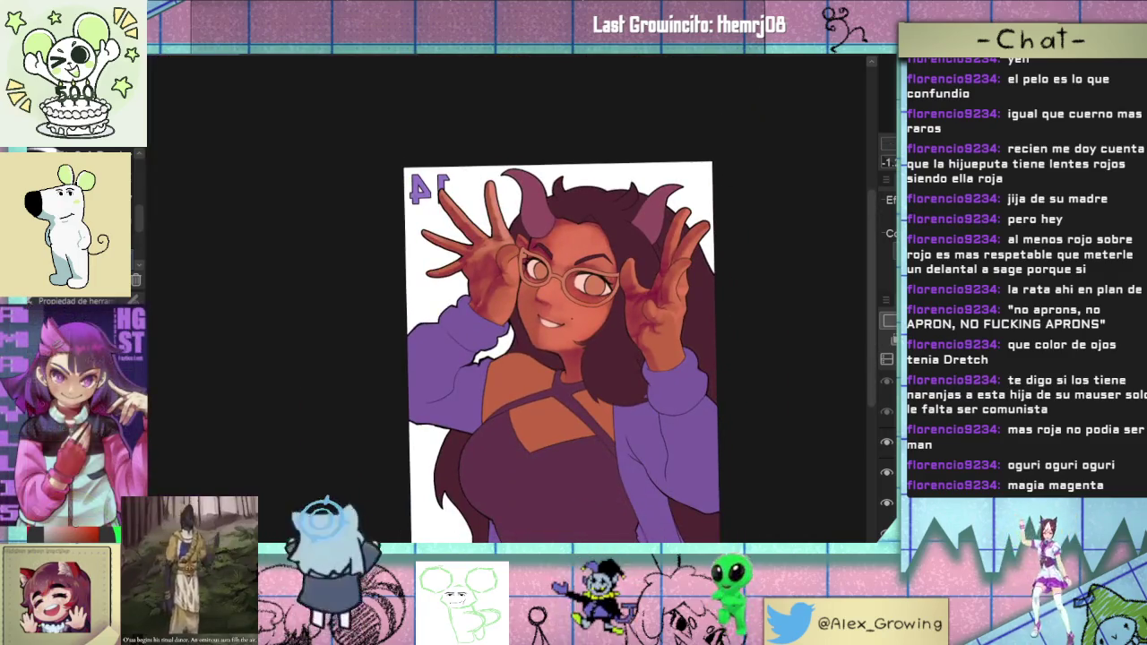
{"action": "key", "text": "h"}
{"action": "scroll", "coordinate": [506, 300], "scroll_direction": "up", "scroll_amount": 1}
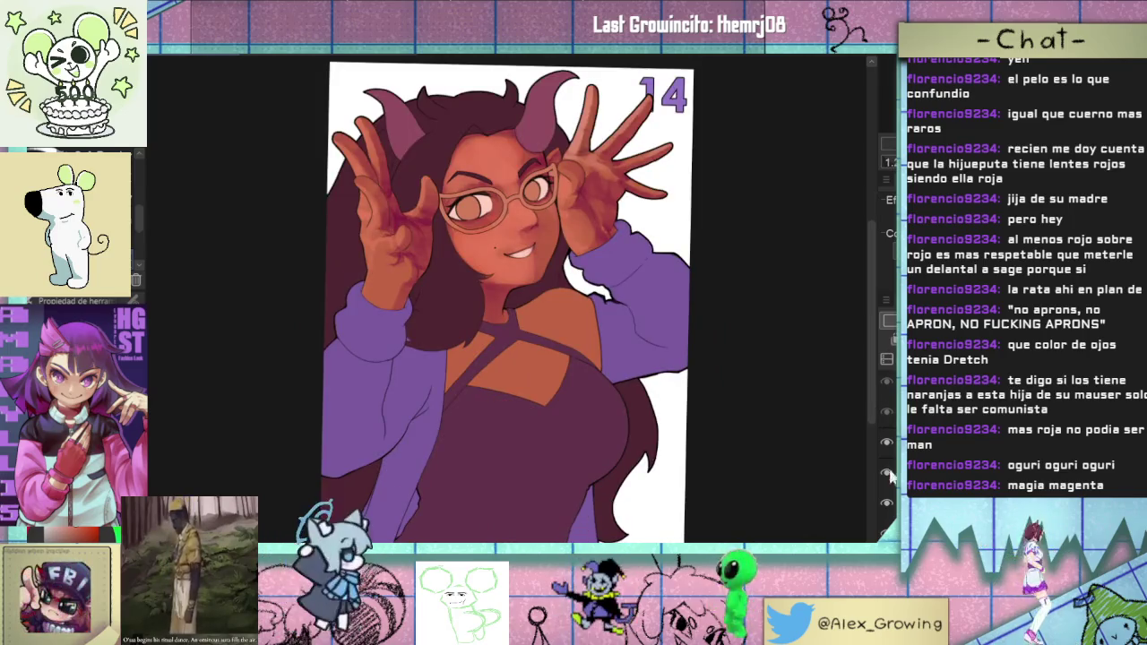
{"action": "left_click", "coordinate": [886, 504]}
{"action": "left_click", "coordinate": [886, 504]}
{"action": "left_click", "coordinate": [886, 505]}
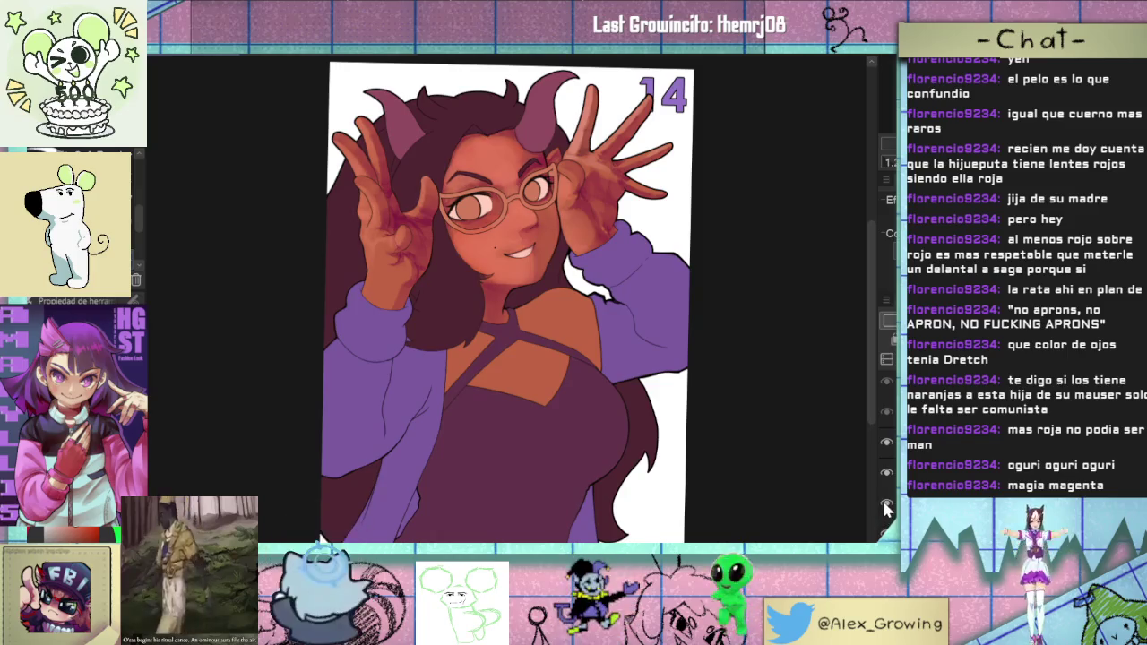
{"action": "left_click", "coordinate": [885, 506]}
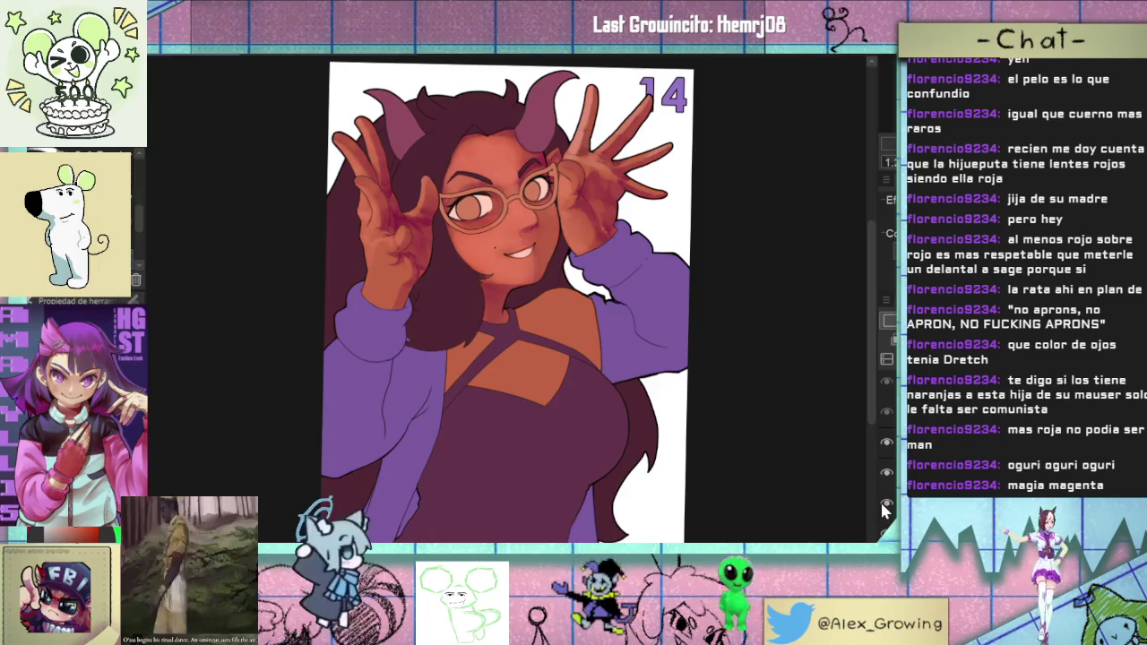
{"action": "scroll", "coordinate": [624, 405], "scroll_direction": "up", "scroll_amount": 5}
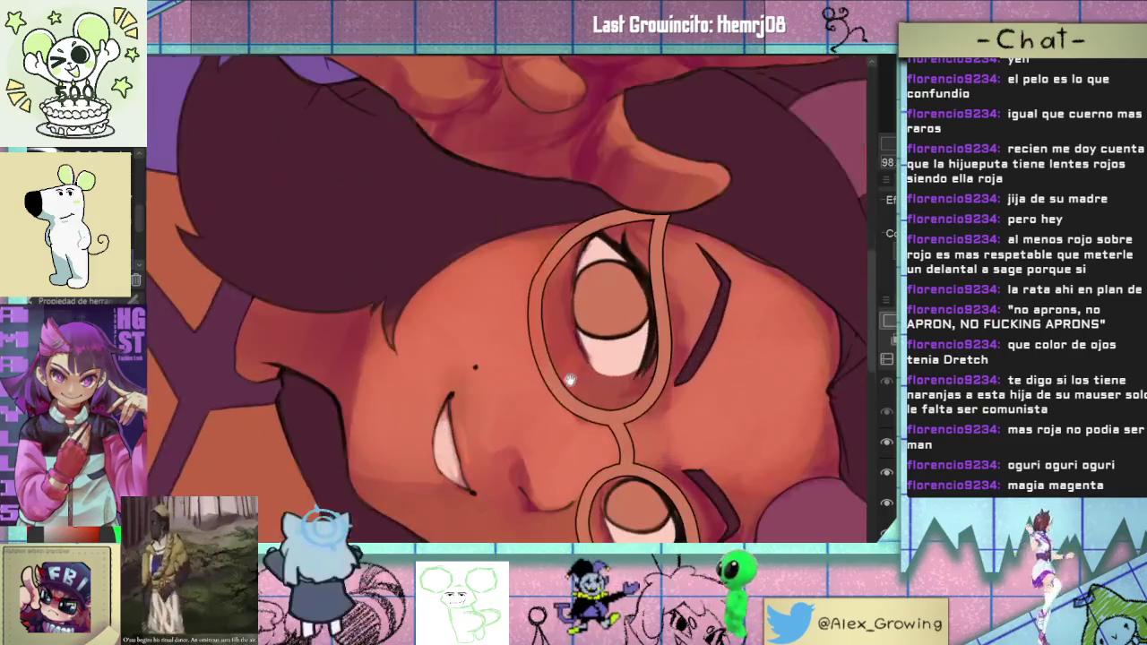
- Zoom and tilt the view onto the eyes, angling the glasses
{"action": "scroll", "coordinate": [625, 405], "scroll_direction": "up", "scroll_amount": 2}
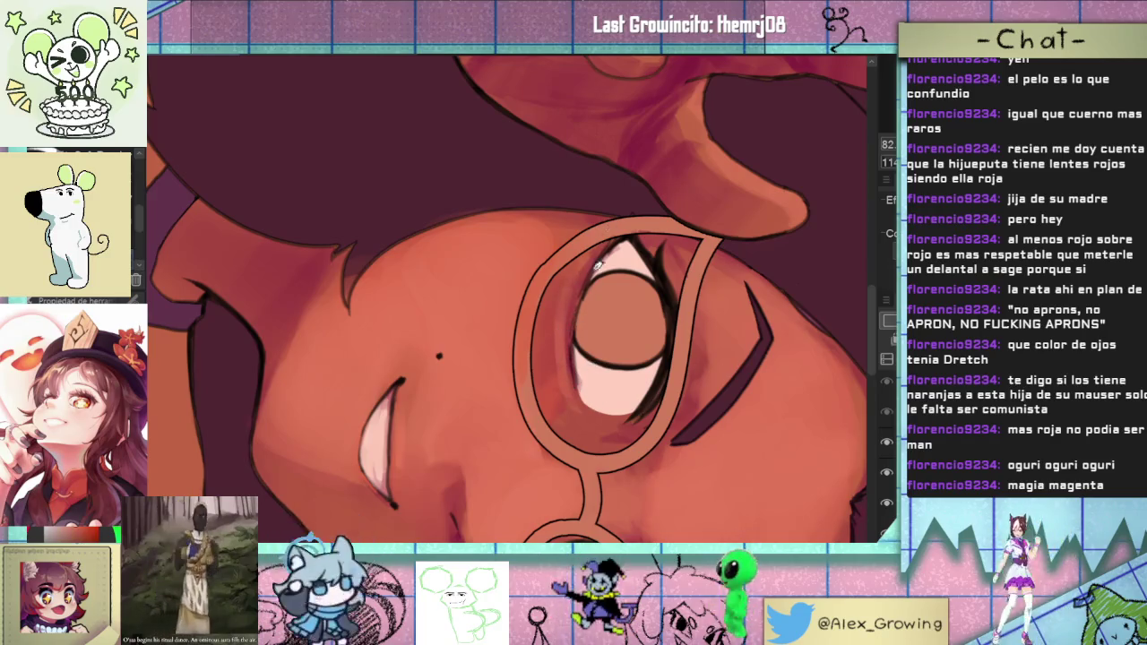
{"action": "scroll", "coordinate": [599, 257], "scroll_direction": "down", "scroll_amount": 3}
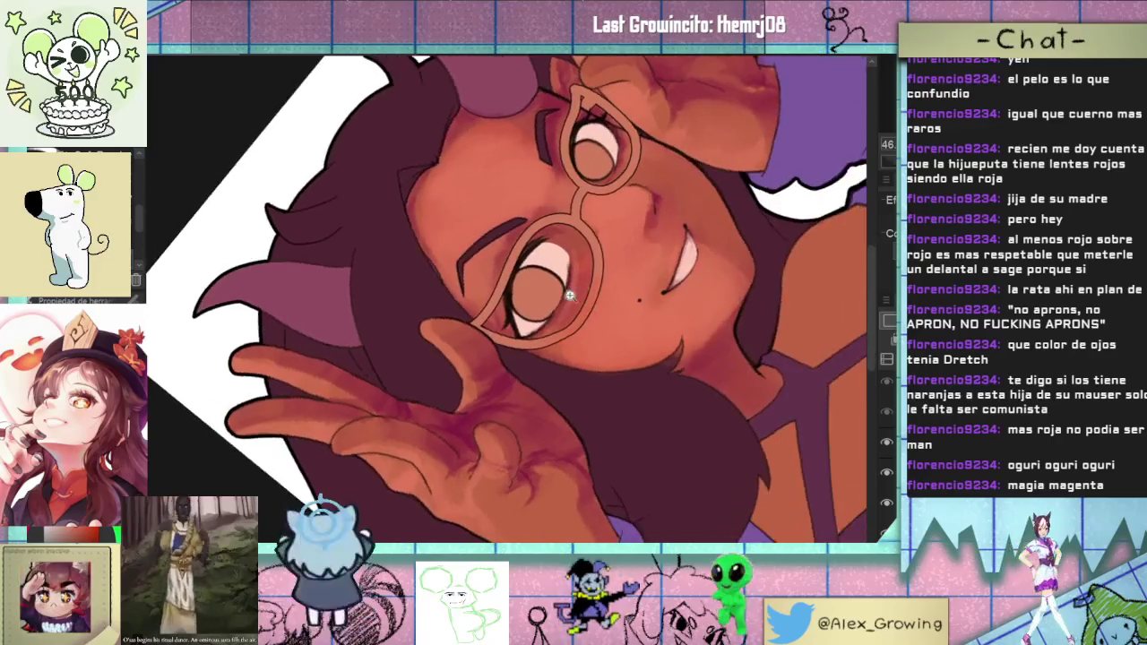
{"action": "scroll", "coordinate": [581, 281], "scroll_direction": "up", "scroll_amount": 3}
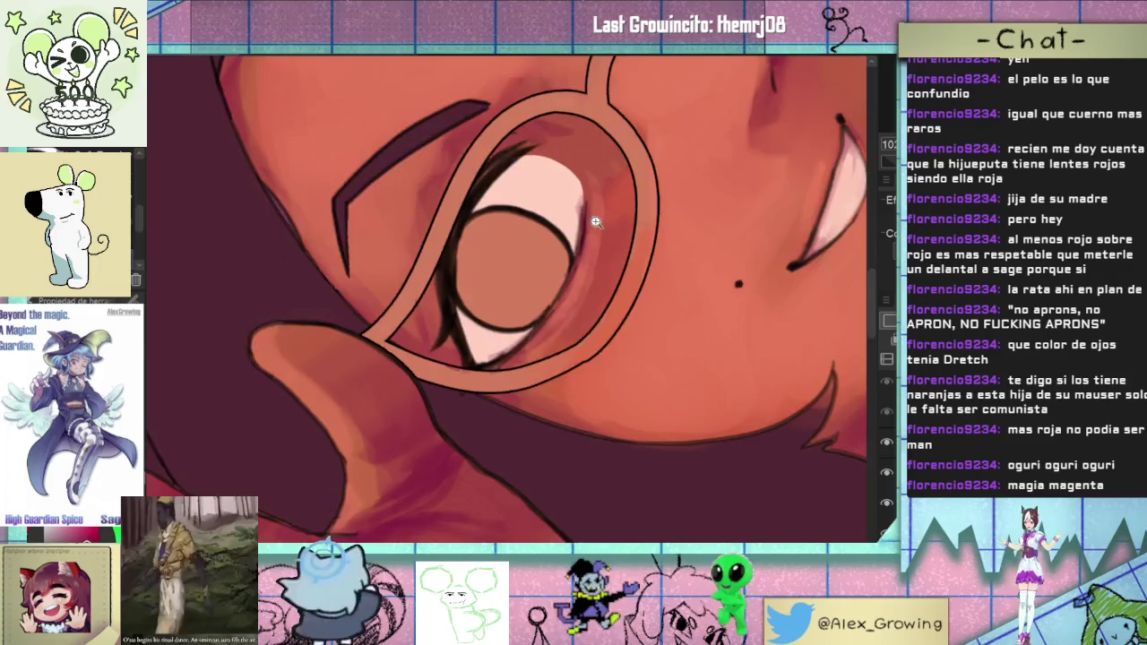
{"action": "scroll", "coordinate": [595, 216], "scroll_direction": "down", "scroll_amount": 3}
{"action": "scroll", "coordinate": [584, 313], "scroll_direction": "up", "scroll_amount": 3}
{"action": "left_click_drag", "start_coordinate": [583, 313], "coordinate": [591, 350]}
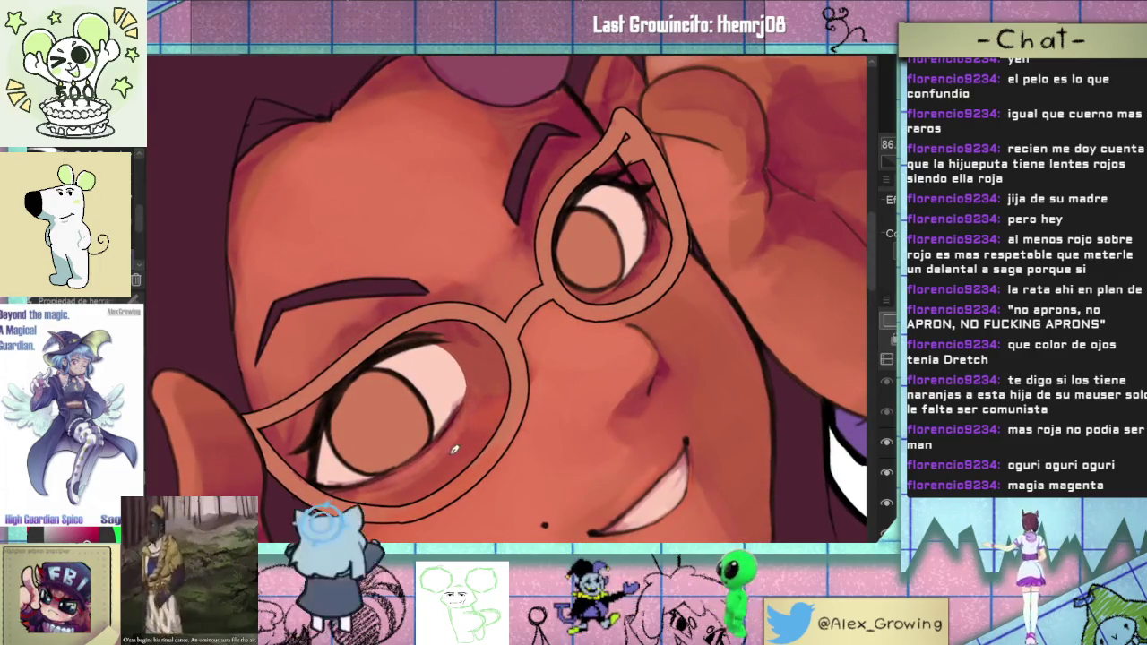
{"action": "mouse_move", "coordinate": [456, 448]}
{"action": "left_mouse_down"}
{"action": "mouse_move", "coordinate": [480, 375]}
{"action": "mouse_move", "coordinate": [566, 379]}
{"action": "left_mouse_up"}
{"action": "scroll", "coordinate": [622, 309], "scroll_direction": "up", "scroll_amount": 2}
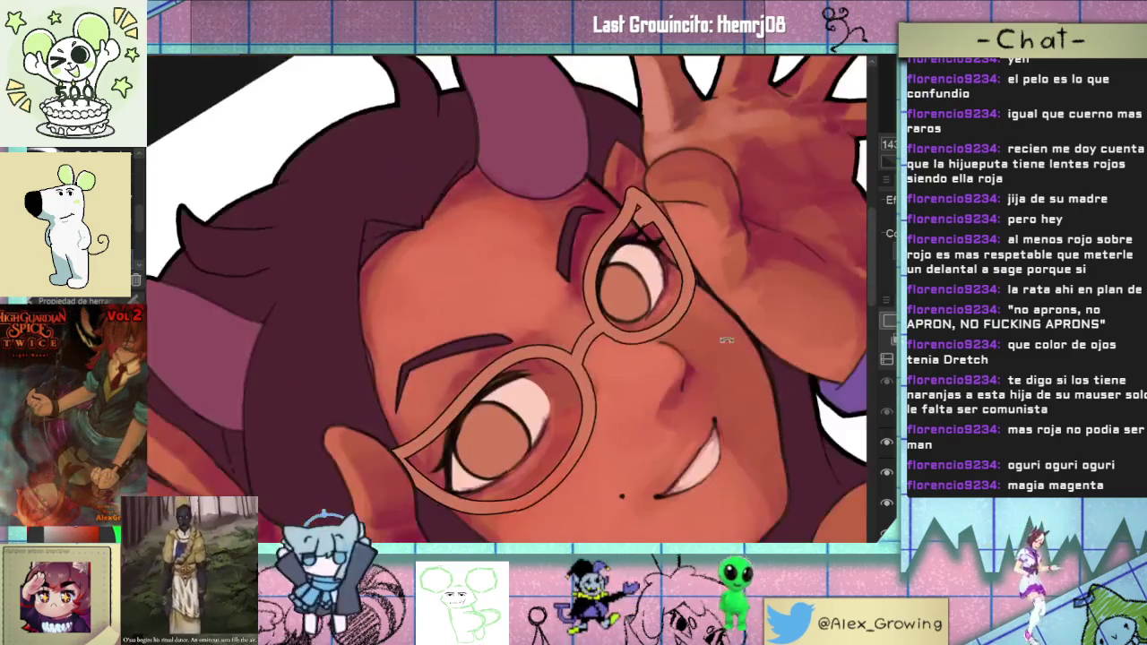
{"action": "scroll", "coordinate": [609, 332], "scroll_direction": "down", "scroll_amount": 2}
{"action": "scroll", "coordinate": [681, 349], "scroll_direction": "down", "scroll_amount": 2}
{"action": "scroll", "coordinate": [714, 277], "scroll_direction": "down", "scroll_amount": 1}
{"action": "scroll", "coordinate": [714, 277], "scroll_direction": "down", "scroll_amount": 1}
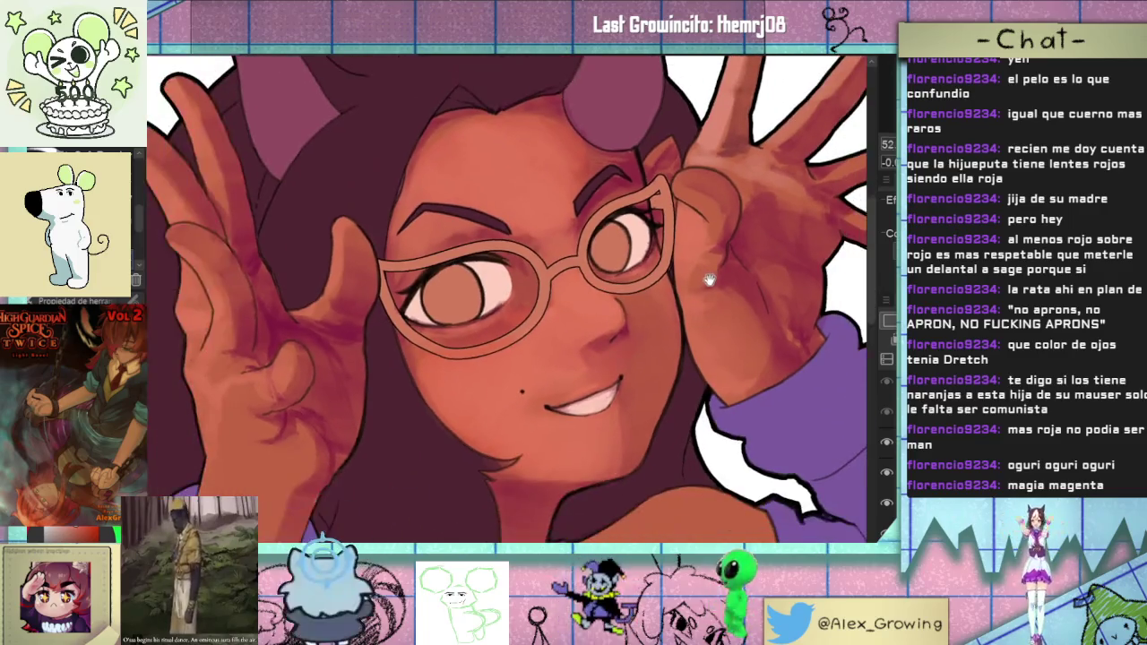
{"action": "scroll", "coordinate": [714, 282], "scroll_direction": "down", "scroll_amount": 1}
{"action": "scroll", "coordinate": [712, 296], "scroll_direction": "up", "scroll_amount": 1}
- Recentre on the face with the glasses level, zooming in around the lenses
{"action": "left_click_drag", "start_coordinate": [714, 296], "coordinate": [727, 348]}
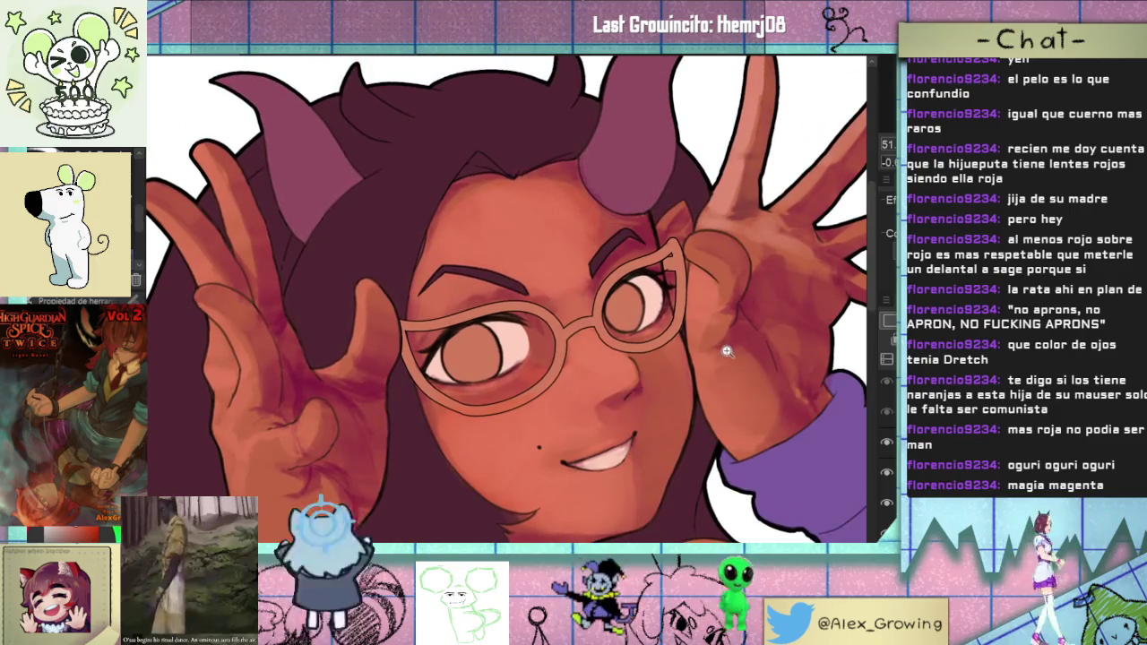
{"action": "scroll", "coordinate": [680, 340], "scroll_direction": "up", "scroll_amount": 1}
{"action": "scroll", "coordinate": [609, 327], "scroll_direction": "up", "scroll_amount": 2}
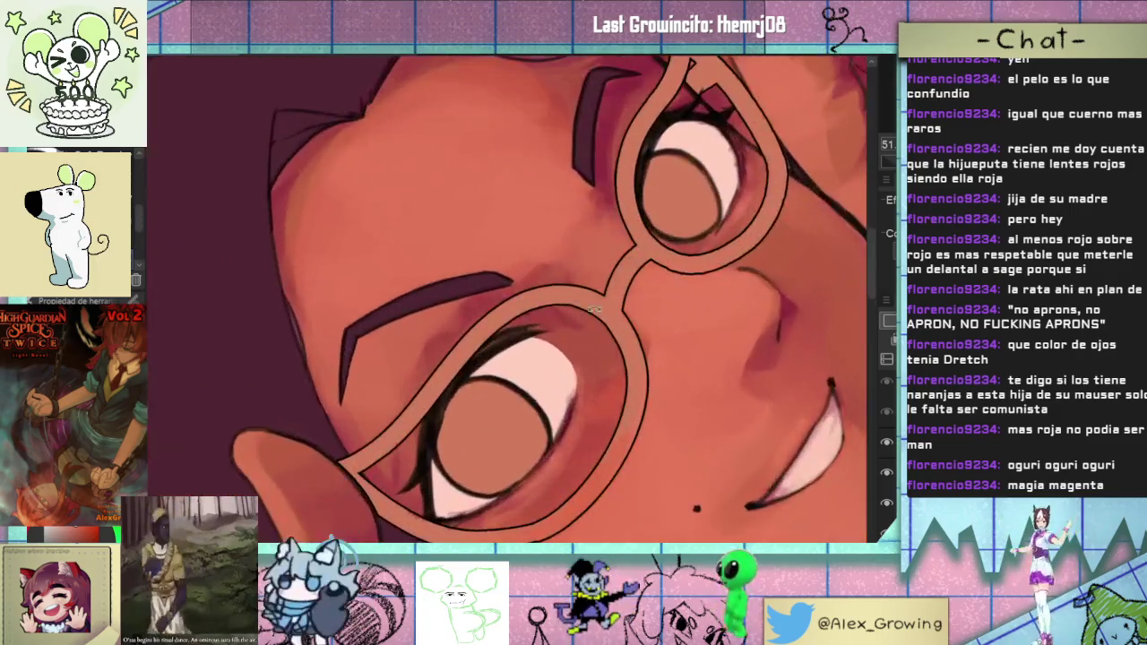
{"action": "scroll", "coordinate": [538, 318], "scroll_direction": "up", "scroll_amount": 1}
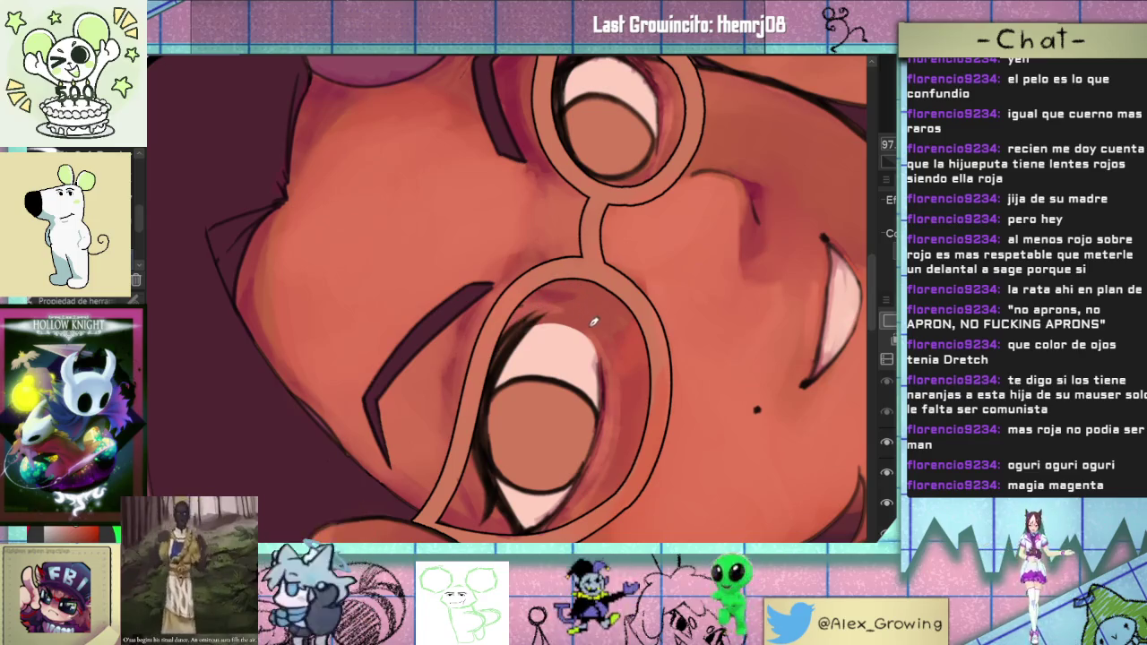
{"action": "left_click_drag", "start_coordinate": [592, 319], "coordinate": [544, 352]}
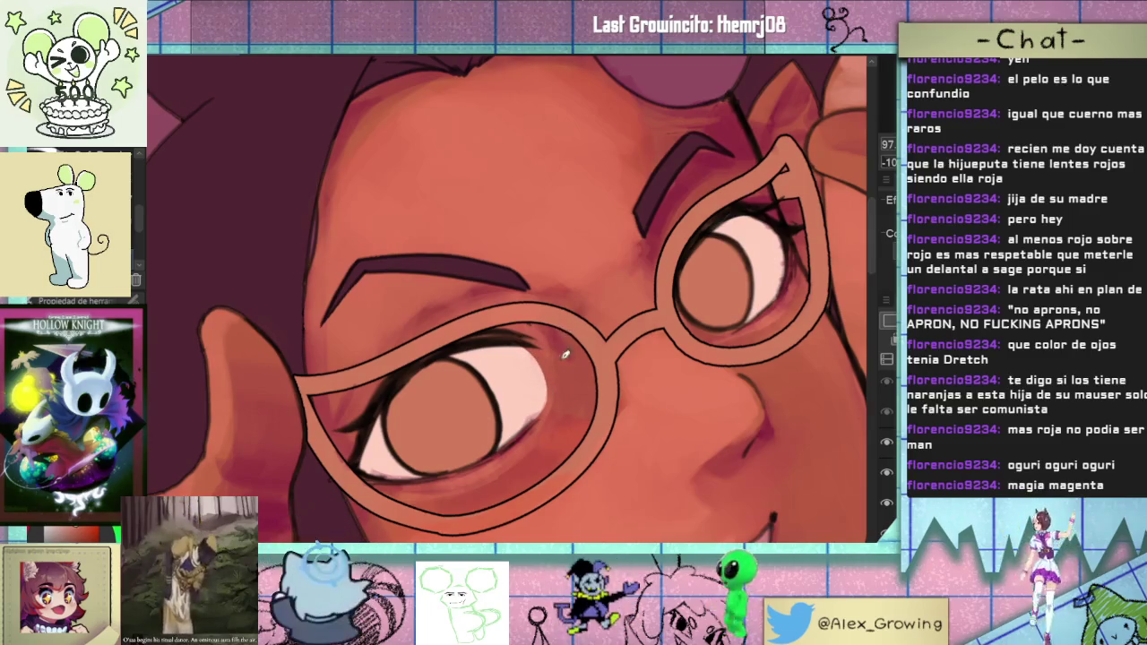
{"action": "left_click_drag", "start_coordinate": [567, 361], "coordinate": [618, 252]}
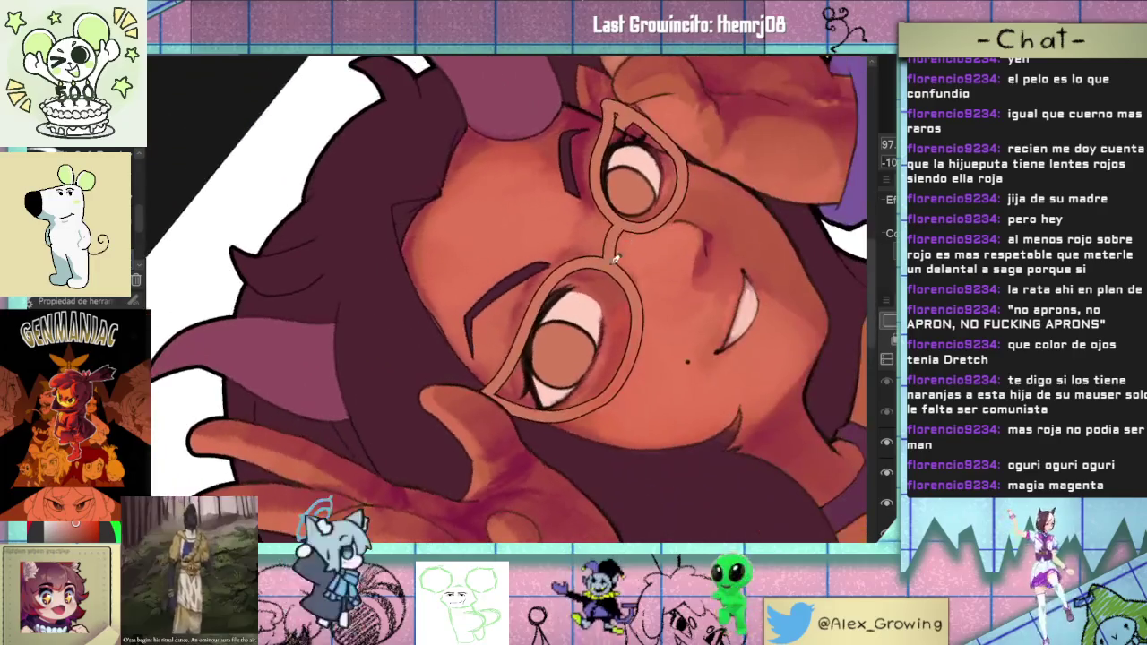
{"action": "scroll", "coordinate": [562, 348], "scroll_direction": "up", "scroll_amount": 5}
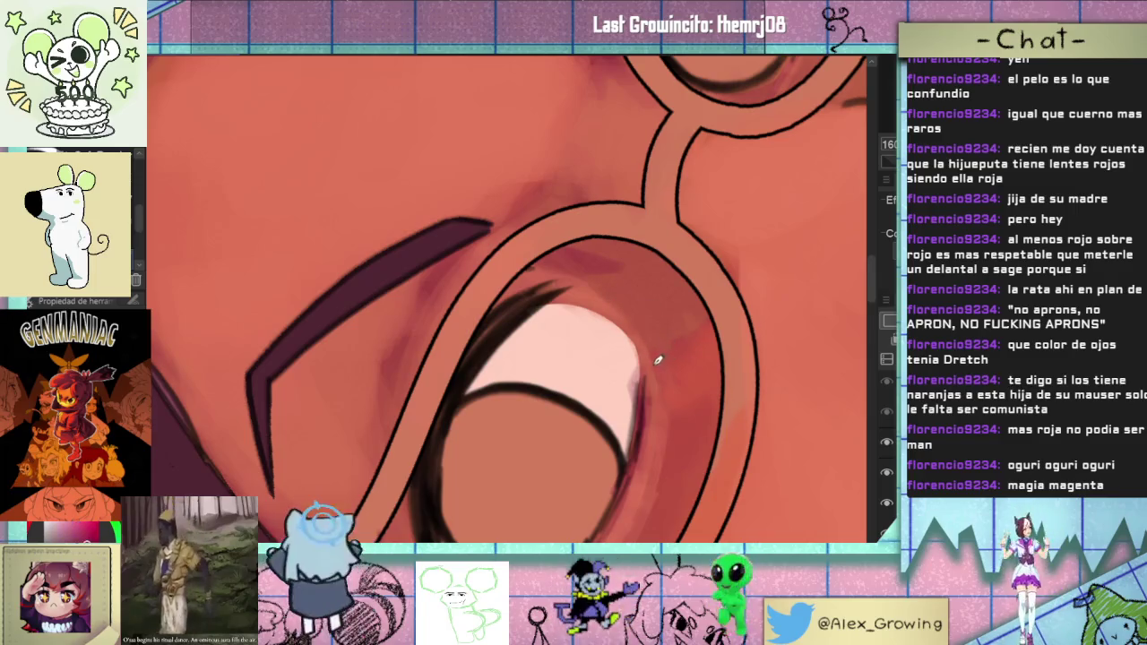
{"action": "scroll", "coordinate": [582, 354], "scroll_direction": "down", "scroll_amount": 2}
{"action": "scroll", "coordinate": [632, 448], "scroll_direction": "down", "scroll_amount": 2}
{"action": "scroll", "coordinate": [663, 479], "scroll_direction": "down", "scroll_amount": 2}
{"action": "scroll", "coordinate": [678, 481], "scroll_direction": "up", "scroll_amount": 2}
{"action": "scroll", "coordinate": [637, 412], "scroll_direction": "up", "scroll_amount": 2}
{"action": "scroll", "coordinate": [596, 337], "scroll_direction": "up", "scroll_amount": 2}
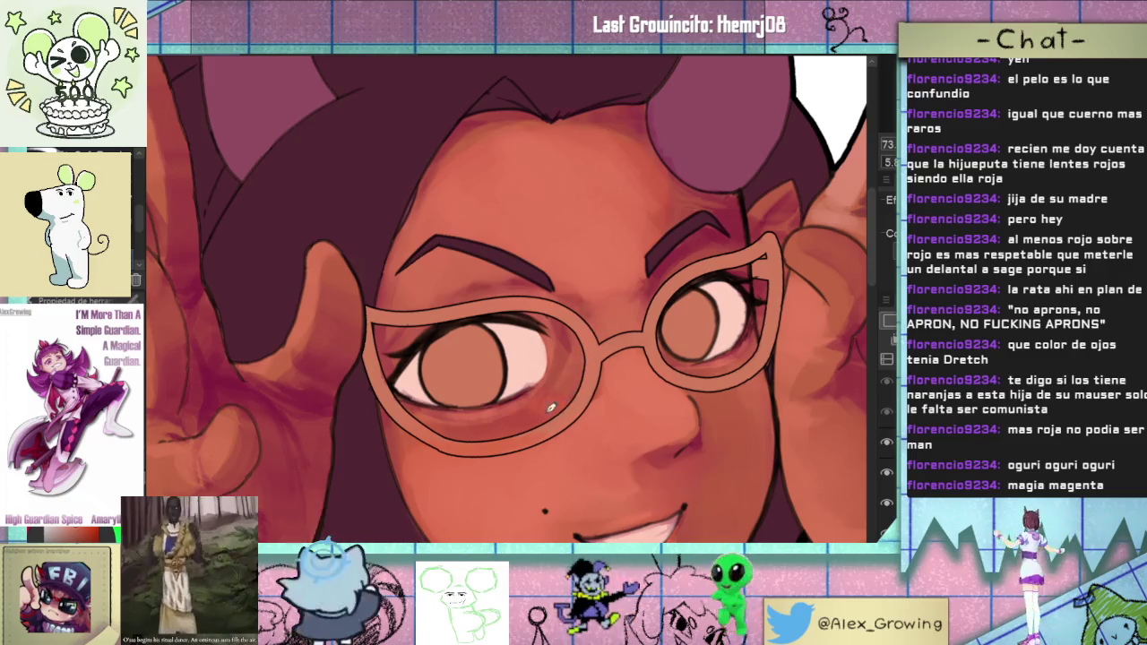
{"action": "scroll", "coordinate": [584, 354], "scroll_direction": "down", "scroll_amount": 2}
{"action": "scroll", "coordinate": [583, 354], "scroll_direction": "down", "scroll_amount": 2}
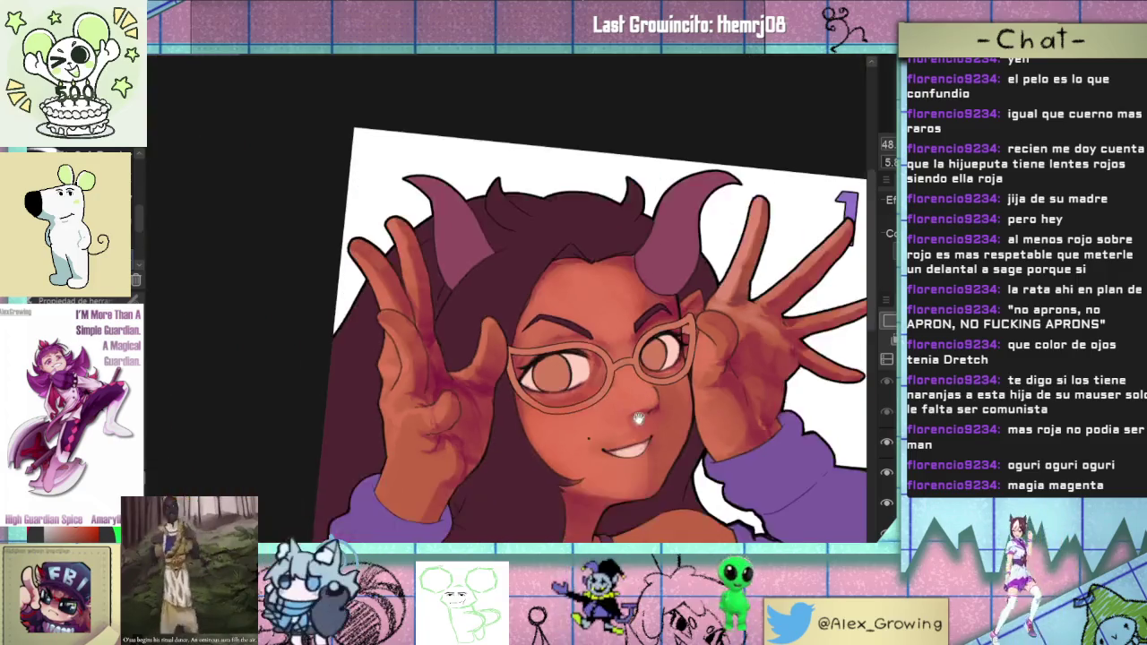
{"action": "scroll", "coordinate": [600, 349], "scroll_direction": "up", "scroll_amount": 3}
{"action": "scroll", "coordinate": [607, 345], "scroll_direction": "up", "scroll_amount": 1}
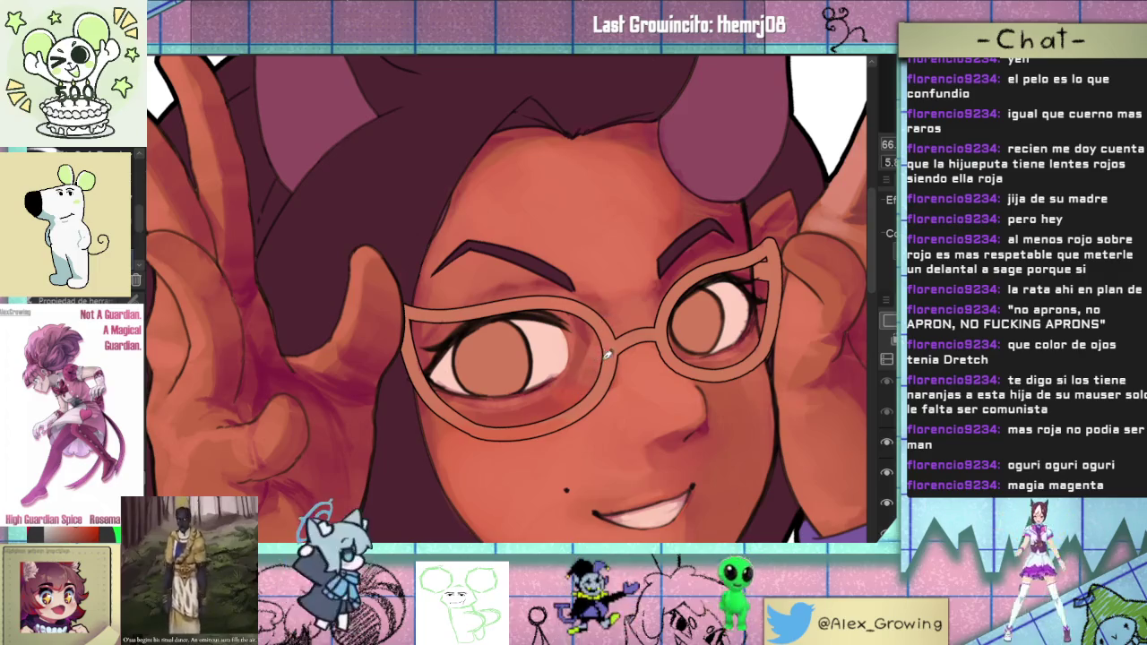
{"action": "scroll", "coordinate": [605, 356], "scroll_direction": "down", "scroll_amount": 2}
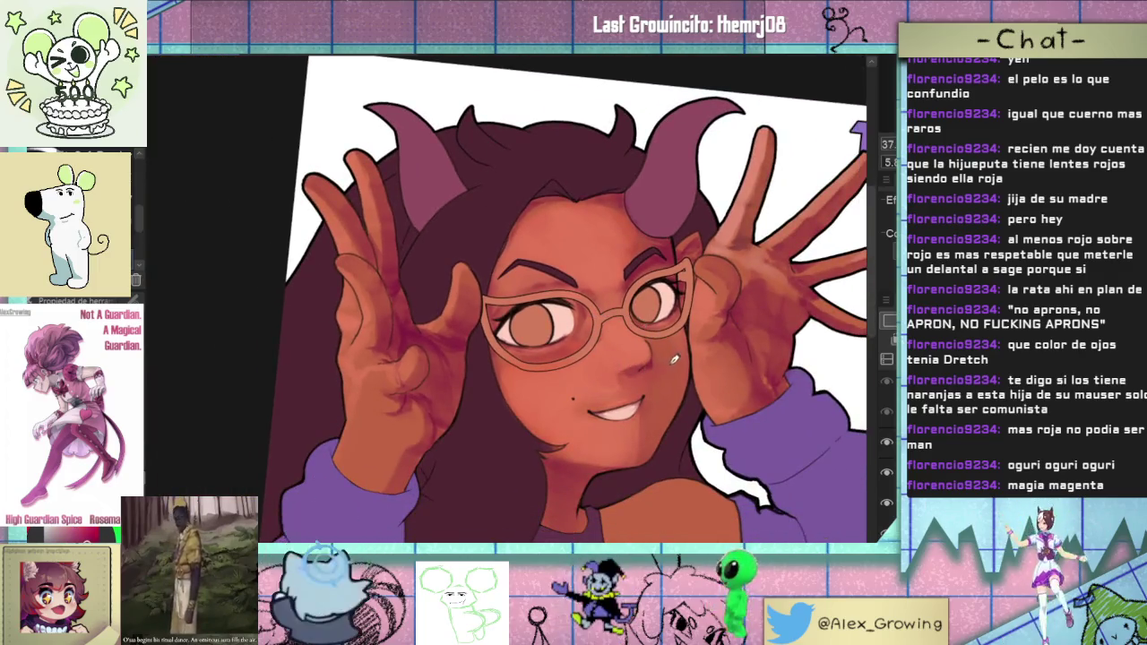
{"action": "scroll", "coordinate": [633, 318], "scroll_direction": "down", "scroll_amount": 1}
{"action": "scroll", "coordinate": [641, 341], "scroll_direction": "up", "scroll_amount": 2}
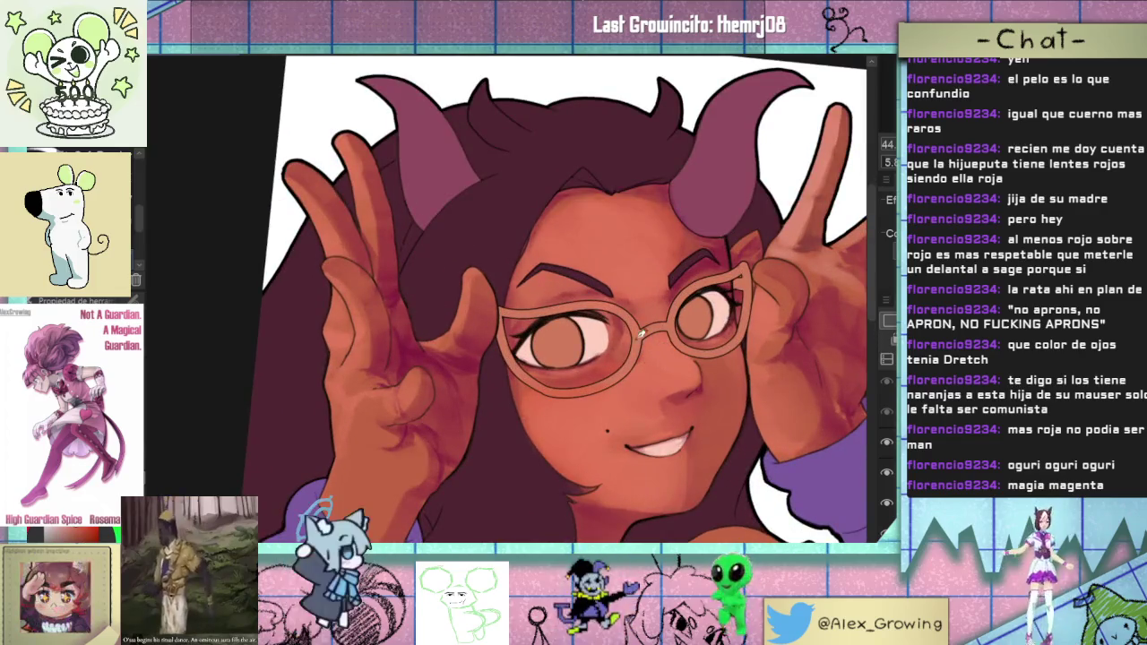
{"action": "scroll", "coordinate": [473, 352], "scroll_direction": "up", "scroll_amount": 2}
{"action": "scroll", "coordinate": [472, 351], "scroll_direction": "up", "scroll_amount": 2}
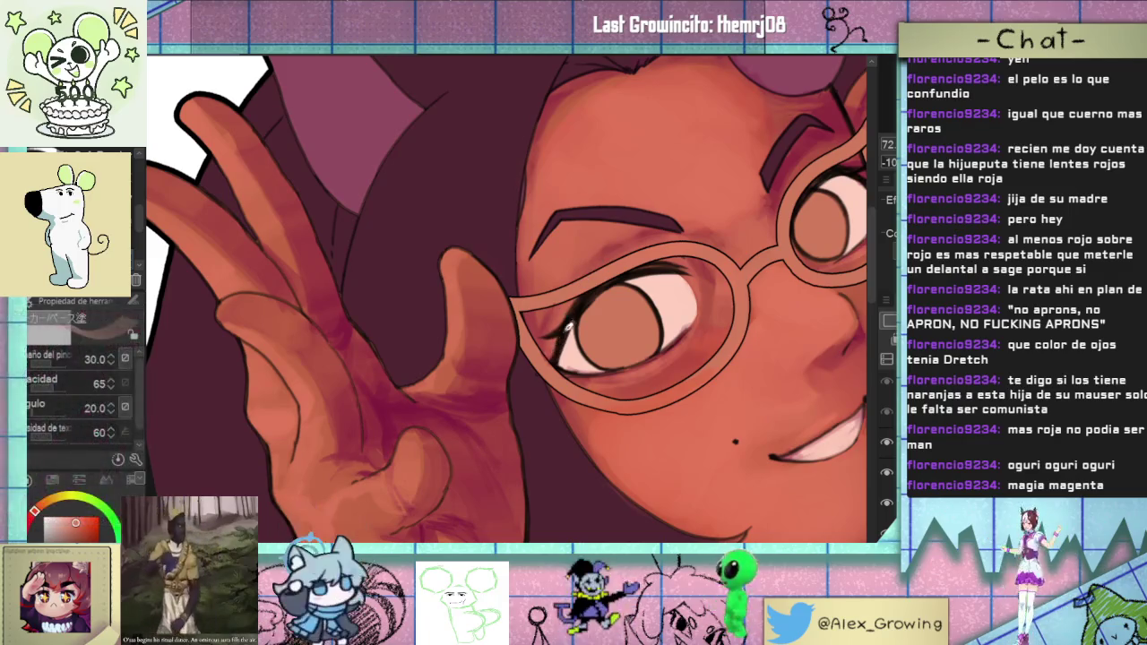
{"action": "scroll", "coordinate": [543, 380], "scroll_direction": "down", "scroll_amount": 3}
{"action": "mouse_move", "coordinate": [543, 380]}
{"action": "left_mouse_down"}
{"action": "mouse_move", "coordinate": [655, 391]}
{"action": "mouse_move", "coordinate": [587, 443]}
{"action": "mouse_move", "coordinate": [596, 407]}
{"action": "mouse_move", "coordinate": [479, 434]}
{"action": "left_mouse_up"}
{"action": "scroll", "coordinate": [597, 408], "scroll_direction": "up", "scroll_amount": 5}
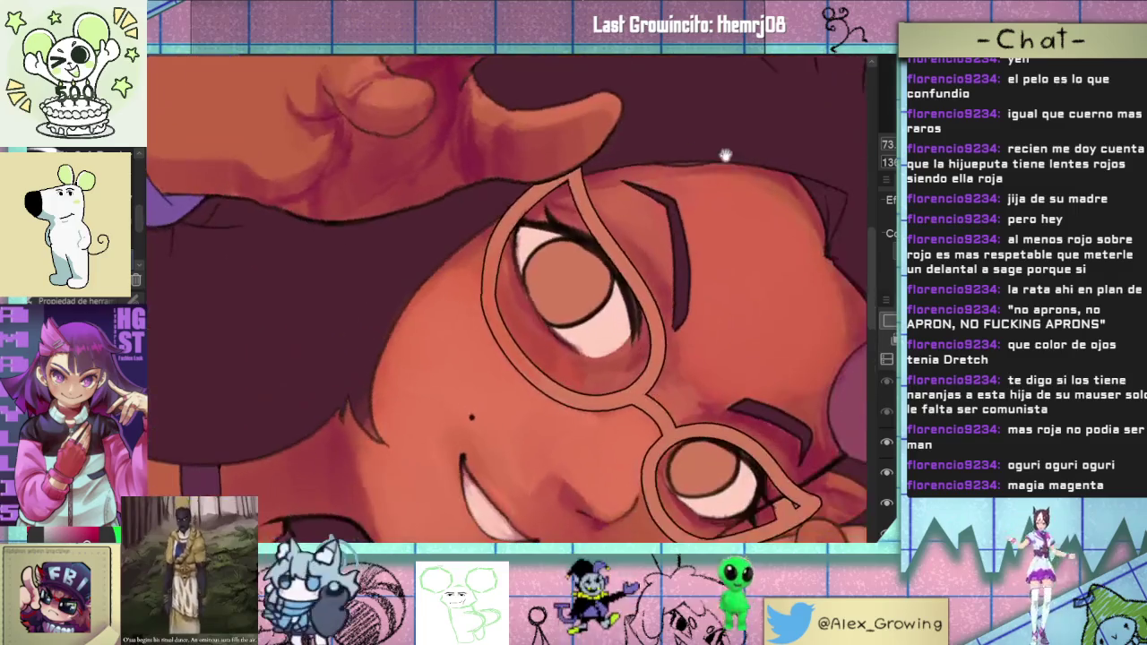
{"action": "left_click_drag", "start_coordinate": [723, 152], "coordinate": [676, 403]}
{"action": "left_click", "coordinate": [887, 503]}
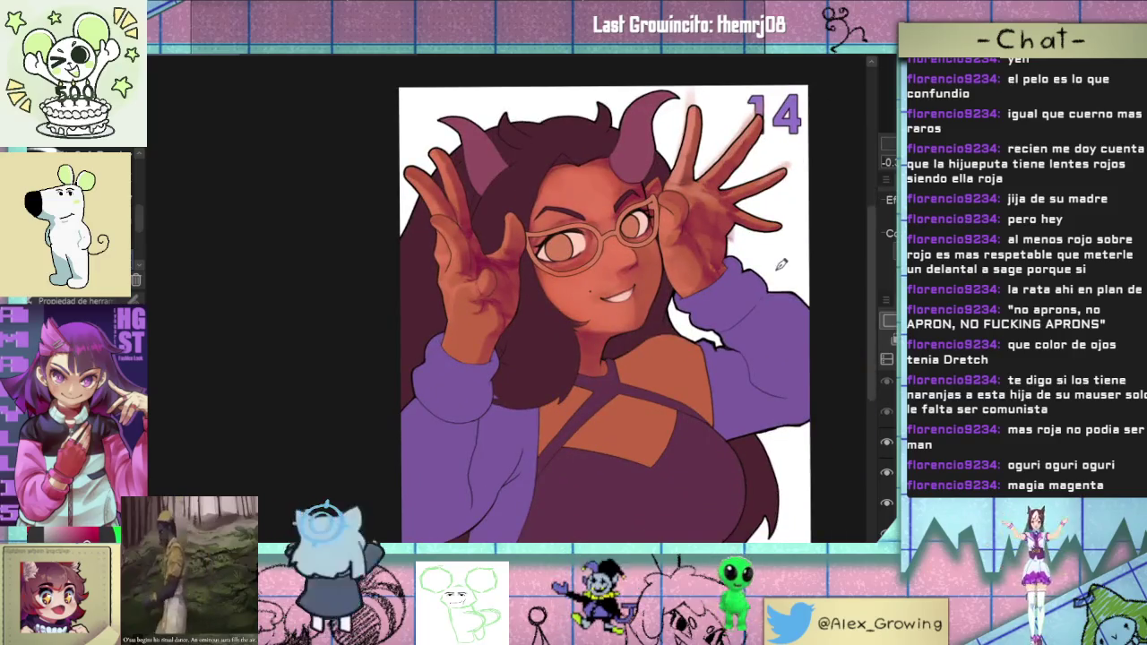
{"action": "left_click", "coordinate": [887, 503]}
{"action": "left_click", "coordinate": [884, 511]}
{"action": "left_click", "coordinate": [886, 505]}
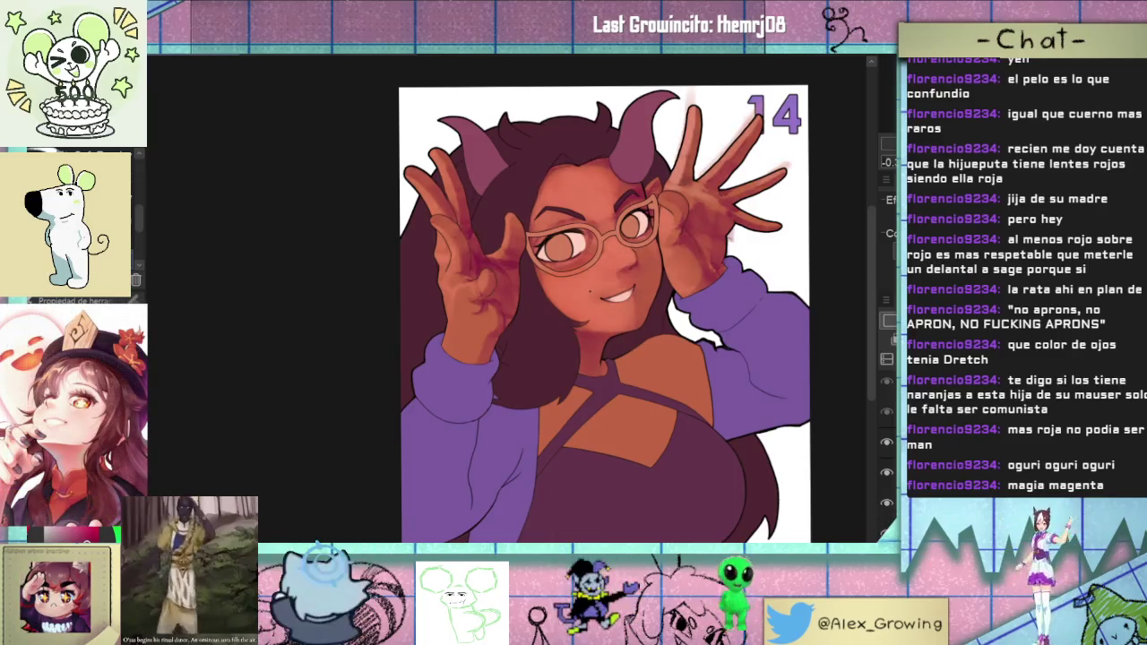
{"action": "mouse_move", "coordinate": [890, 352]}
{"action": "left_mouse_down"}
{"action": "mouse_move", "coordinate": [545, 422]}
{"action": "mouse_move", "coordinate": [520, 382]}
{"action": "left_mouse_up"}
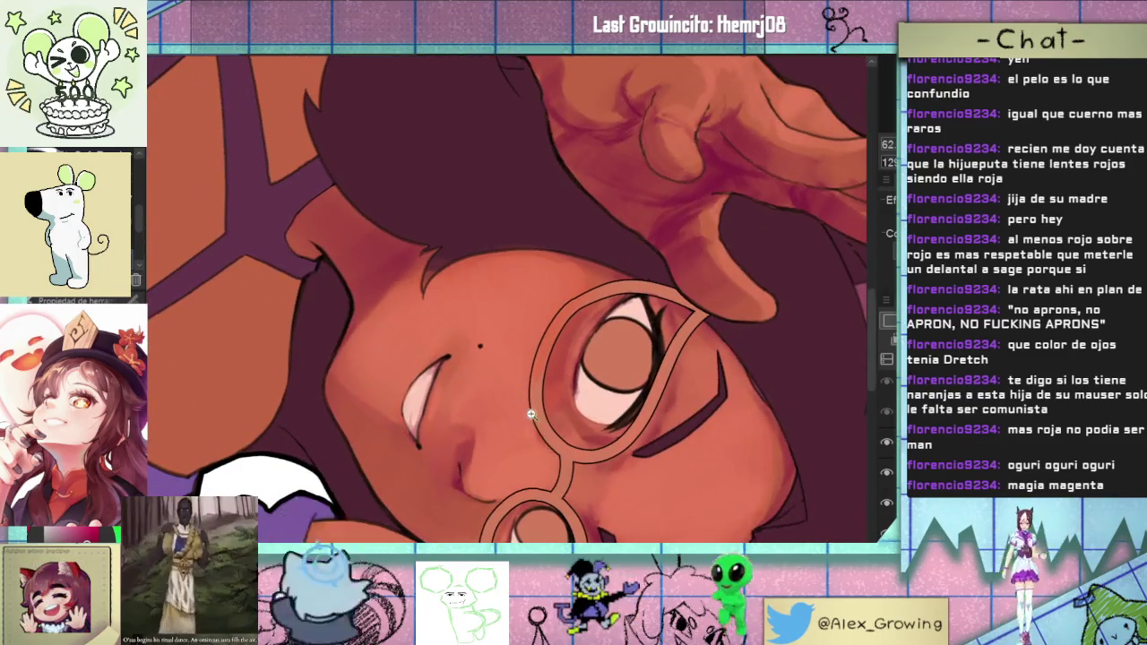
{"action": "scroll", "coordinate": [529, 412], "scroll_direction": "up", "scroll_amount": 1}
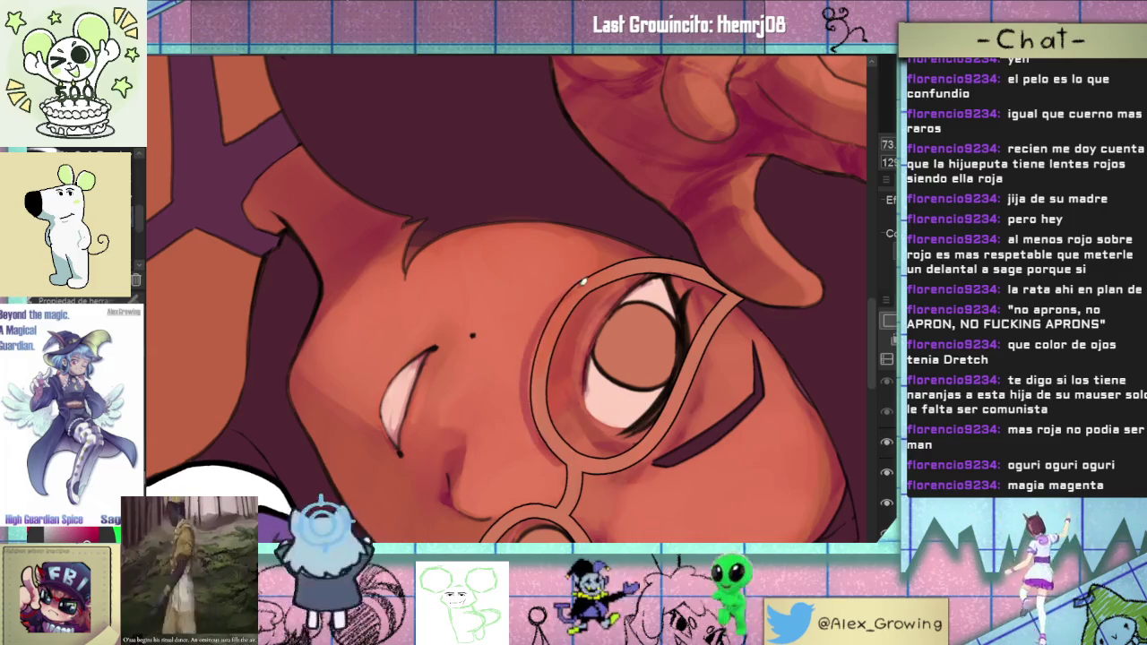
{"action": "key", "text": "minus"}
{"action": "key", "text": "minus"}
{"action": "key", "text": "minus"}
{"action": "key", "text": "ctrl+0"}
{"action": "left_click", "coordinate": [613, 335]}
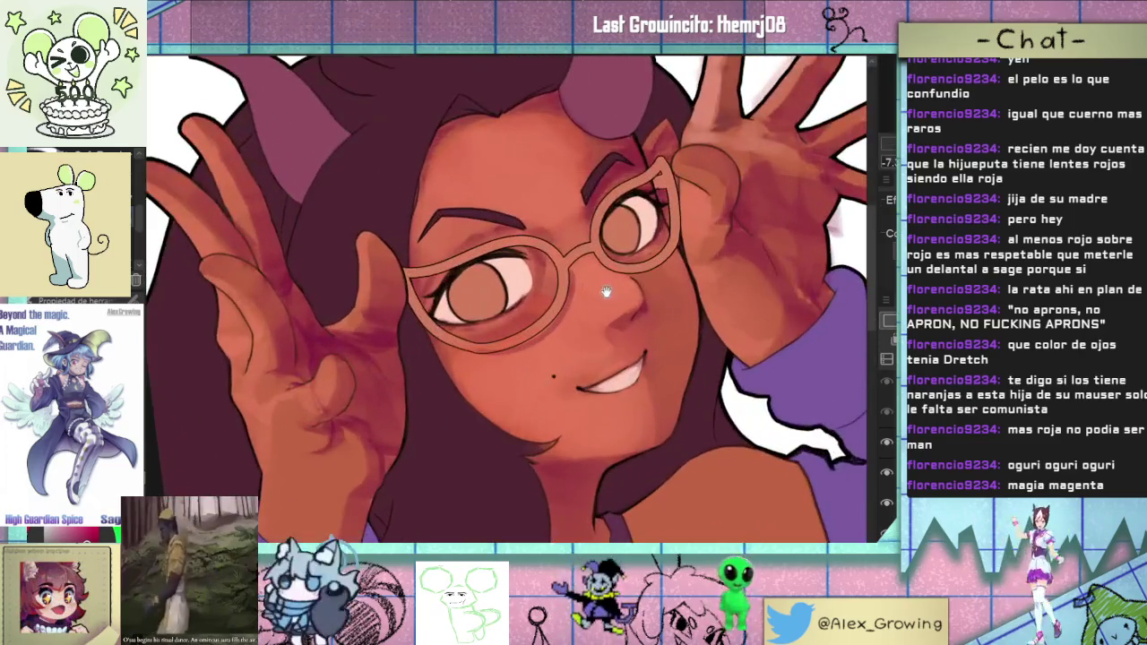
{"action": "left_click", "coordinate": [605, 292]}
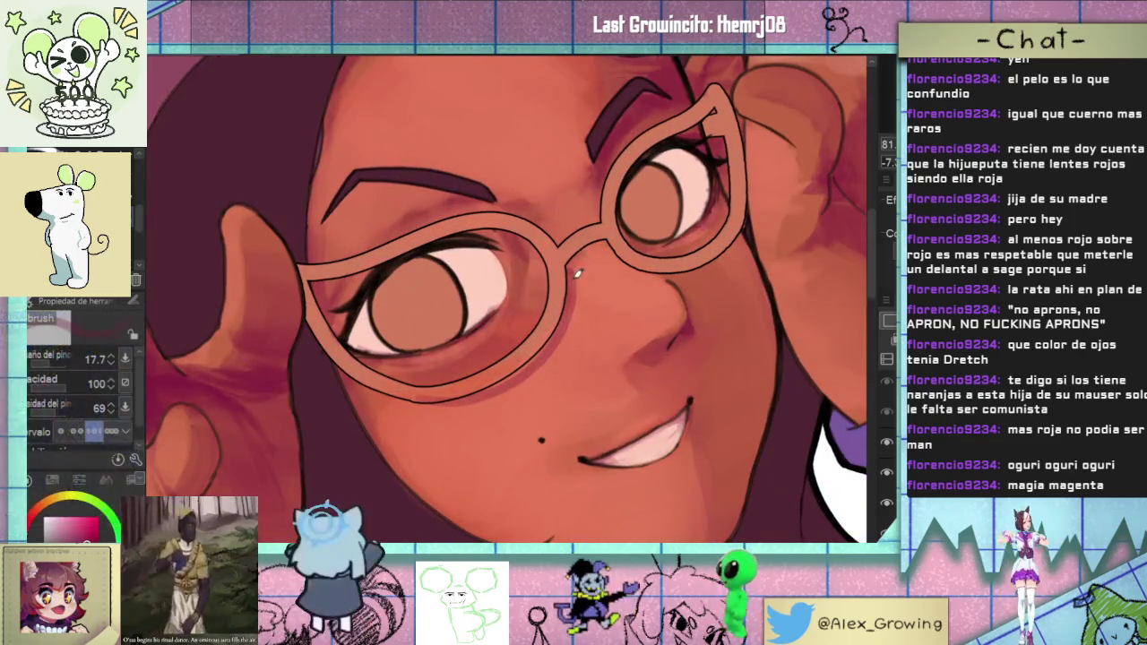
{"action": "left_click", "coordinate": [592, 246]}
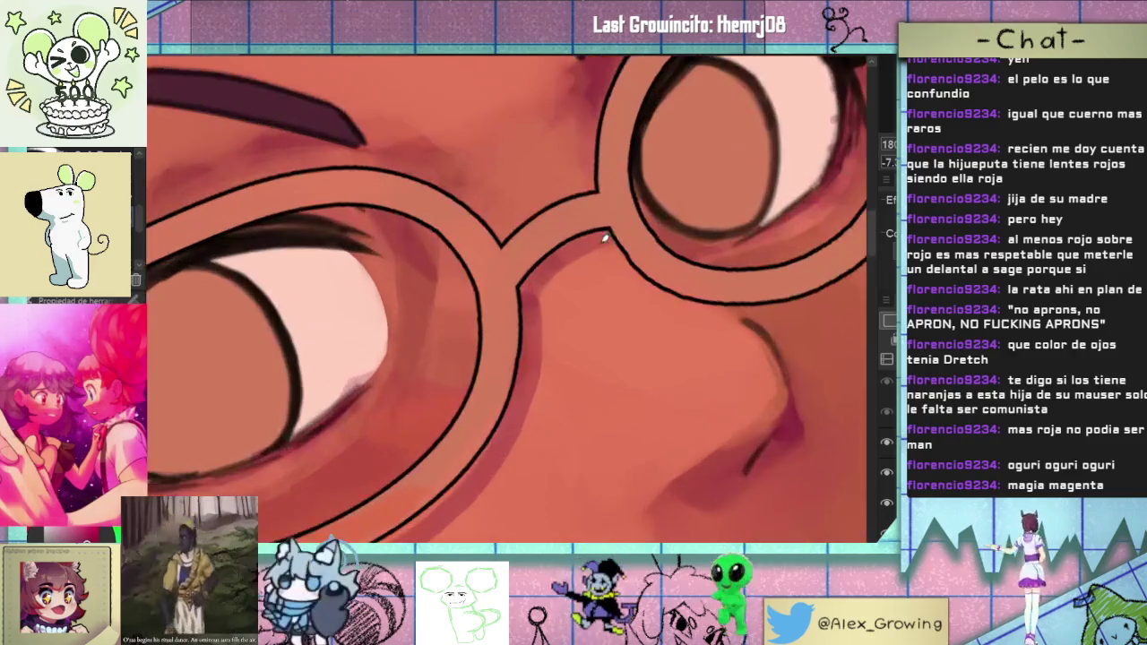
{"action": "left_click", "coordinate": [553, 281], "text": "alt"}
{"action": "left_click", "coordinate": [583, 296], "text": "alt"}
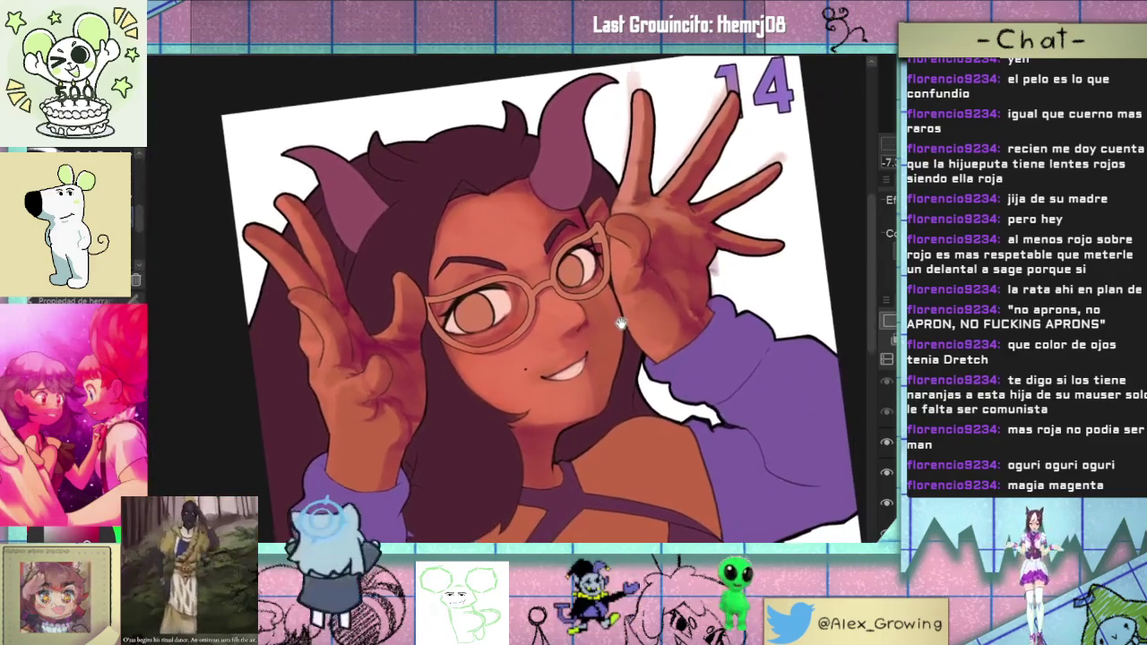
{"action": "left_click", "coordinate": [622, 309]}
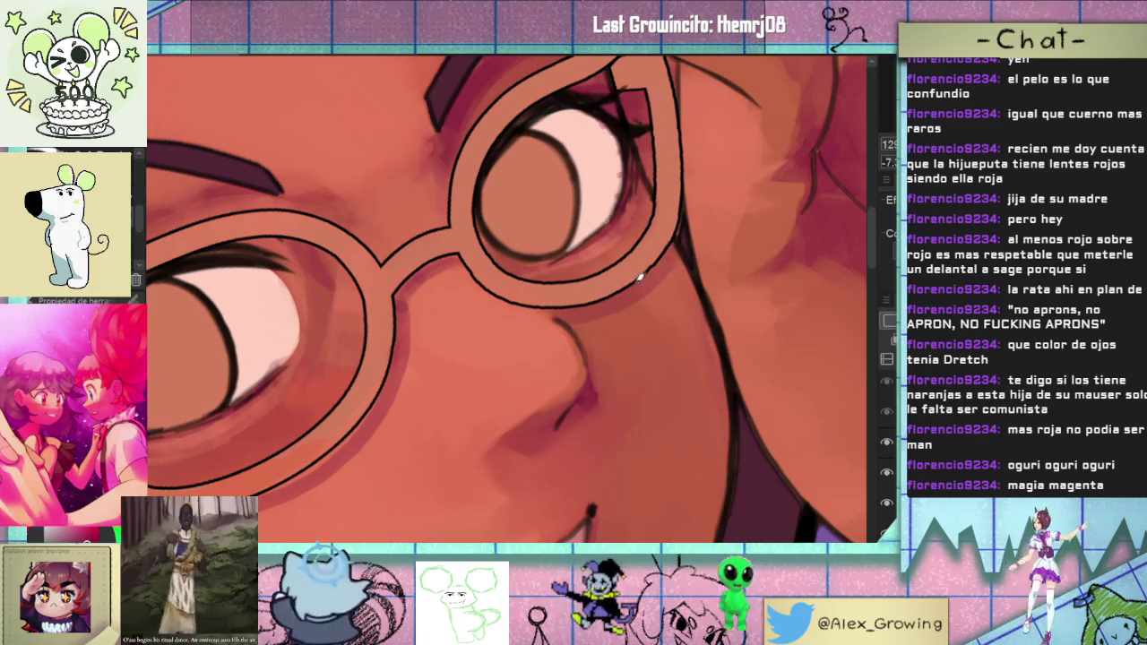
{"action": "key", "text": "ctrl+minus"}
{"action": "key", "text": "ctrl+minus"}
{"action": "key", "text": "ctrl+minus"}
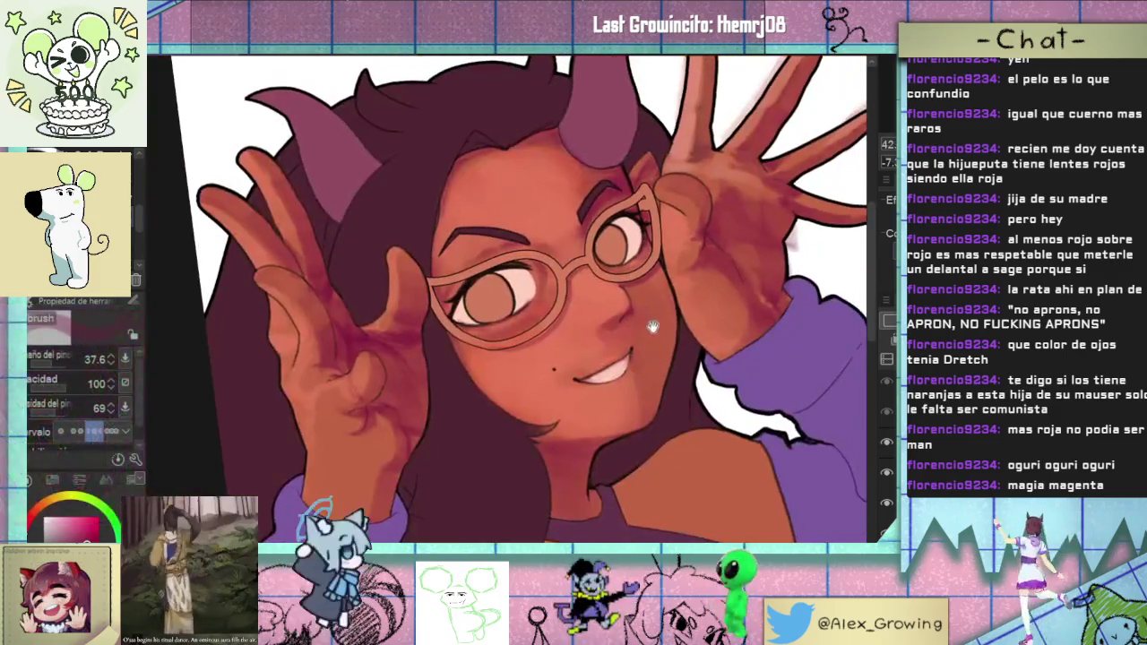
{"action": "mouse_move", "coordinate": [697, 290]}
{"action": "left_mouse_down"}
{"action": "mouse_move", "coordinate": [591, 470]}
{"action": "mouse_move", "coordinate": [499, 349]}
{"action": "left_mouse_up"}
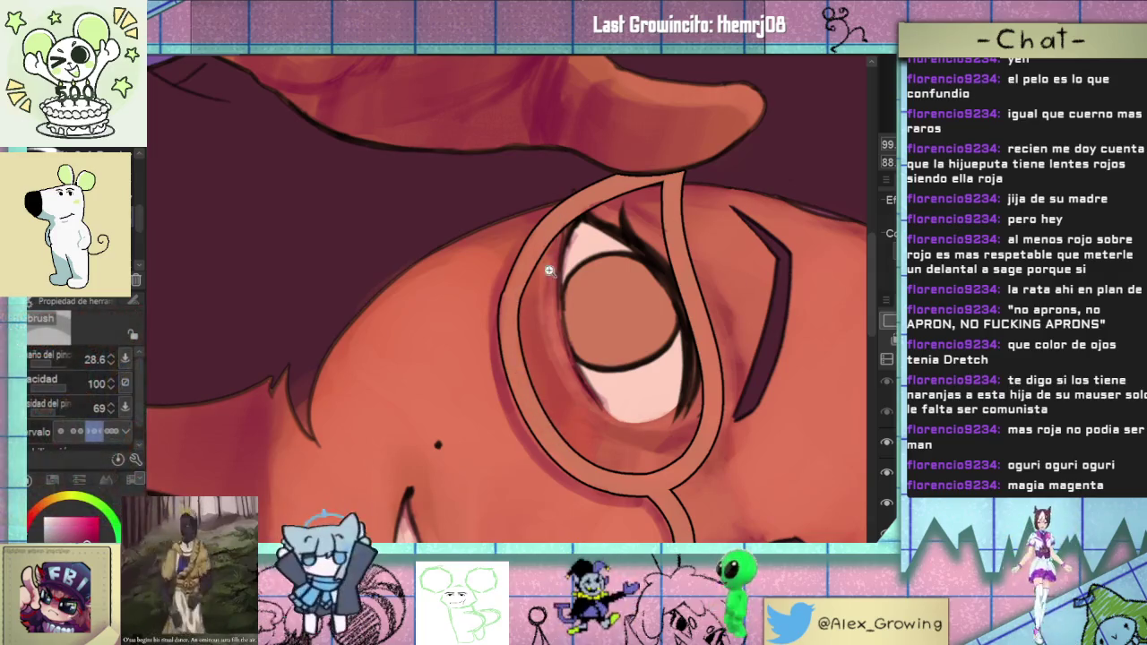
{"action": "scroll", "coordinate": [533, 253], "scroll_direction": "down", "scroll_amount": 3}
{"action": "scroll", "coordinate": [533, 252], "scroll_direction": "up", "scroll_amount": 3}
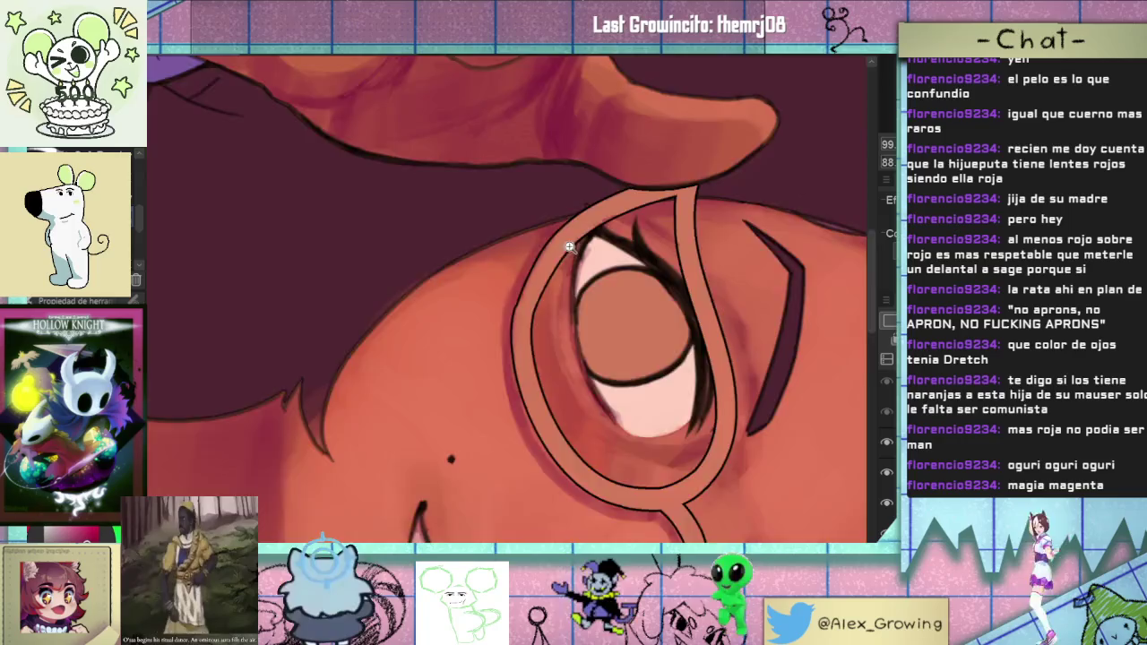
{"action": "scroll", "coordinate": [571, 244], "scroll_direction": "down", "scroll_amount": 5}
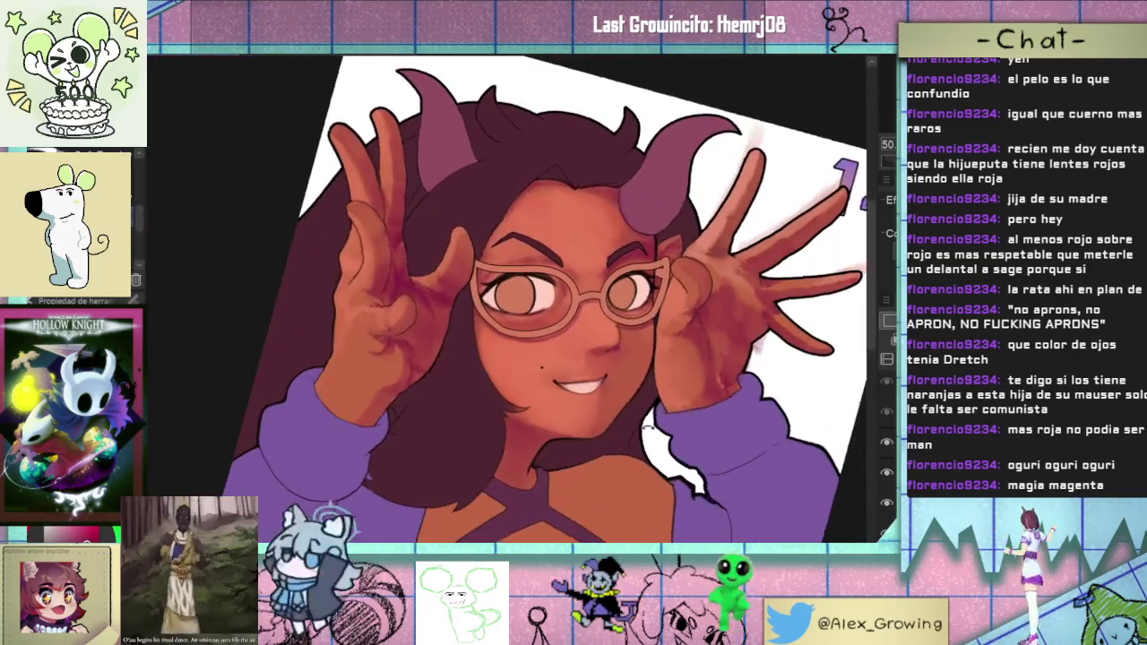
{"action": "mouse_move", "coordinate": [570, 245]}
{"action": "left_mouse_down"}
{"action": "mouse_move", "coordinate": [797, 326]}
{"action": "mouse_move", "coordinate": [789, 269]}
{"action": "left_mouse_up"}
{"action": "scroll", "coordinate": [797, 325], "scroll_direction": "down", "scroll_amount": 2}
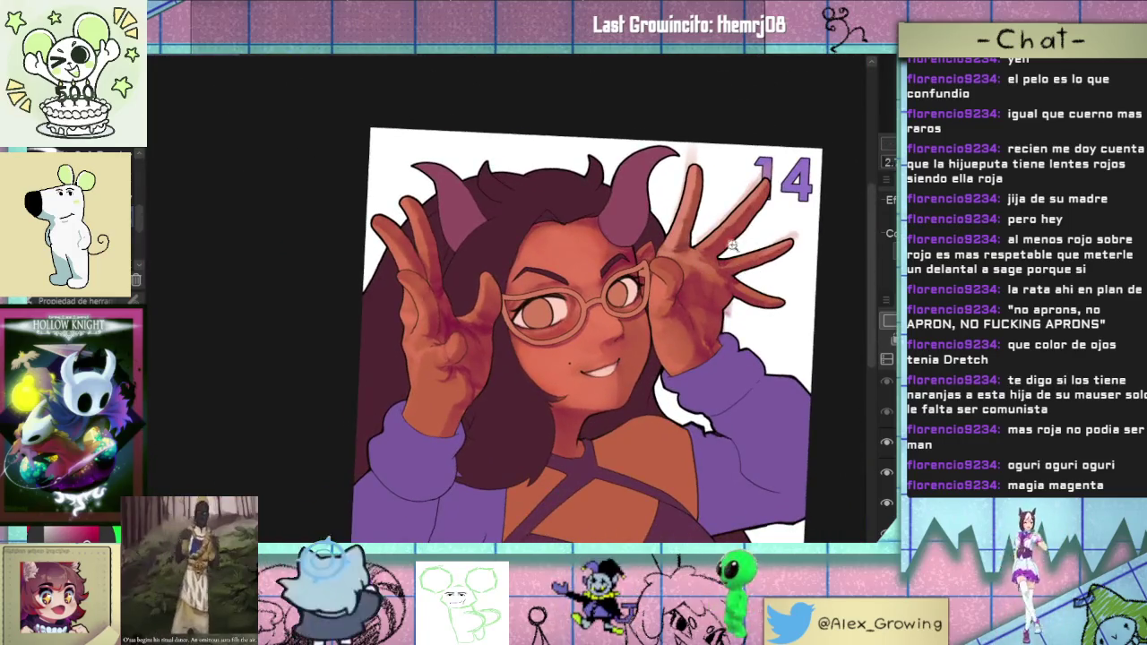
{"action": "scroll", "coordinate": [538, 295], "scroll_direction": "up", "scroll_amount": 5}
{"action": "left_click_drag", "start_coordinate": [537, 296], "coordinate": [506, 200]}
{"action": "scroll", "coordinate": [506, 201], "scroll_direction": "up", "scroll_amount": 3}
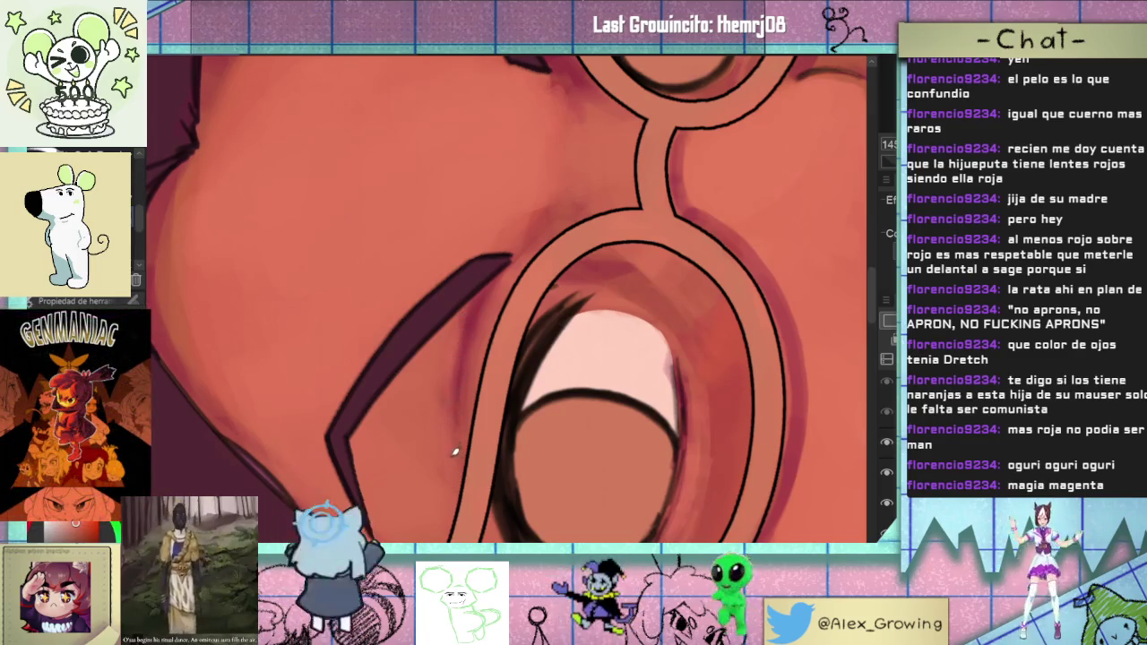
{"action": "scroll", "coordinate": [455, 452], "scroll_direction": "down", "scroll_amount": 2}
{"action": "scroll", "coordinate": [457, 457], "scroll_direction": "down", "scroll_amount": 2}
{"action": "scroll", "coordinate": [461, 465], "scroll_direction": "down", "scroll_amount": 2}
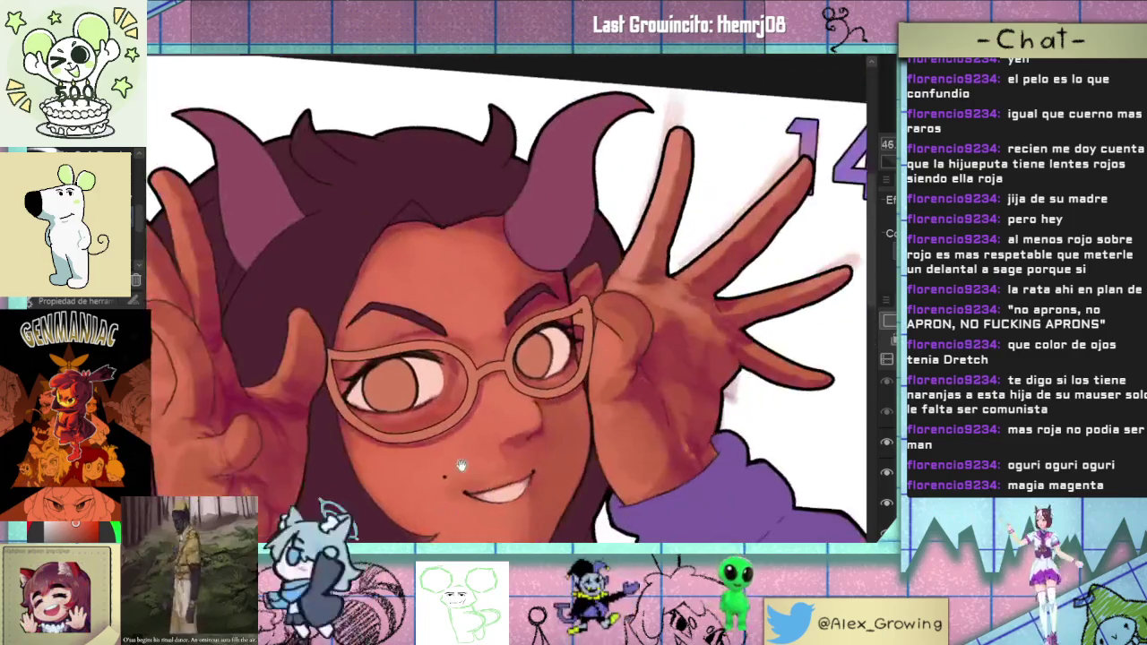
{"action": "scroll", "coordinate": [591, 453], "scroll_direction": "up", "scroll_amount": 2}
{"action": "scroll", "coordinate": [573, 430], "scroll_direction": "up", "scroll_amount": 2}
{"action": "scroll", "coordinate": [556, 403], "scroll_direction": "up", "scroll_amount": 2}
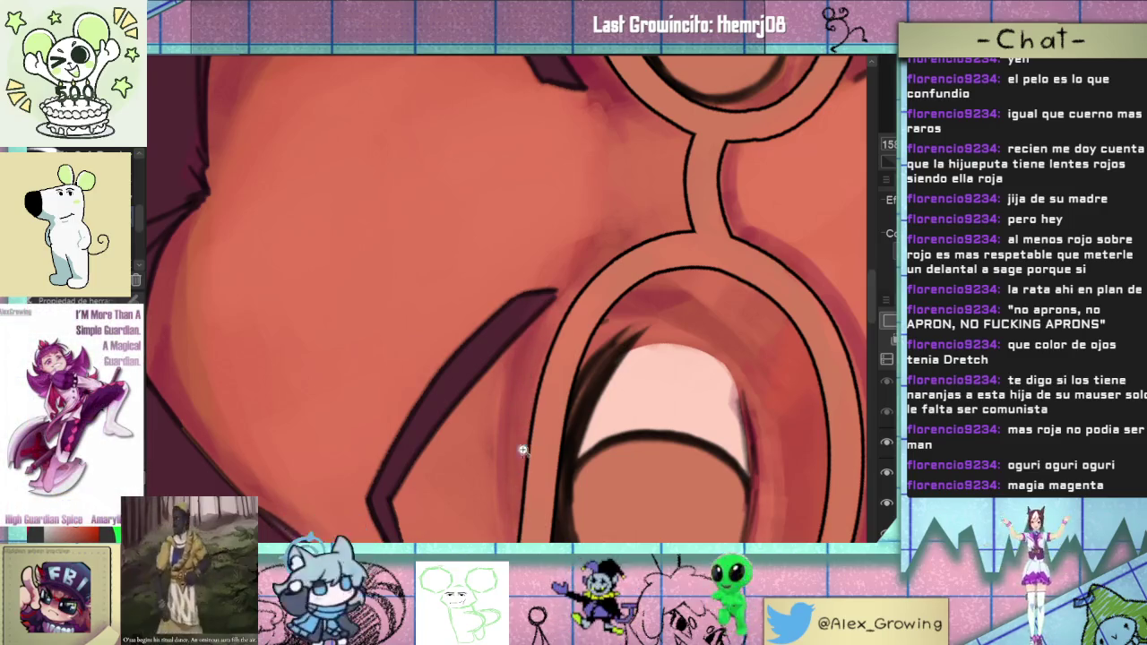
{"action": "scroll", "coordinate": [527, 440], "scroll_direction": "down", "scroll_amount": 5}
{"action": "scroll", "coordinate": [555, 403], "scroll_direction": "down", "scroll_amount": 5}
{"action": "scroll", "coordinate": [616, 345], "scroll_direction": "down", "scroll_amount": 2}
{"action": "key", "text": "ctrl+0"}
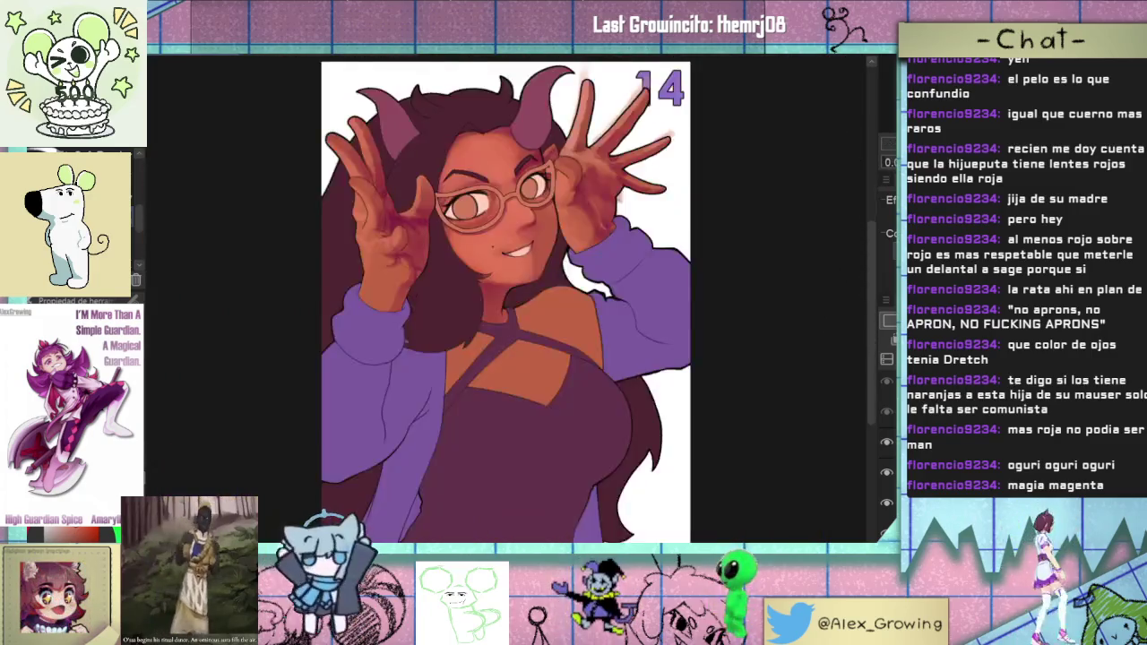
{"action": "key", "text": "h"}
{"action": "key", "text": "h"}
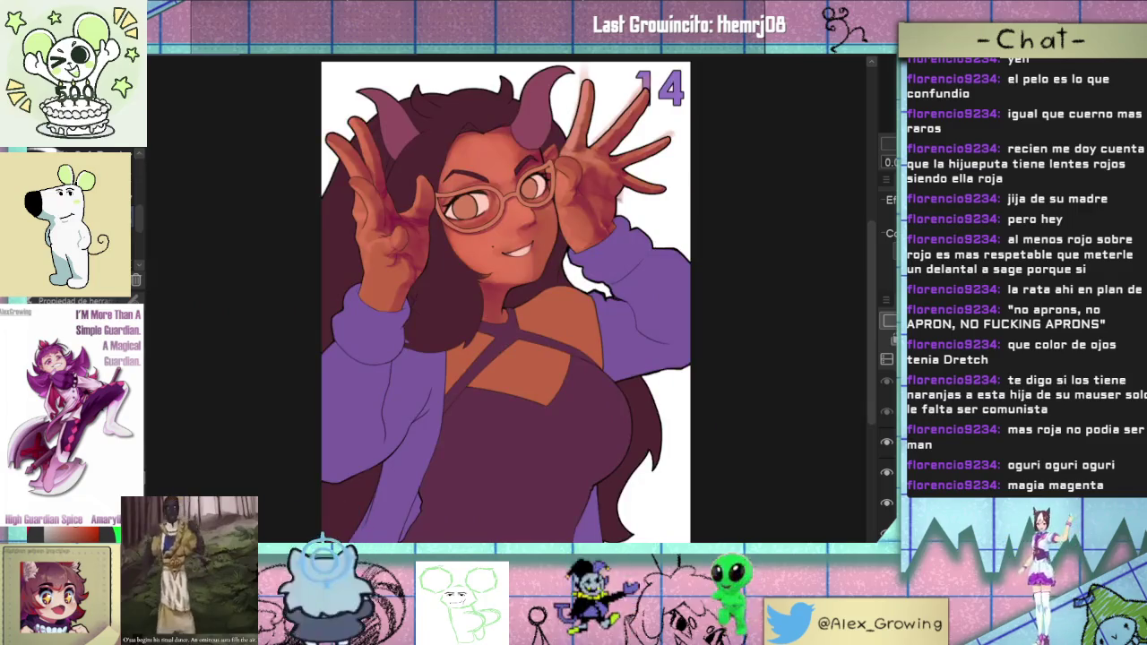
{"action": "scroll", "coordinate": [580, 311], "scroll_direction": "up", "scroll_amount": 3}
{"action": "scroll", "coordinate": [580, 311], "scroll_direction": "up", "scroll_amount": 2}
{"action": "scroll", "coordinate": [579, 311], "scroll_direction": "up", "scroll_amount": 2}
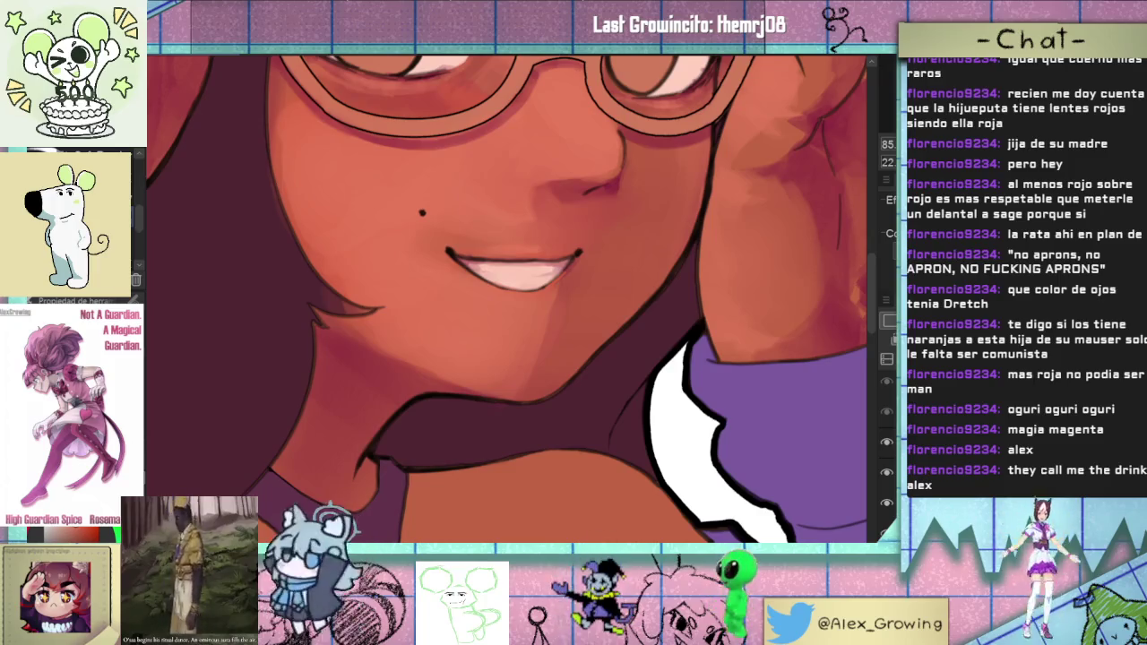
- Rotate onto the cheek and dab the mole beside the mouth
{"action": "left_click_drag", "start_coordinate": [543, 290], "coordinate": [563, 310]}
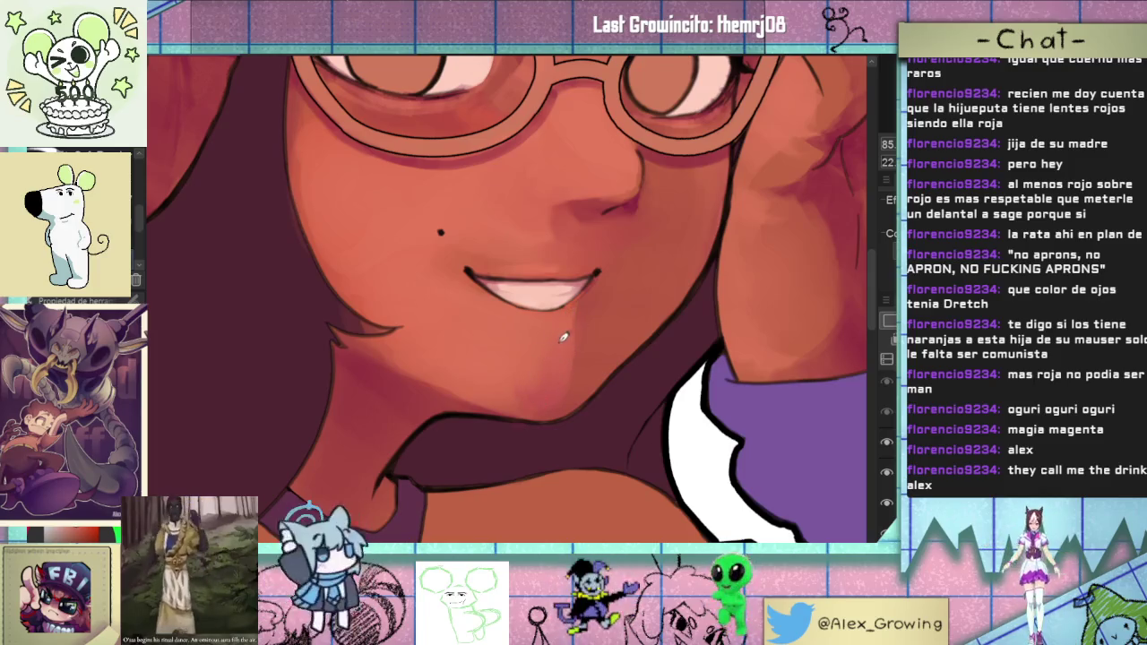
{"action": "left_click_drag", "start_coordinate": [560, 335], "coordinate": [636, 320]}
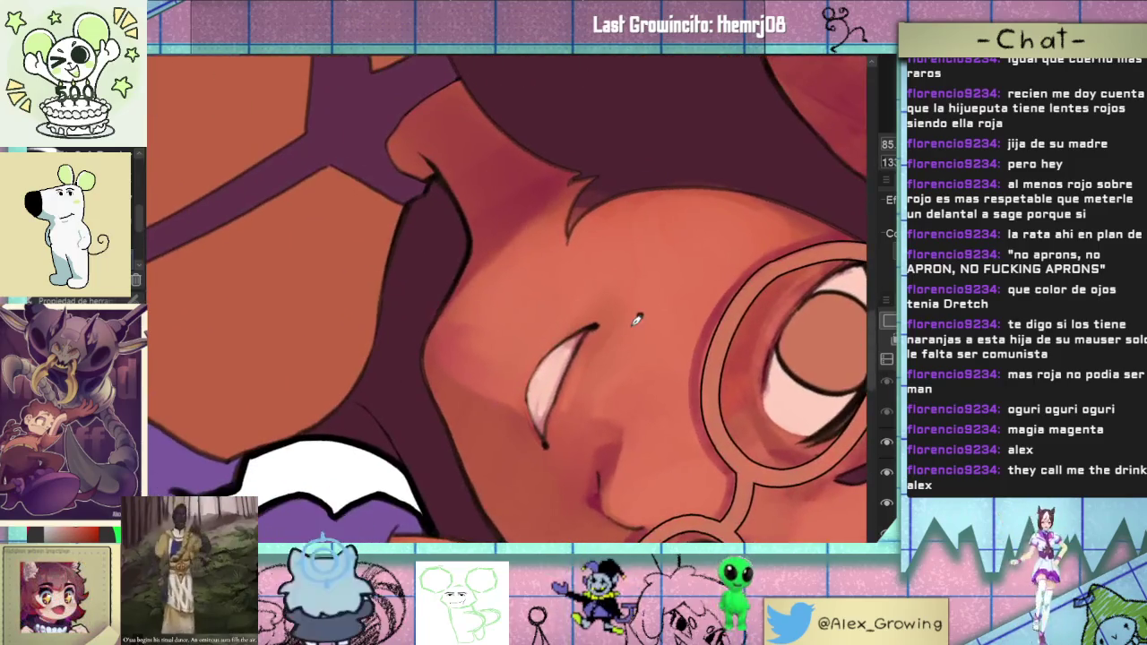
{"action": "left_click", "coordinate": [639, 315]}
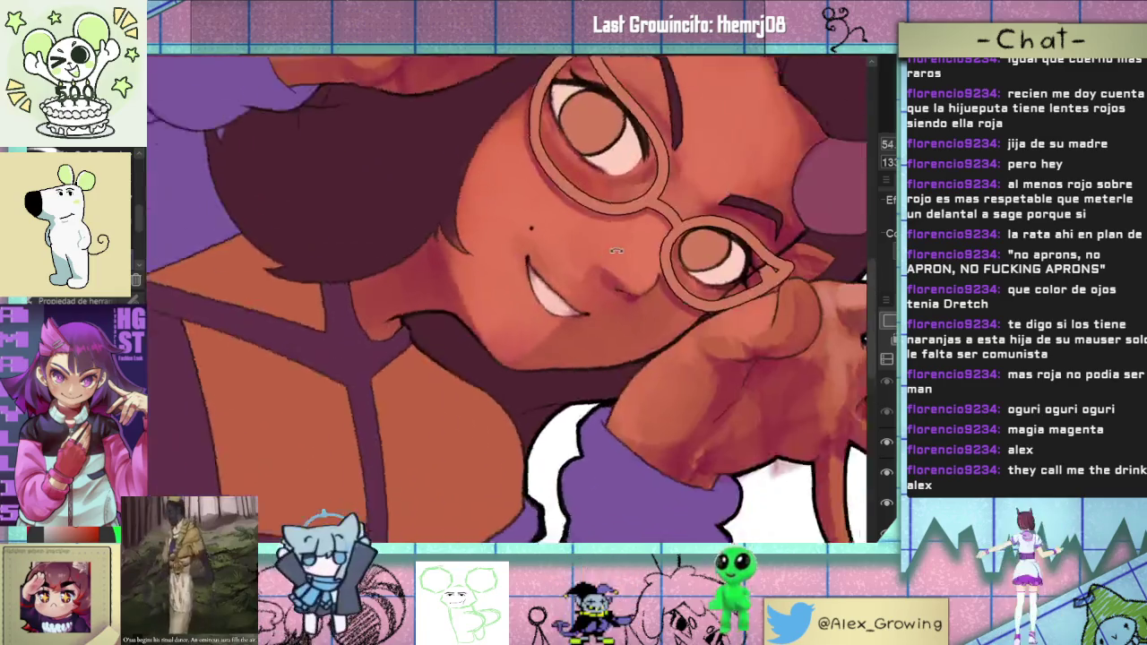
- Rotate the view around the face and back upright, zooming onto the mouth and cheek
{"action": "scroll", "coordinate": [536, 314], "scroll_direction": "down", "scroll_amount": 5}
{"action": "mouse_move", "coordinate": [536, 315]}
{"action": "left_mouse_down"}
{"action": "mouse_move", "coordinate": [603, 230]}
{"action": "mouse_move", "coordinate": [586, 158]}
{"action": "left_mouse_up"}
{"action": "scroll", "coordinate": [594, 284], "scroll_direction": "up", "scroll_amount": 5}
{"action": "left_click_drag", "start_coordinate": [594, 284], "coordinate": [522, 354]}
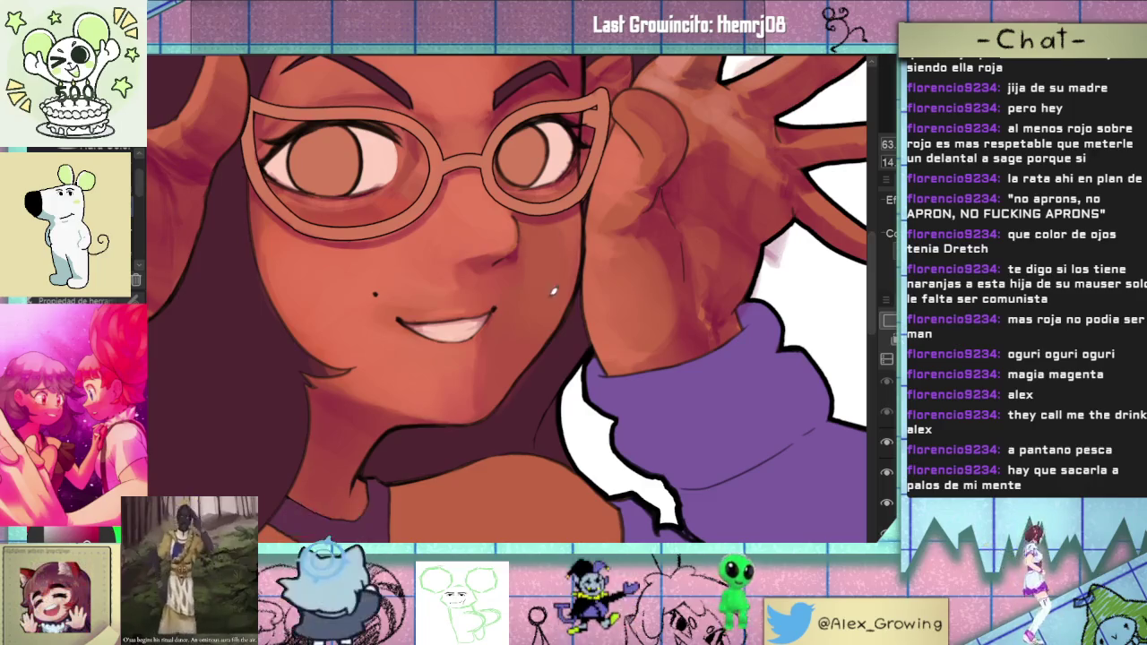
{"action": "scroll", "coordinate": [527, 290], "scroll_direction": "down", "scroll_amount": 2}
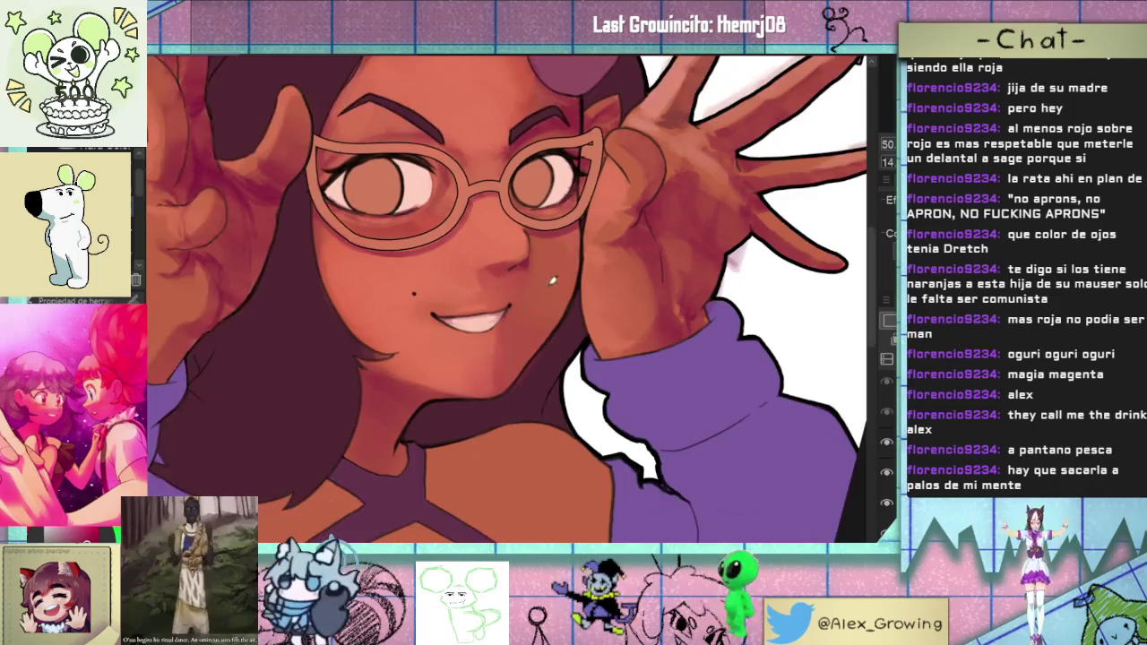
{"action": "scroll", "coordinate": [525, 346], "scroll_direction": "up", "scroll_amount": 3}
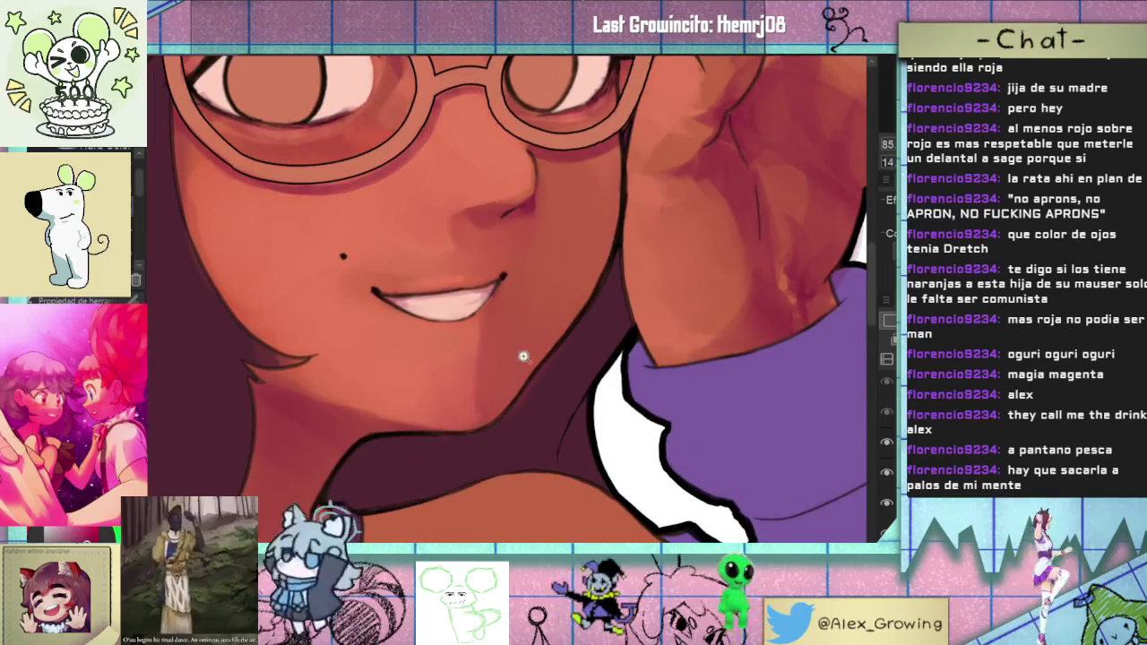
{"action": "scroll", "coordinate": [522, 356], "scroll_direction": "down", "scroll_amount": 4}
{"action": "left_click_drag", "start_coordinate": [613, 352], "coordinate": [582, 385]}
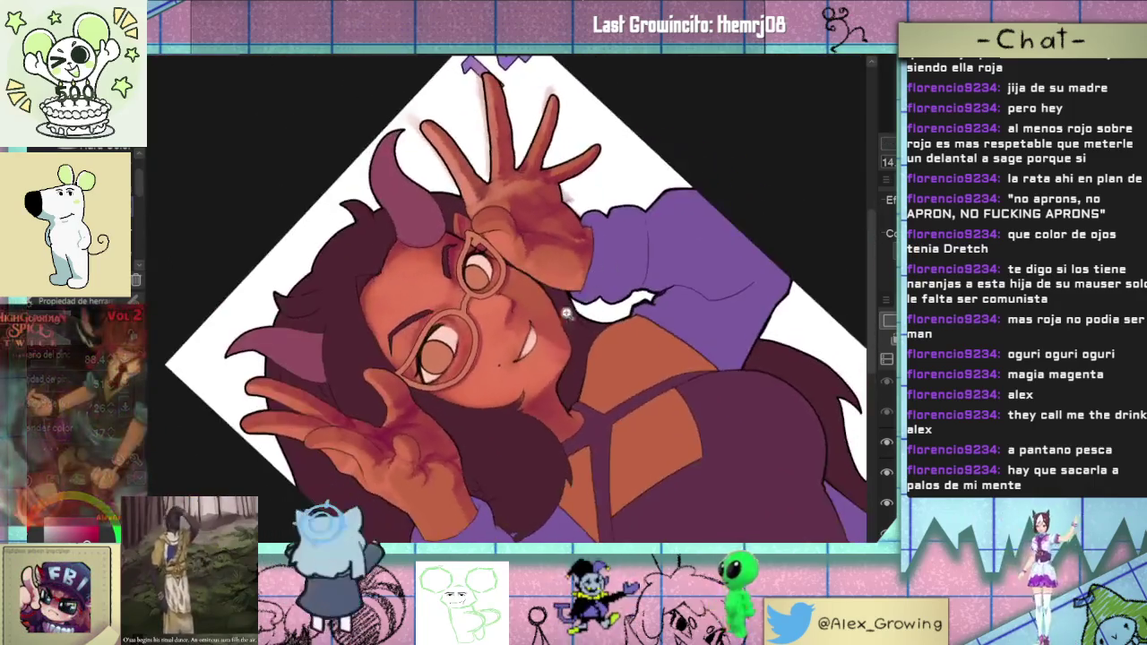
- Zoom on the mouth and paint a small white highlight dot beside the lip corner
{"action": "scroll", "coordinate": [613, 404], "scroll_direction": "up", "scroll_amount": 5}
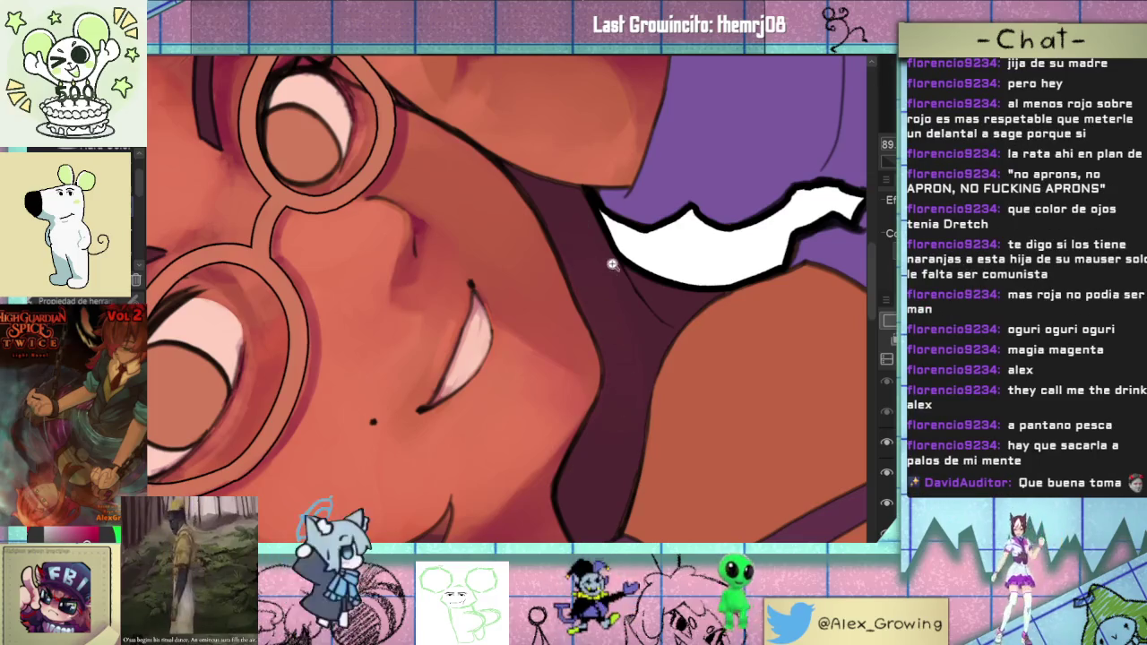
{"action": "scroll", "coordinate": [610, 263], "scroll_direction": "down", "scroll_amount": 5}
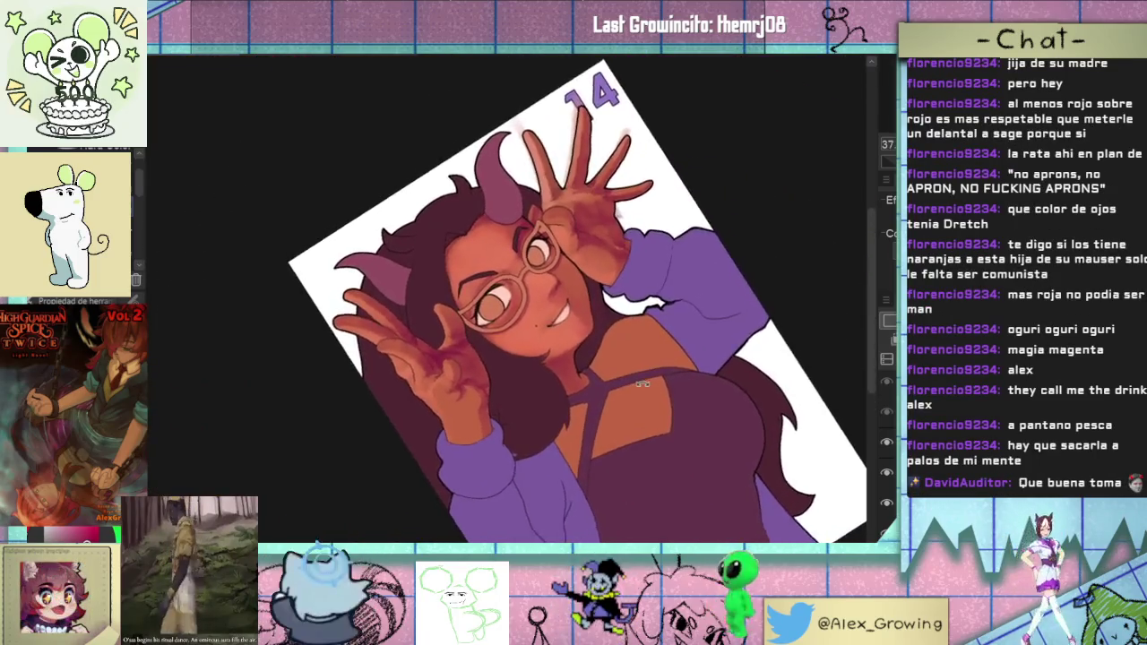
{"action": "scroll", "coordinate": [621, 305], "scroll_direction": "up", "scroll_amount": 5}
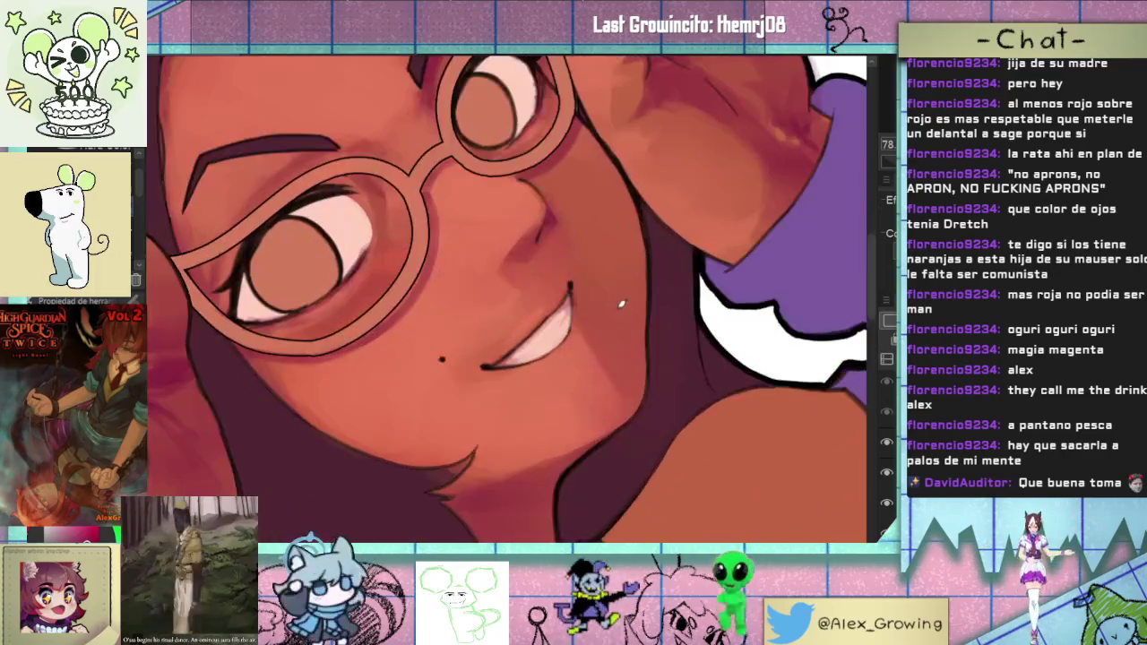
{"action": "left_click", "coordinate": [589, 286]}
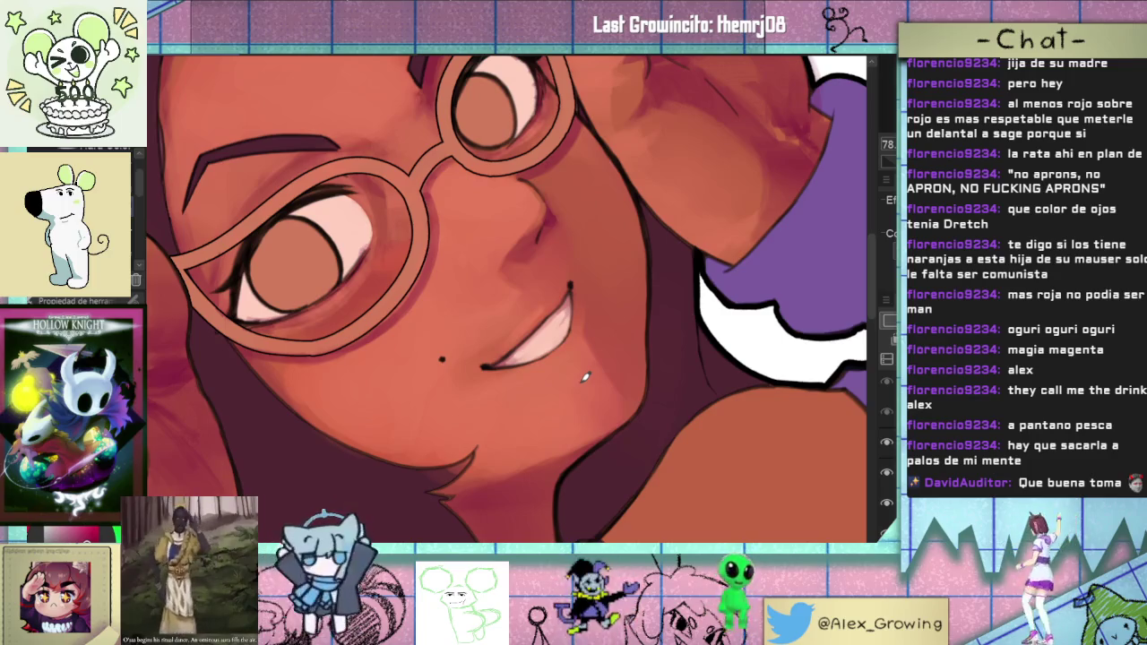
- Return to the whole upright, unmirrored portrait and zoom around to review it
{"action": "key", "text": "ctrl+minus"}
{"action": "key", "text": "ctrl+0"}
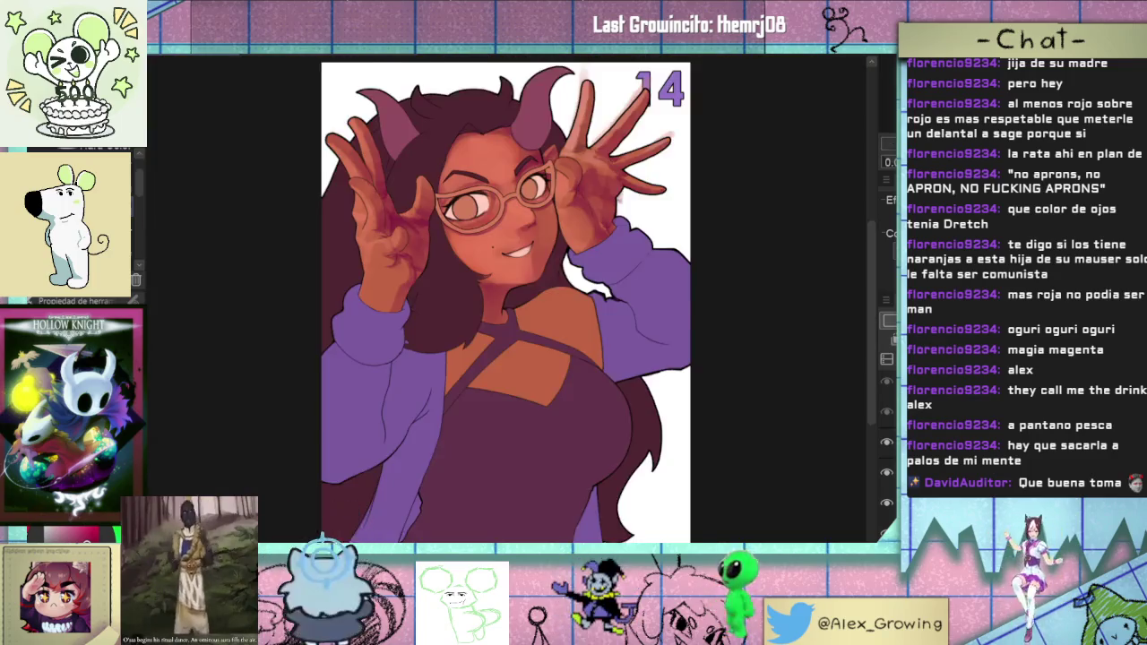
{"action": "key", "text": "h"}
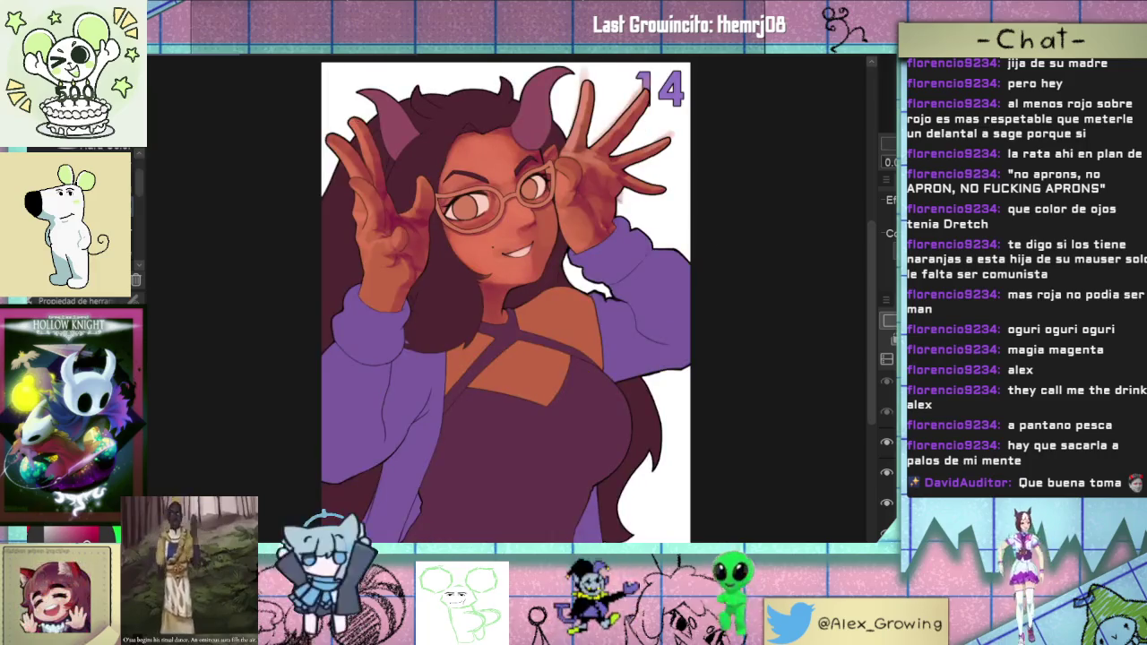
{"action": "left_click_drag", "start_coordinate": [694, 254], "coordinate": [804, 249]}
{"action": "scroll", "coordinate": [722, 235], "scroll_direction": "up", "scroll_amount": 5}
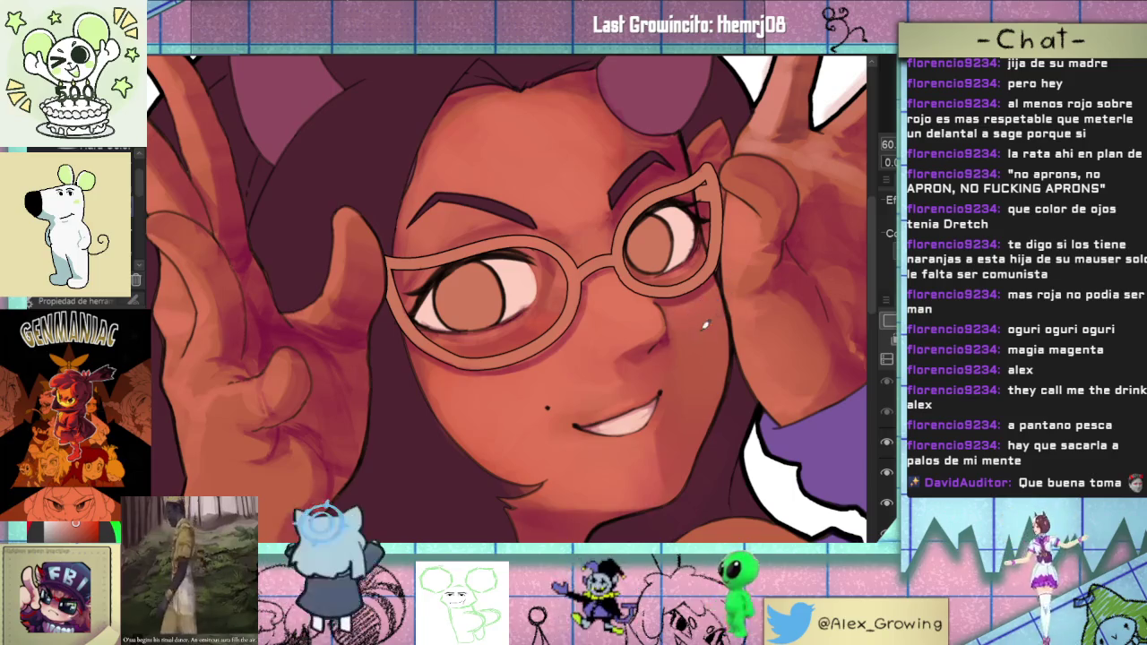
{"action": "scroll", "coordinate": [712, 319], "scroll_direction": "down", "scroll_amount": 5}
{"action": "scroll", "coordinate": [706, 297], "scroll_direction": "up", "scroll_amount": 5}
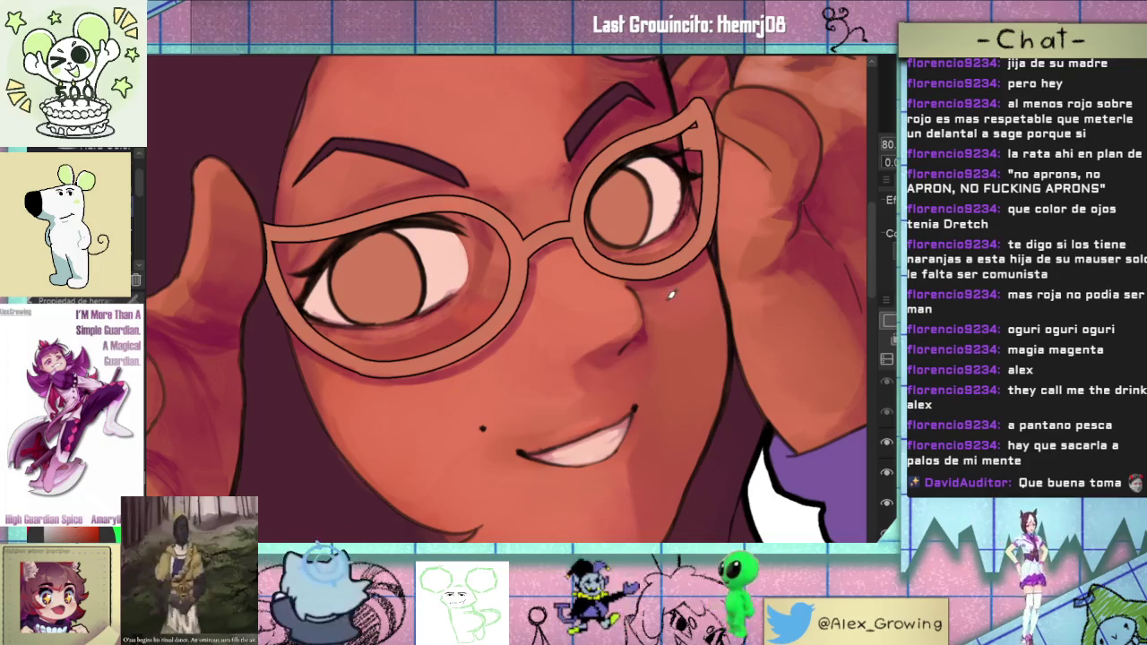
{"action": "scroll", "coordinate": [736, 283], "scroll_direction": "down", "scroll_amount": 5}
{"action": "scroll", "coordinate": [690, 282], "scroll_direction": "up", "scroll_amount": 4}
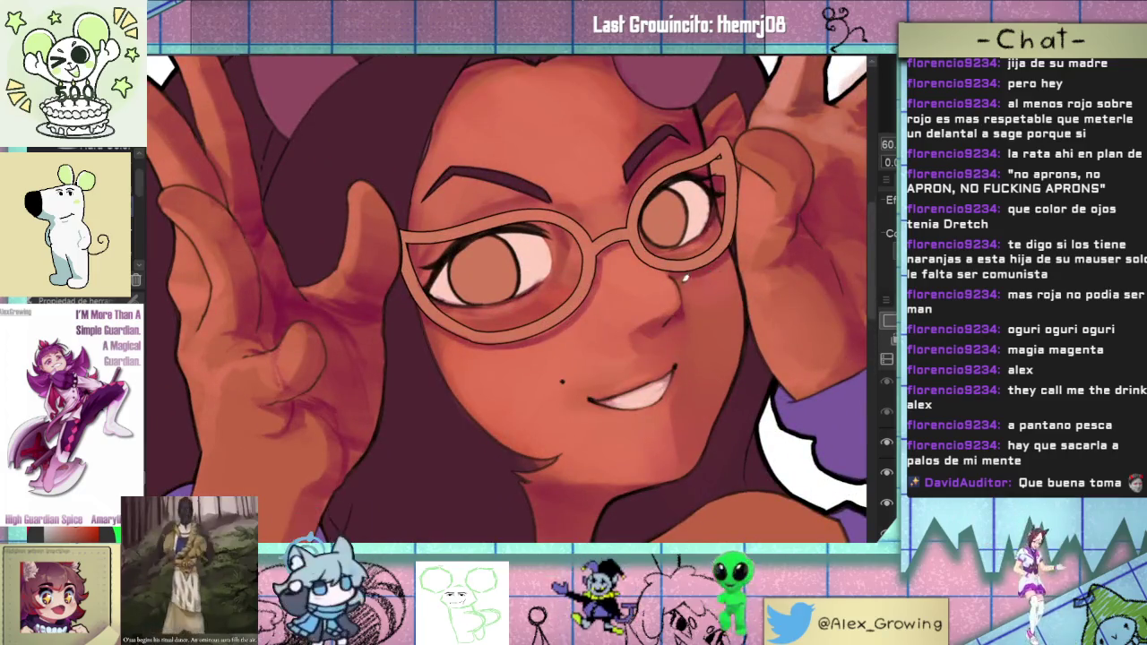
{"action": "scroll", "coordinate": [653, 305], "scroll_direction": "down", "scroll_amount": 2}
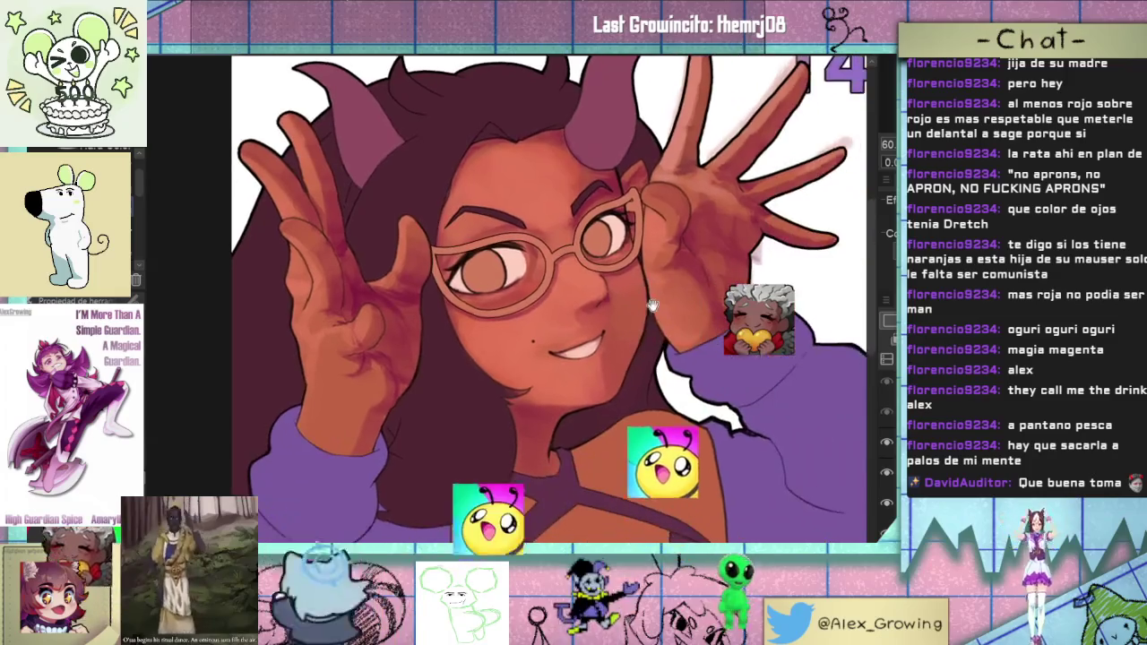
{"action": "scroll", "coordinate": [653, 306], "scroll_direction": "down", "scroll_amount": 2}
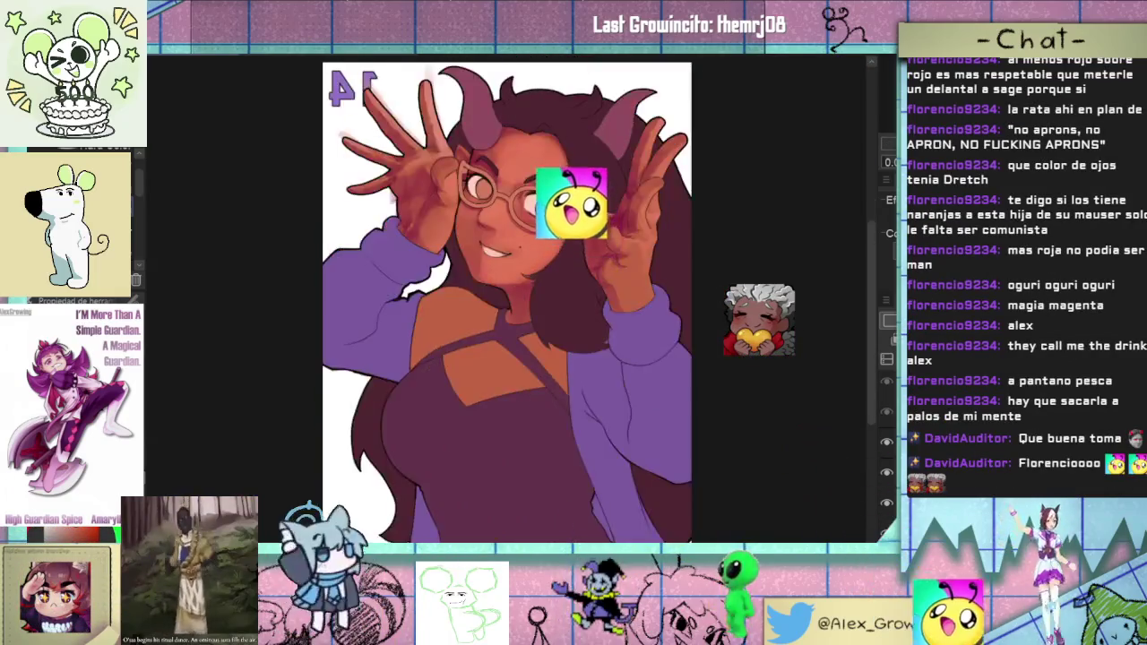
{"action": "key", "text": "h"}
{"action": "left_click_drag", "start_coordinate": [685, 330], "coordinate": [777, 330]}
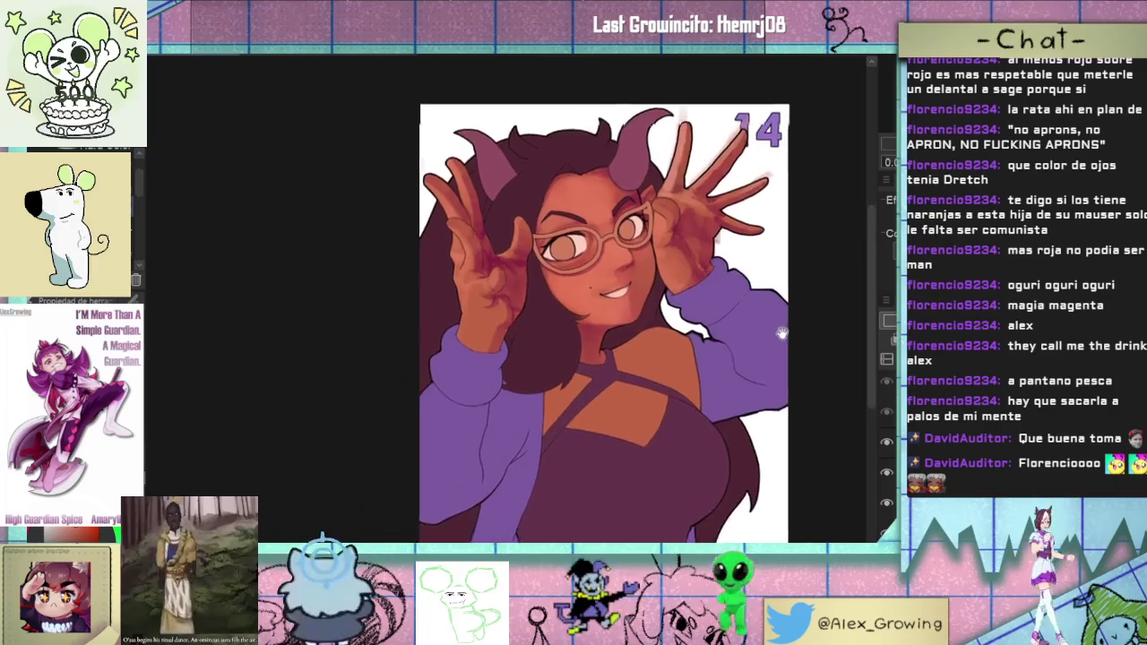
{"action": "scroll", "coordinate": [777, 330], "scroll_direction": "up", "scroll_amount": 3}
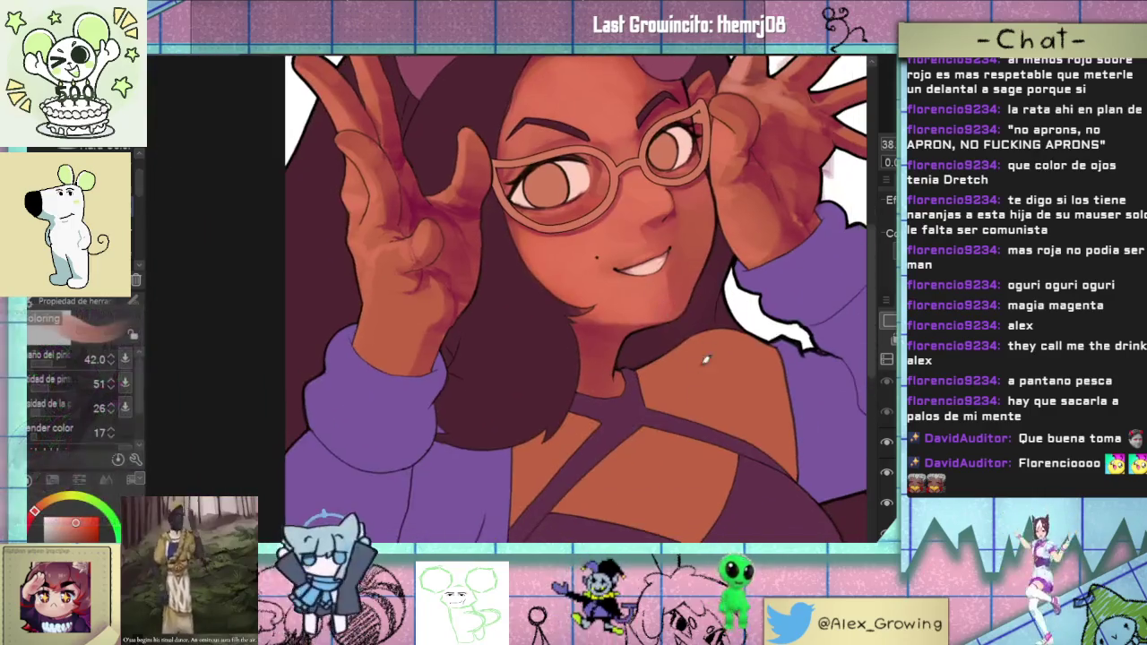
{"action": "scroll", "coordinate": [702, 366], "scroll_direction": "down", "scroll_amount": 1}
{"action": "scroll", "coordinate": [737, 395], "scroll_direction": "down", "scroll_amount": 1}
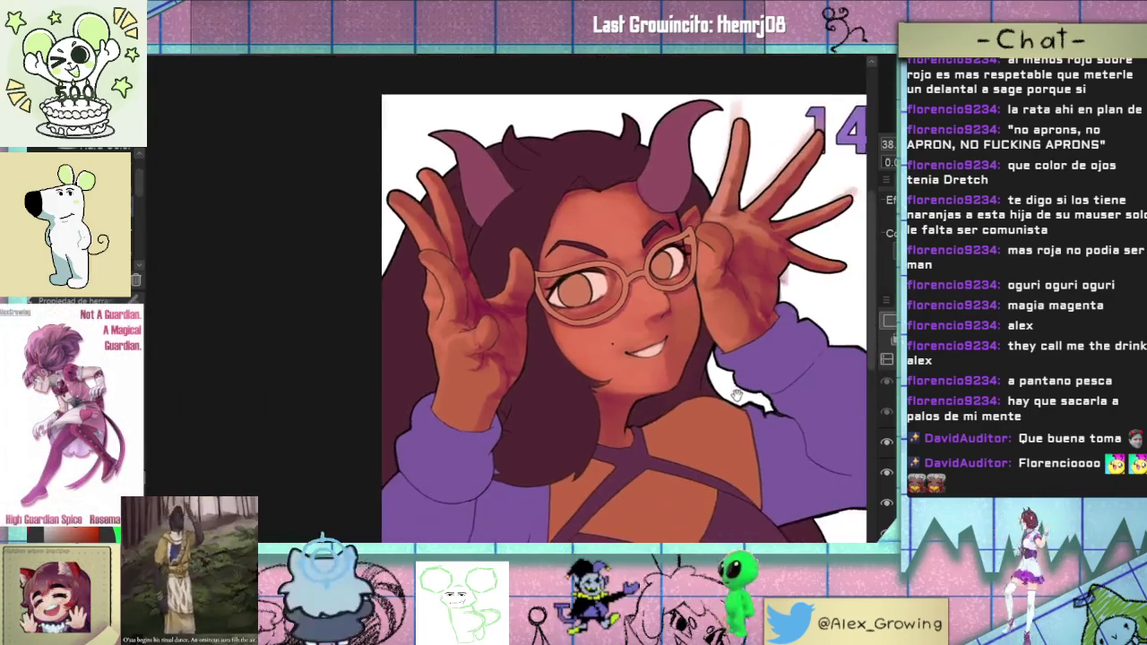
{"action": "scroll", "coordinate": [738, 394], "scroll_direction": "down", "scroll_amount": 1}
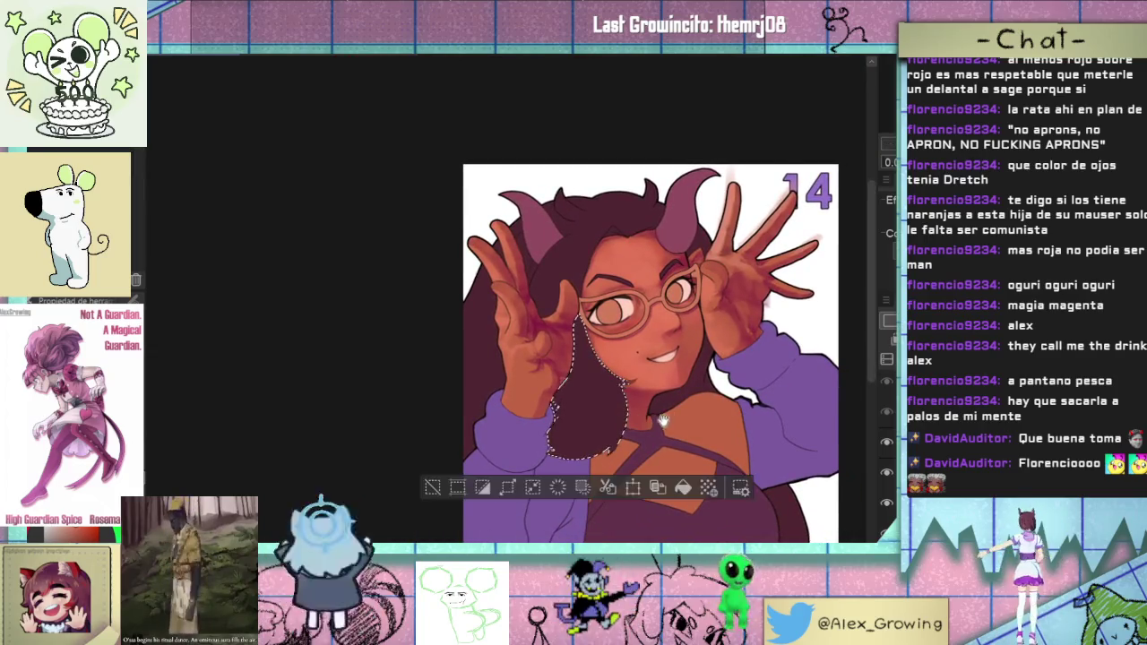
{"action": "scroll", "coordinate": [681, 341], "scroll_direction": "up", "scroll_amount": 2}
{"action": "scroll", "coordinate": [720, 269], "scroll_direction": "up", "scroll_amount": 2}
{"action": "scroll", "coordinate": [727, 298], "scroll_direction": "up", "scroll_amount": 1}
{"action": "scroll", "coordinate": [726, 299], "scroll_direction": "down", "scroll_amount": 3}
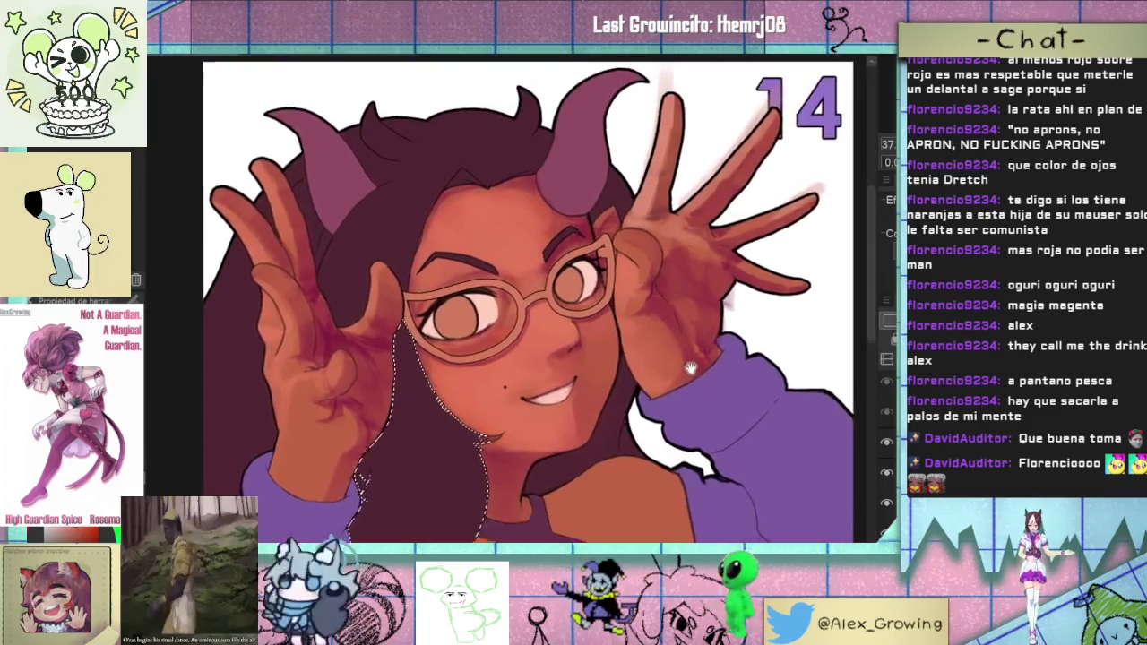
{"action": "mouse_move", "coordinate": [727, 298]}
{"action": "left_mouse_down"}
{"action": "mouse_move", "coordinate": [651, 486]}
{"action": "mouse_move", "coordinate": [719, 412]}
{"action": "mouse_move", "coordinate": [663, 268]}
{"action": "left_mouse_up"}
{"action": "scroll", "coordinate": [651, 485], "scroll_direction": "up", "scroll_amount": 2}
{"action": "scroll", "coordinate": [719, 412], "scroll_direction": "down", "scroll_amount": 1}
{"action": "scroll", "coordinate": [719, 412], "scroll_direction": "up", "scroll_amount": 1}
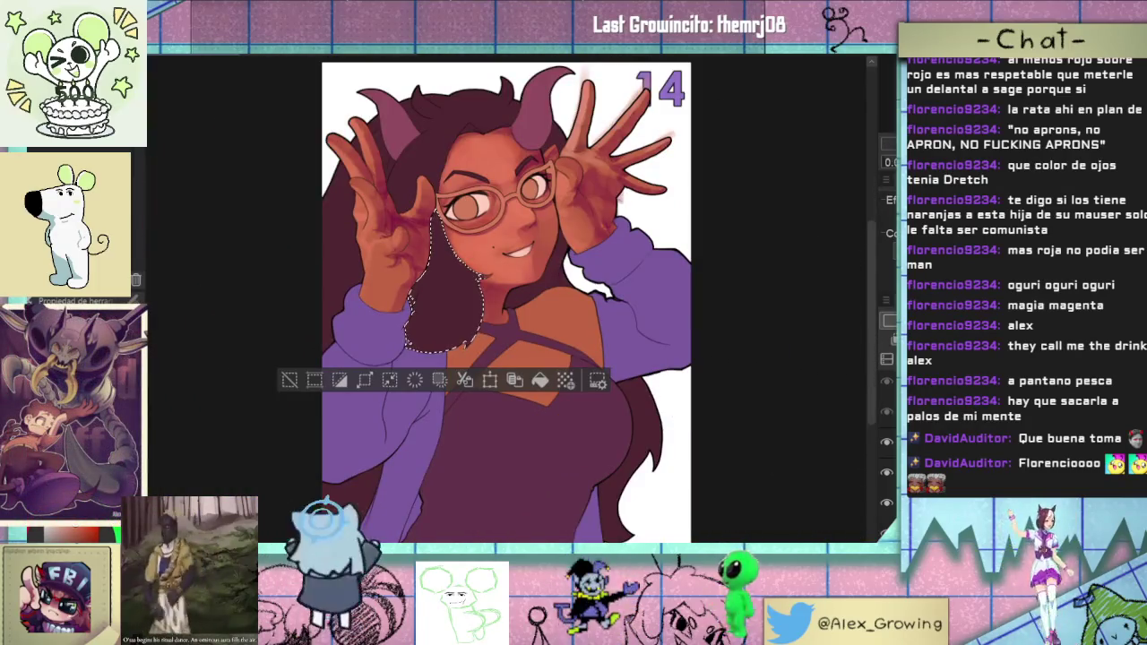
{"action": "key", "text": "h"}
{"action": "key", "text": "h"}
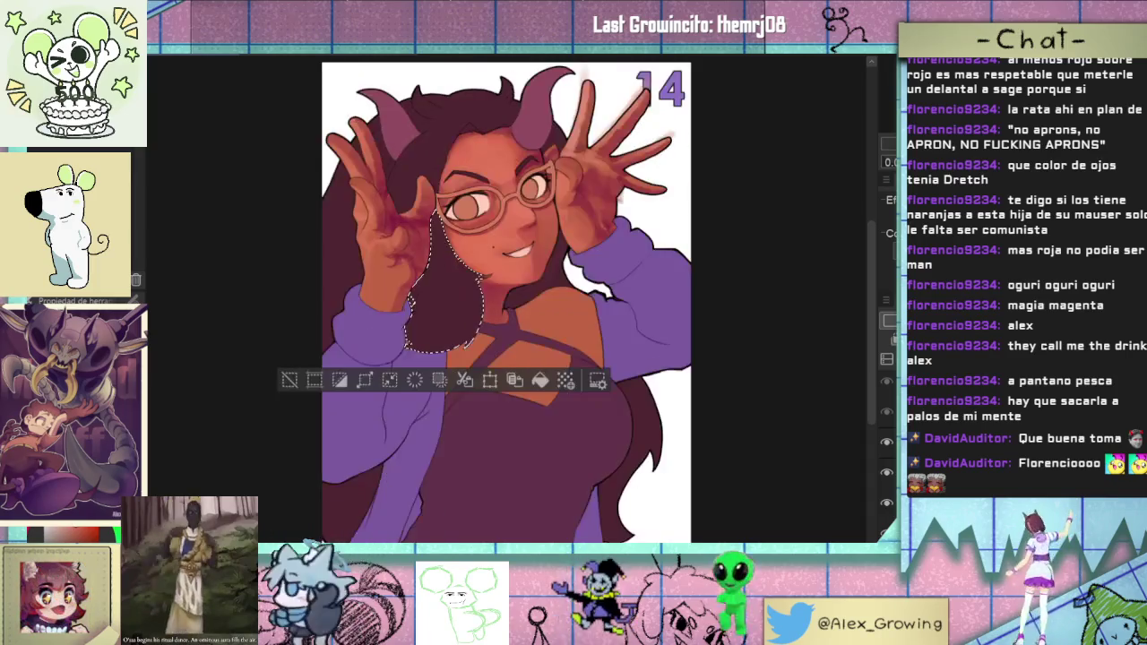
{"action": "scroll", "coordinate": [591, 156], "scroll_direction": "up", "scroll_amount": 1}
{"action": "scroll", "coordinate": [601, 215], "scroll_direction": "up", "scroll_amount": 1}
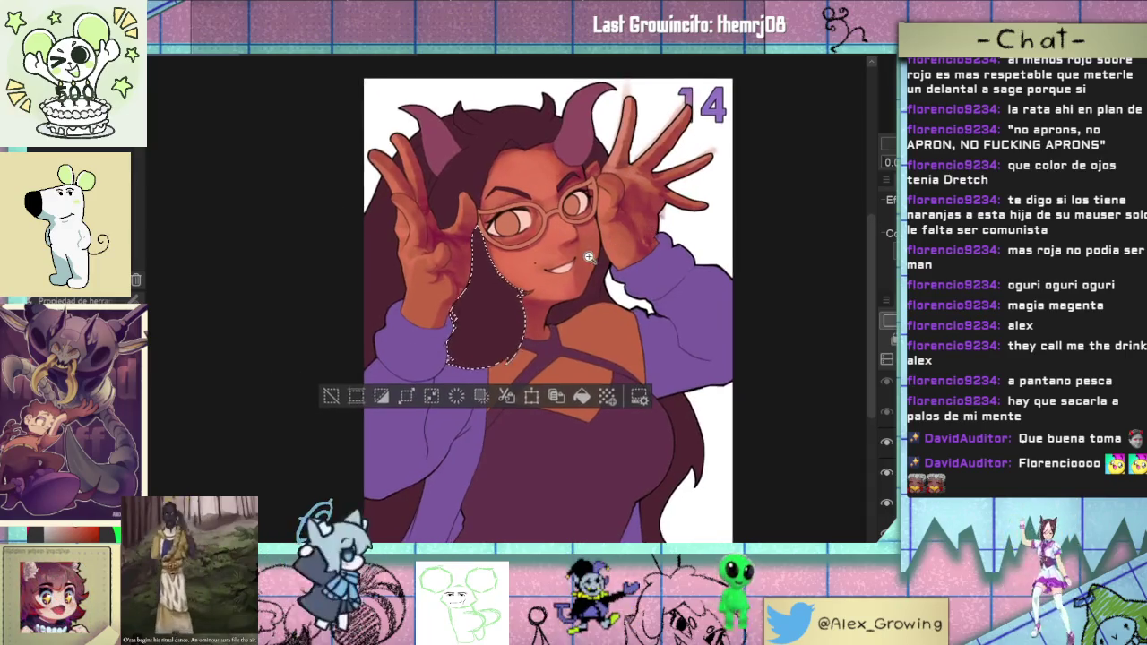
{"action": "scroll", "coordinate": [609, 260], "scroll_direction": "up", "scroll_amount": 1}
{"action": "scroll", "coordinate": [613, 281], "scroll_direction": "up", "scroll_amount": 1}
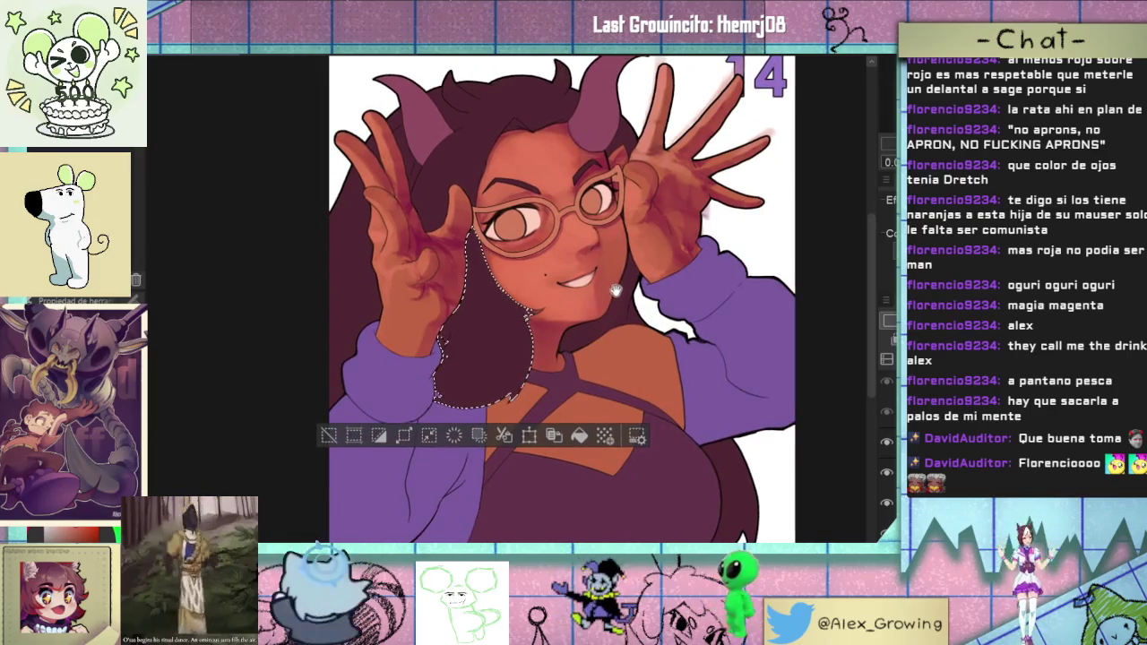
{"action": "left_click_drag", "start_coordinate": [617, 292], "coordinate": [629, 294]}
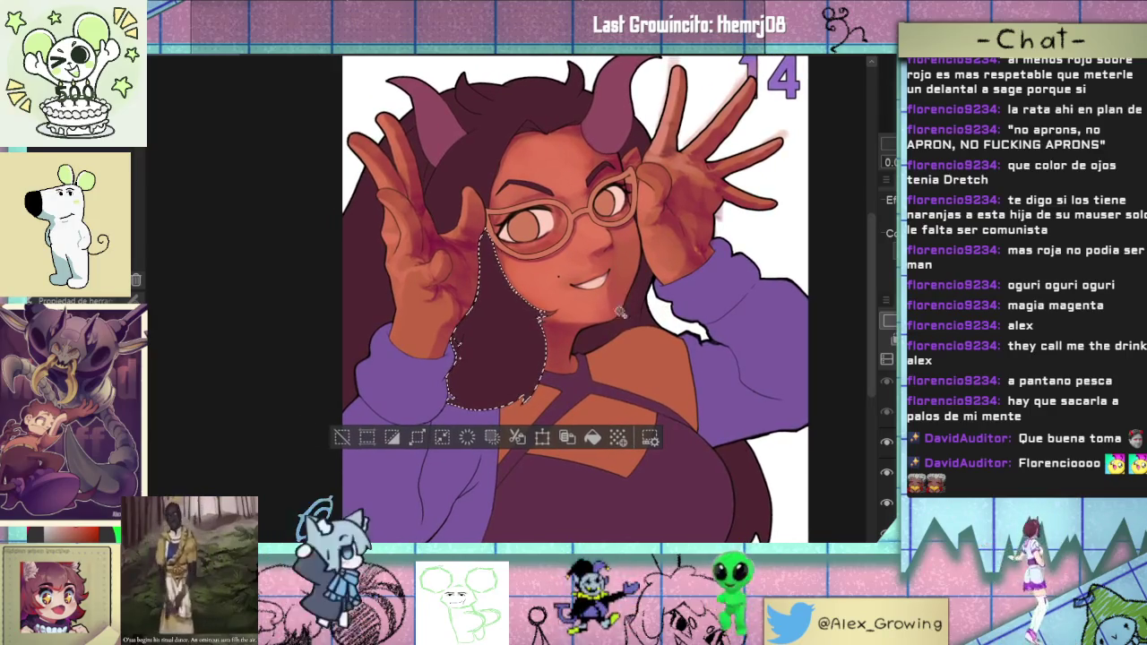
{"action": "left_click", "coordinate": [457, 166]}
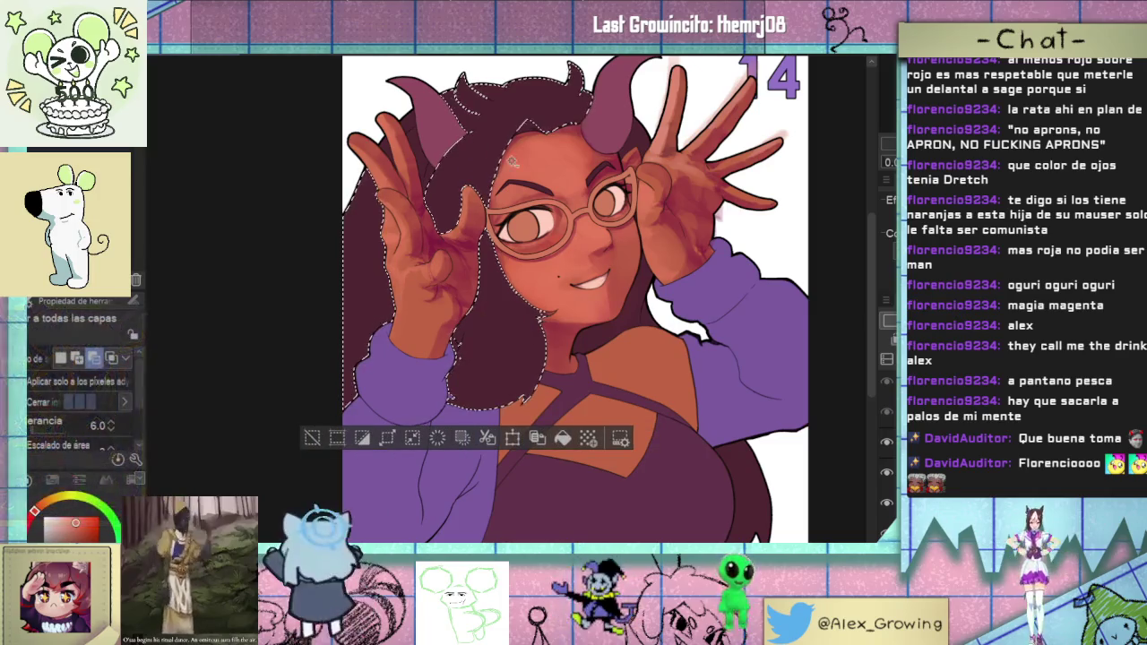
{"action": "left_click", "coordinate": [312, 439]}
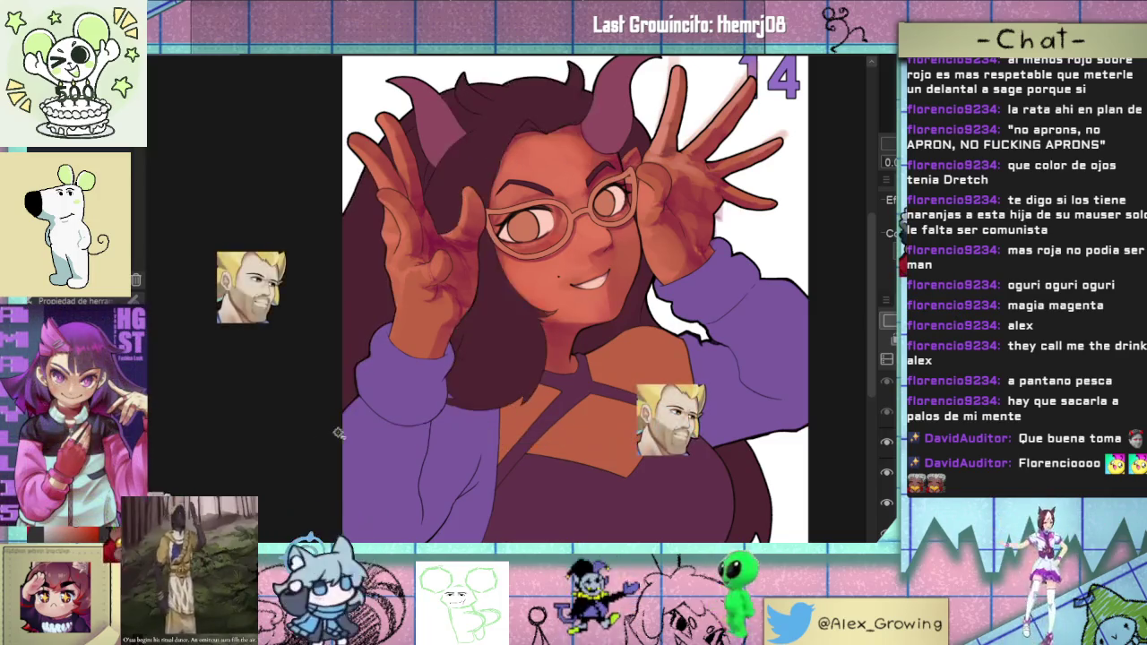
{"action": "scroll", "coordinate": [654, 394], "scroll_direction": "up", "scroll_amount": 1}
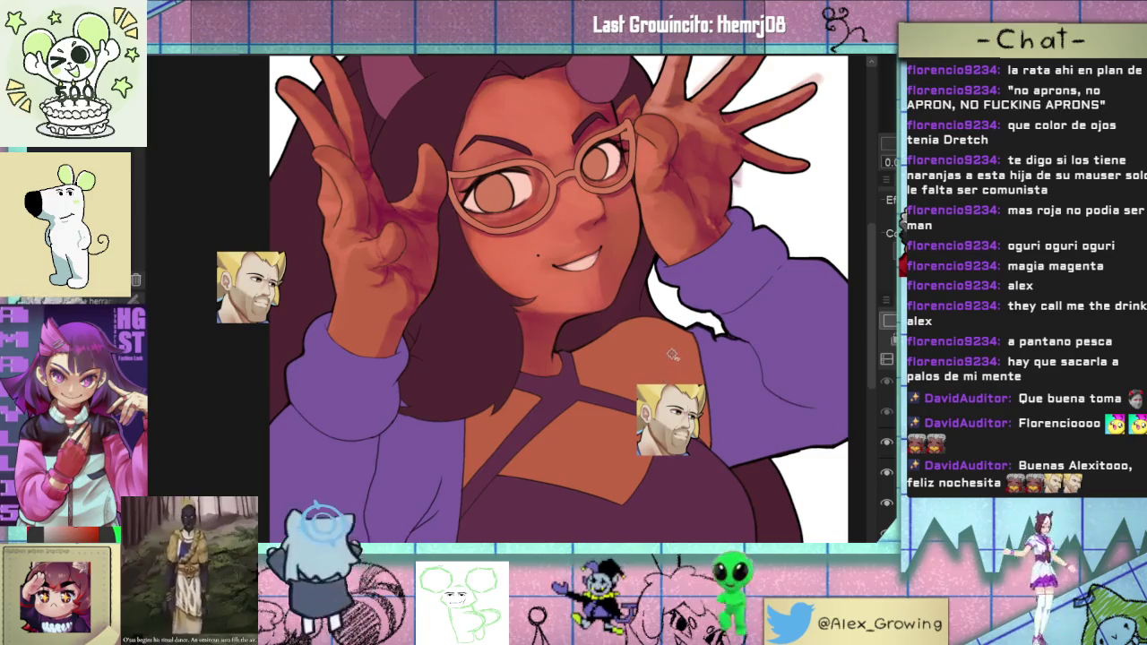
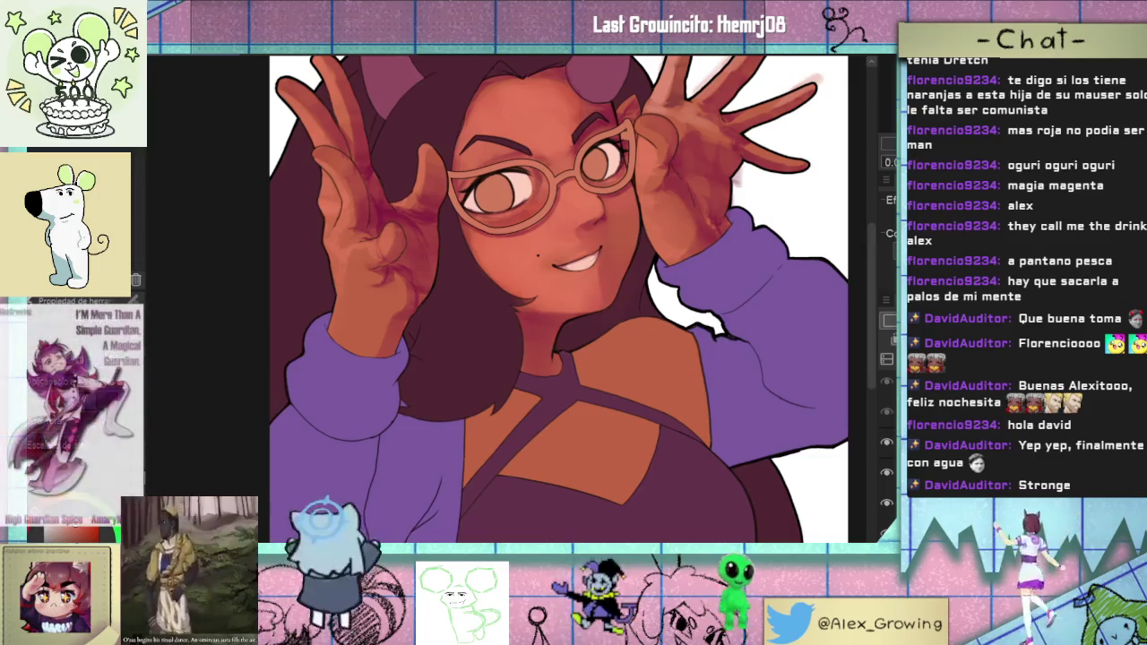
- Auto-select the bare shoulder skin and chest-cutout skin in the purple top
{"action": "left_click", "coordinate": [620, 334]}
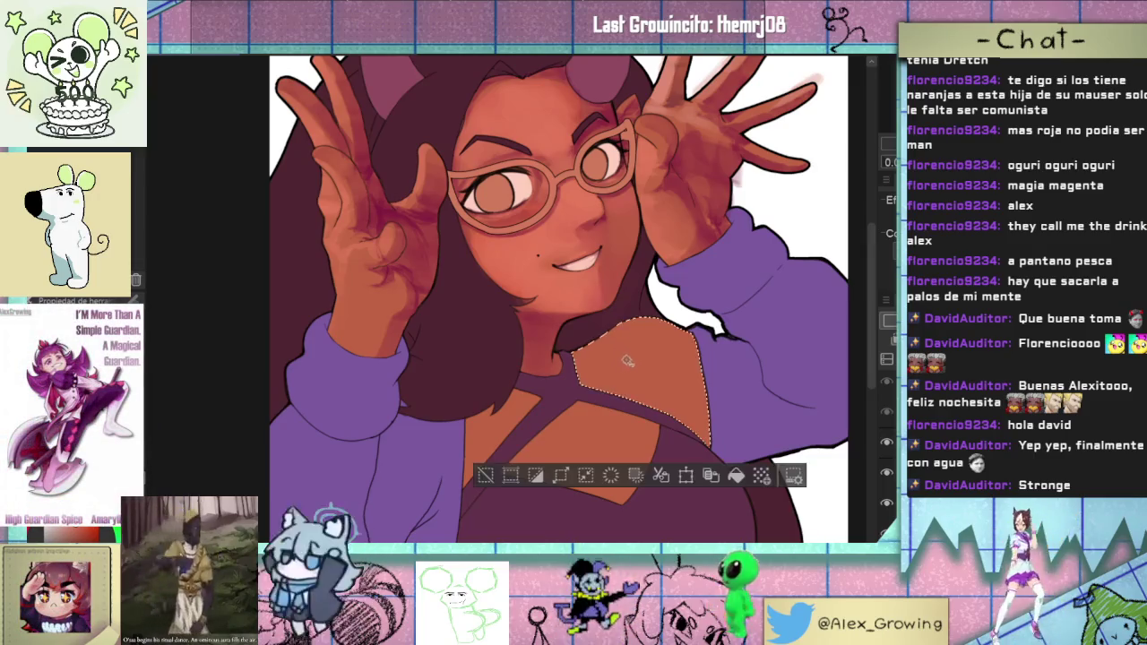
{"action": "scroll", "coordinate": [638, 386], "scroll_direction": "down", "scroll_amount": 5}
{"action": "scroll", "coordinate": [639, 386], "scroll_direction": "up", "scroll_amount": 3}
{"action": "scroll", "coordinate": [639, 386], "scroll_direction": "up", "scroll_amount": 1}
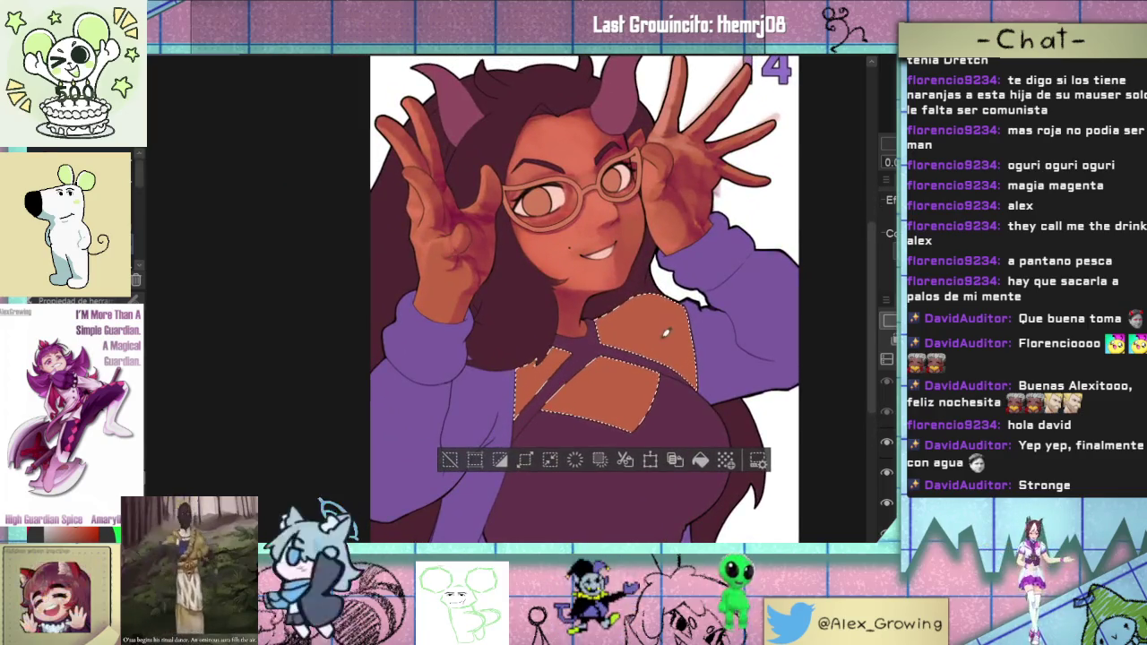
{"action": "scroll", "coordinate": [690, 335], "scroll_direction": "up", "scroll_amount": 2}
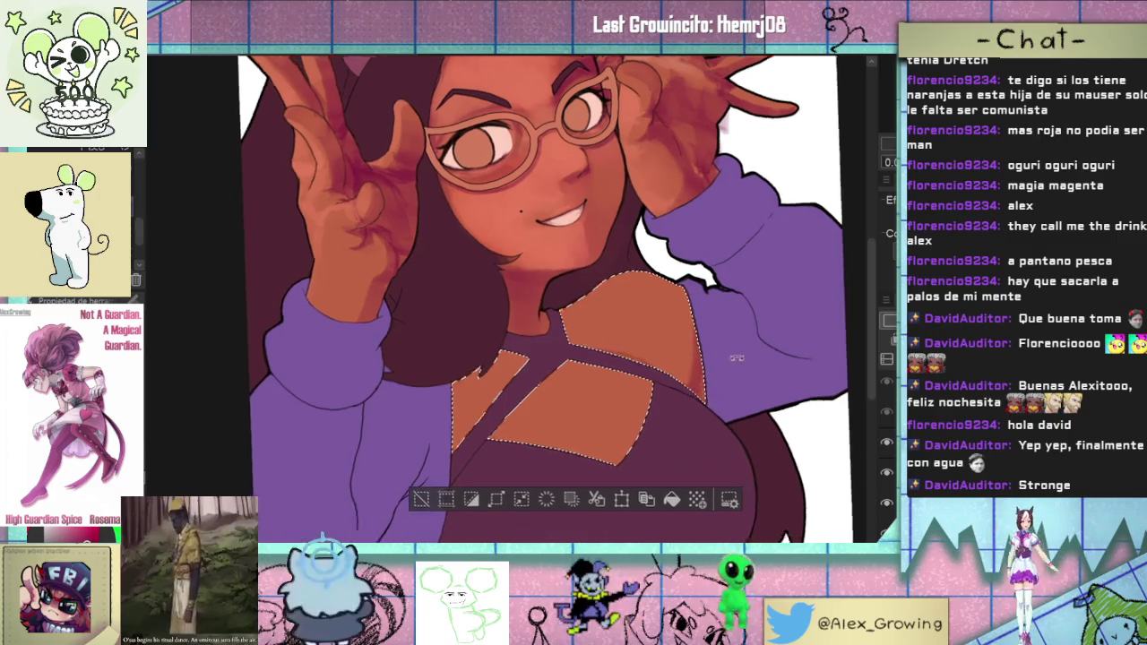
- Paint darker reddish shading across the shoulder skin, tilting the canvas as needed
{"action": "left_click_drag", "start_coordinate": [704, 347], "coordinate": [614, 235]}
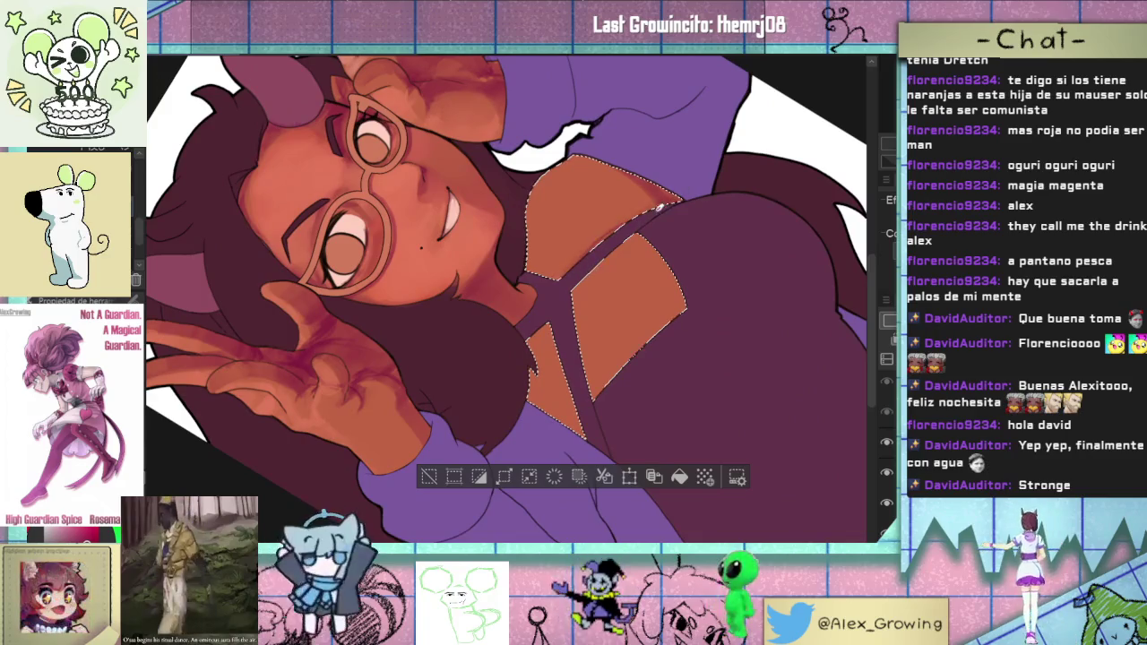
{"action": "mouse_move", "coordinate": [718, 186]}
{"action": "left_mouse_down"}
{"action": "mouse_move", "coordinate": [708, 371]}
{"action": "mouse_move", "coordinate": [643, 289]}
{"action": "left_mouse_up"}
{"action": "mouse_move", "coordinate": [713, 315]}
{"action": "left_mouse_down"}
{"action": "mouse_move", "coordinate": [701, 347]}
{"action": "mouse_move", "coordinate": [731, 379]}
{"action": "mouse_move", "coordinate": [601, 159]}
{"action": "mouse_move", "coordinate": [588, 281]}
{"action": "mouse_move", "coordinate": [583, 210]}
{"action": "left_mouse_up"}
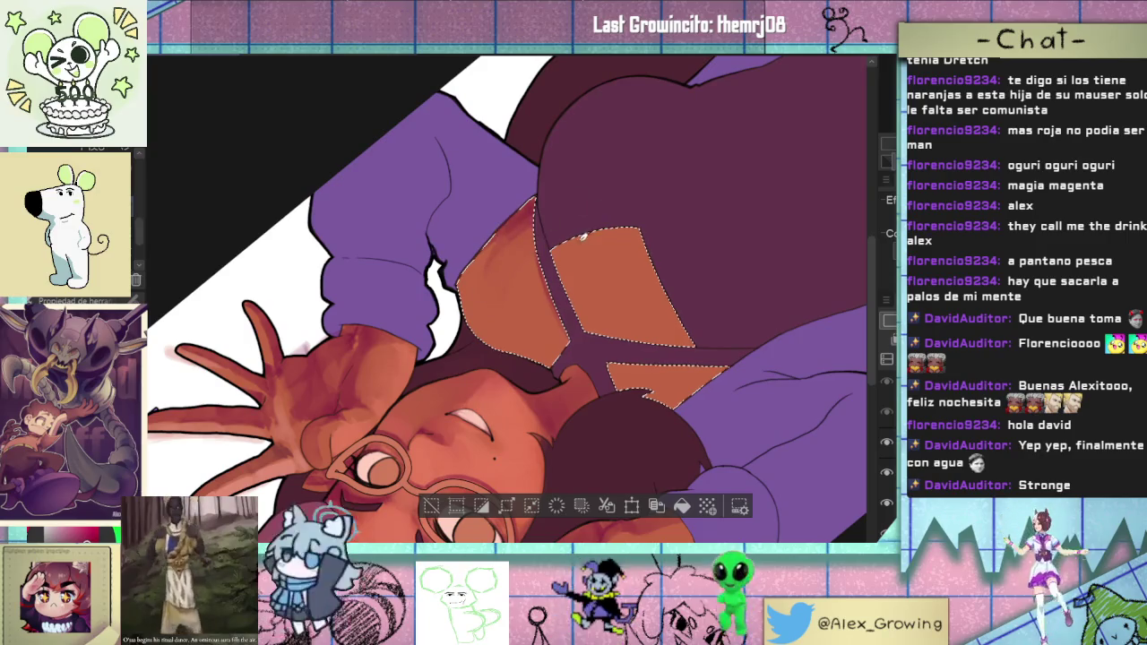
{"action": "left_click_drag", "start_coordinate": [584, 234], "coordinate": [597, 414]}
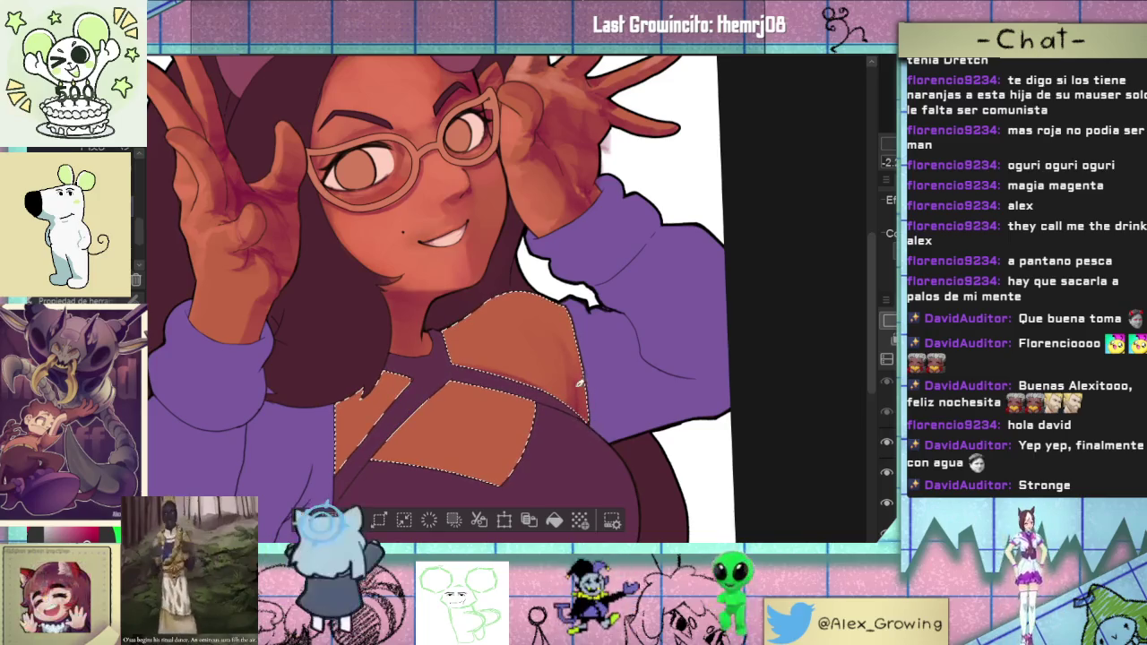
{"action": "scroll", "coordinate": [596, 437], "scroll_direction": "up", "scroll_amount": 4}
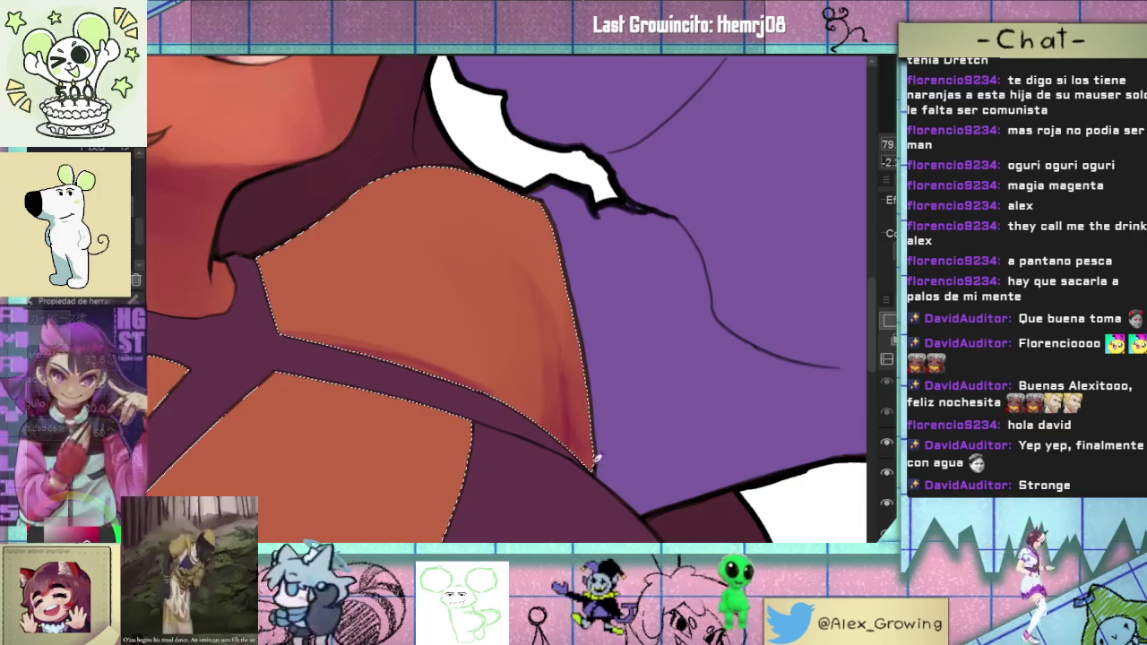
- Shade the right edge of the shoulder skin with darker diagonal strokes
{"action": "left_click_drag", "start_coordinate": [594, 450], "coordinate": [569, 334]}
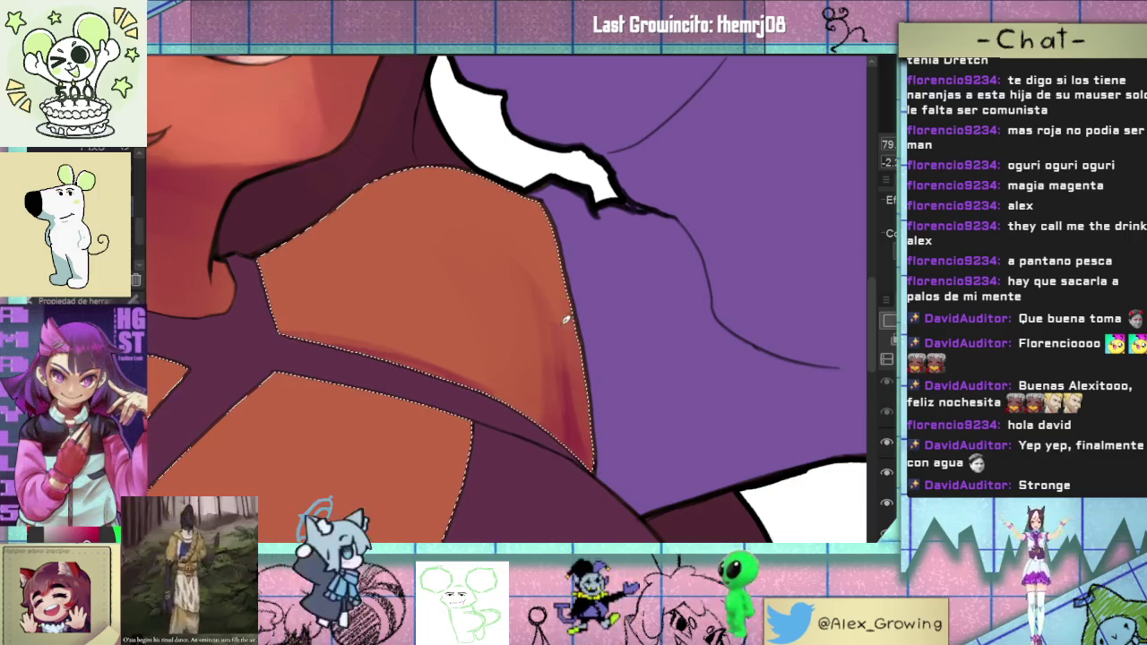
{"action": "scroll", "coordinate": [572, 353], "scroll_direction": "down", "scroll_amount": 2}
{"action": "scroll", "coordinate": [632, 421], "scroll_direction": "down", "scroll_amount": 2}
{"action": "scroll", "coordinate": [627, 416], "scroll_direction": "up", "scroll_amount": 1}
{"action": "scroll", "coordinate": [591, 426], "scroll_direction": "up", "scroll_amount": 3}
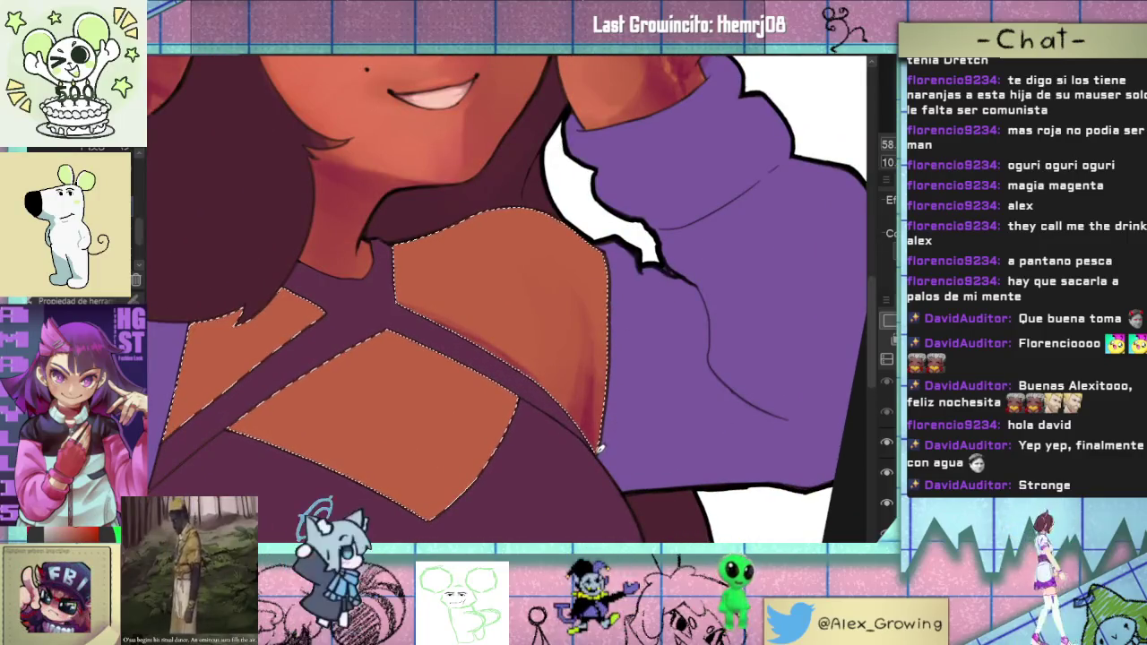
{"action": "scroll", "coordinate": [618, 416], "scroll_direction": "down", "scroll_amount": 3}
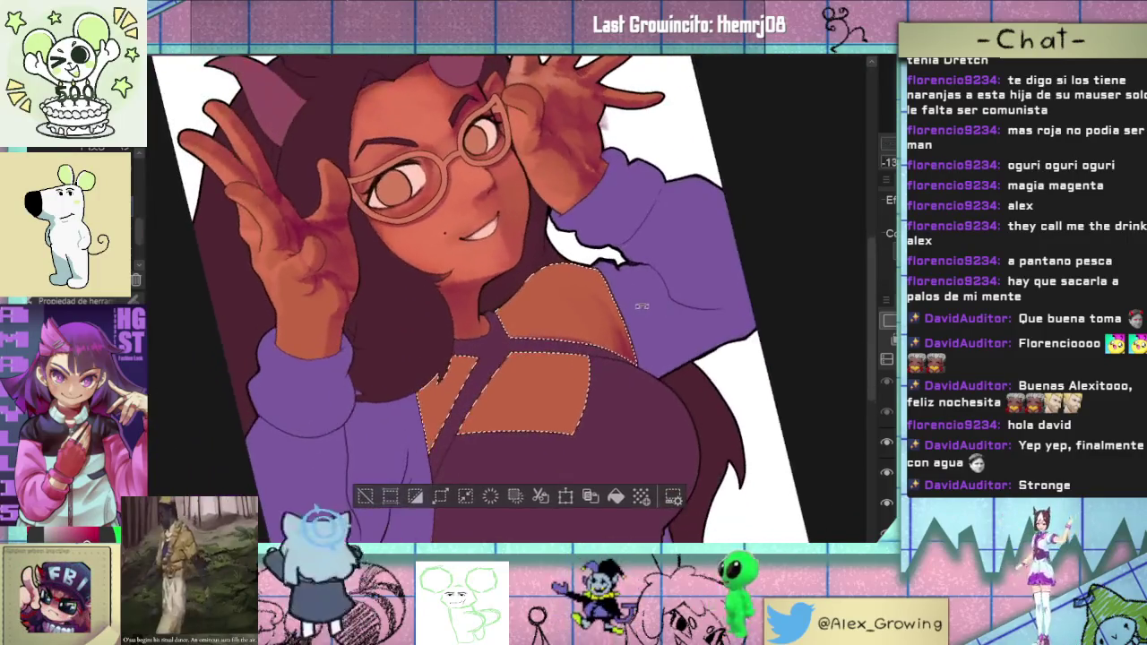
{"action": "scroll", "coordinate": [645, 314], "scroll_direction": "up", "scroll_amount": 2}
{"action": "scroll", "coordinate": [621, 385], "scroll_direction": "up", "scroll_amount": 1}
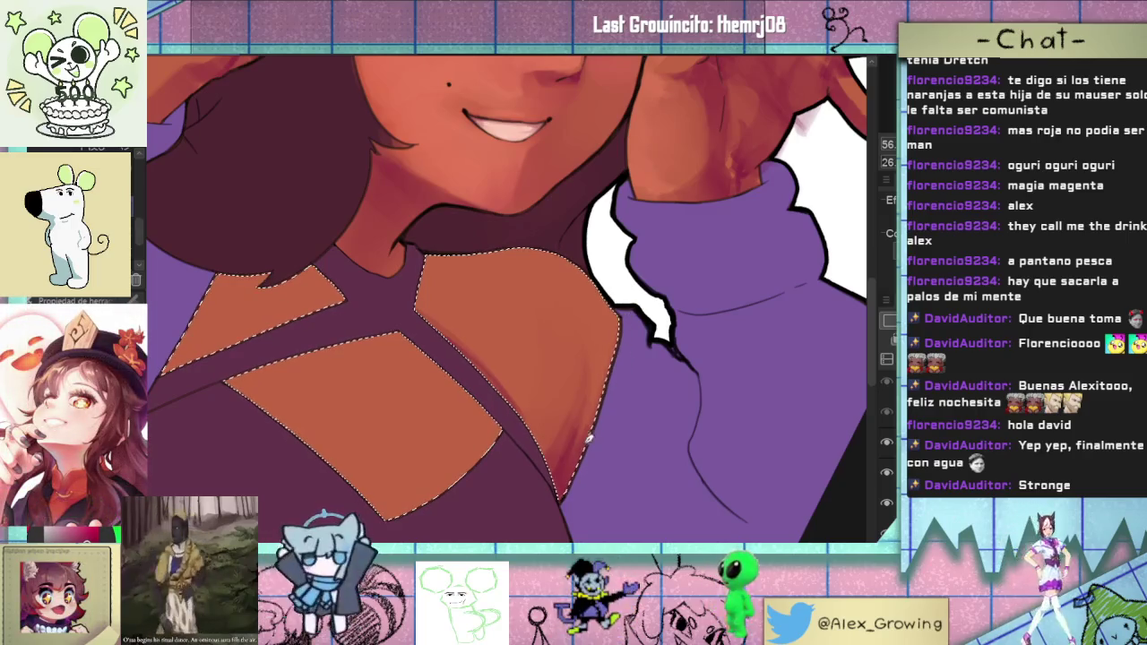
{"action": "scroll", "coordinate": [587, 457], "scroll_direction": "down", "scroll_amount": 5}
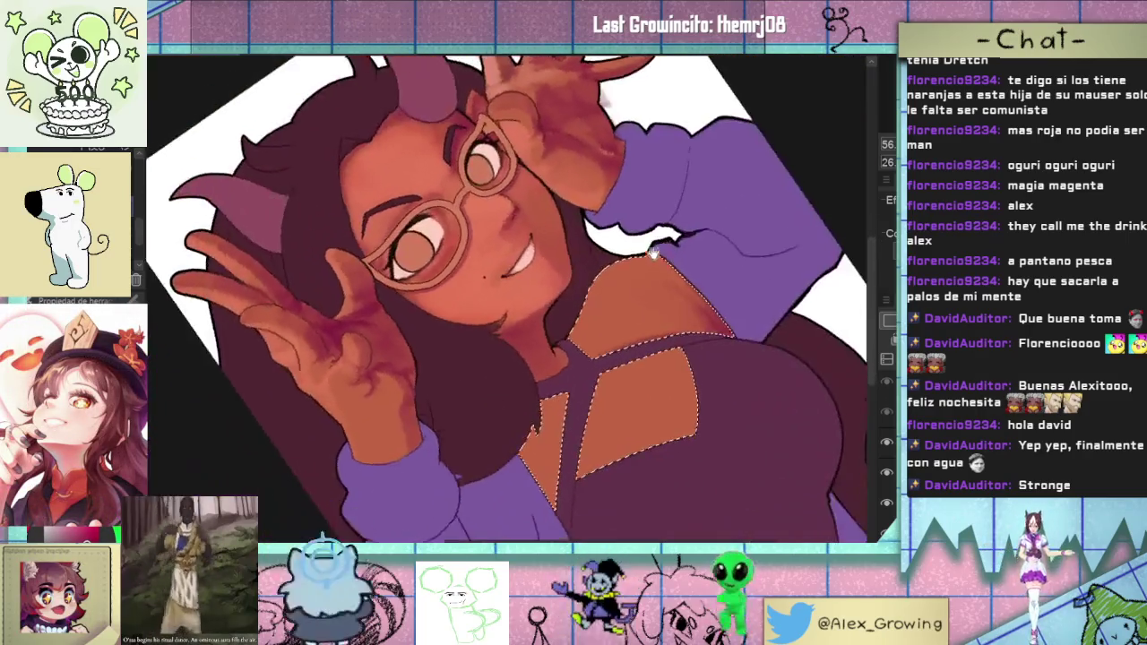
{"action": "scroll", "coordinate": [593, 372], "scroll_direction": "up", "scroll_amount": 5}
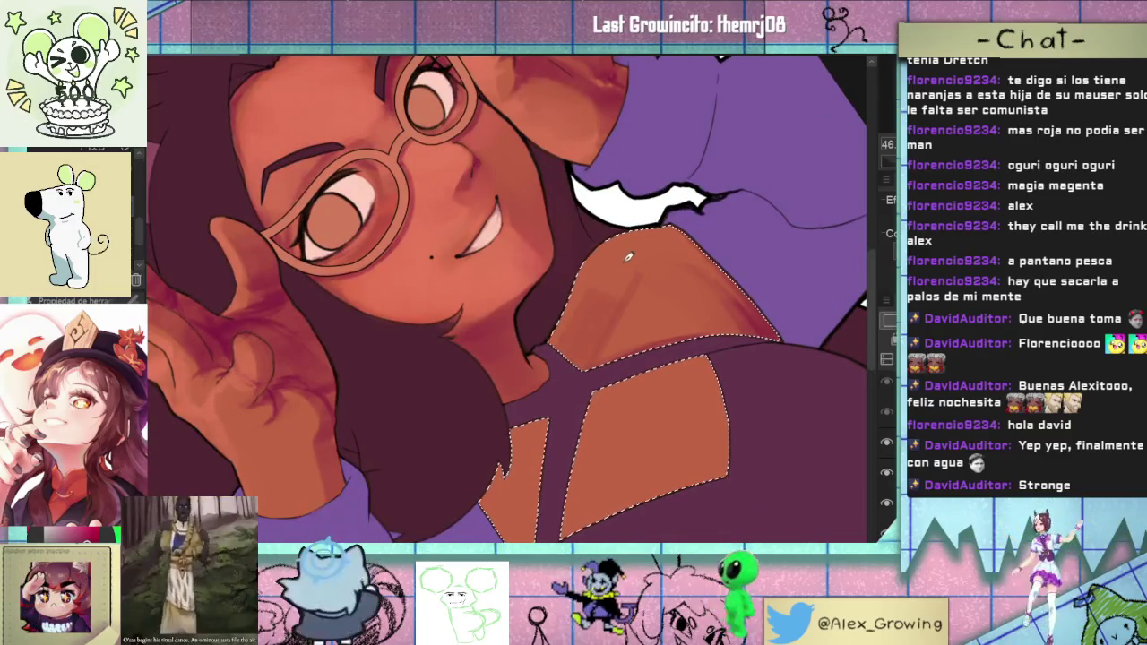
{"action": "left_click_drag", "start_coordinate": [602, 321], "coordinate": [638, 255]}
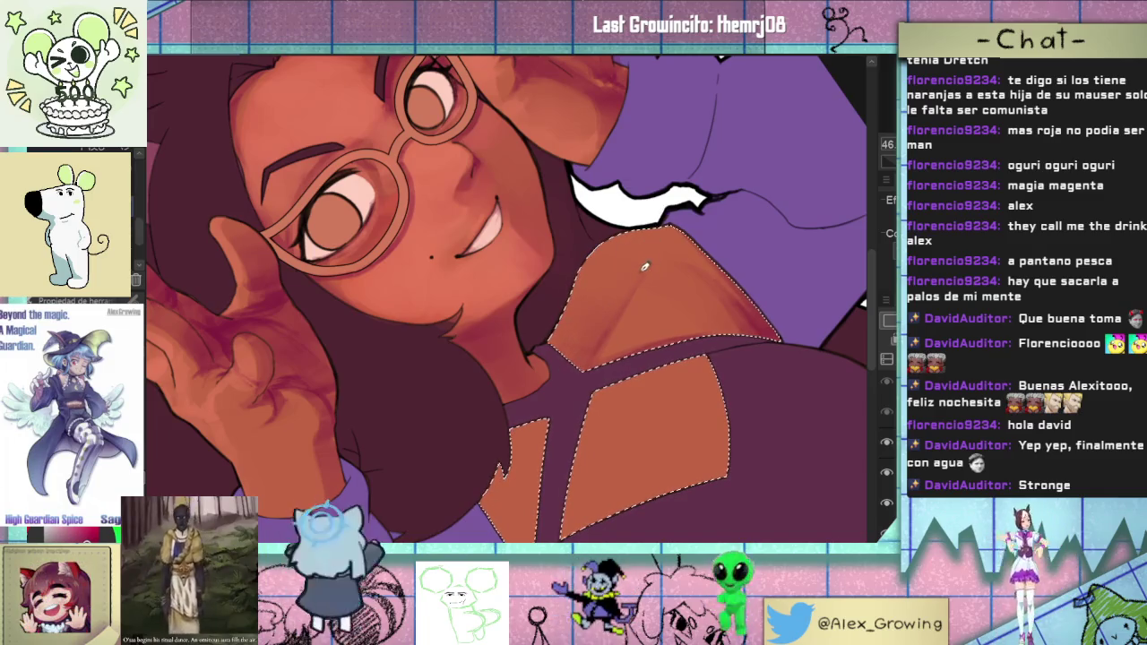
{"action": "left_click_drag", "start_coordinate": [603, 300], "coordinate": [661, 222]}
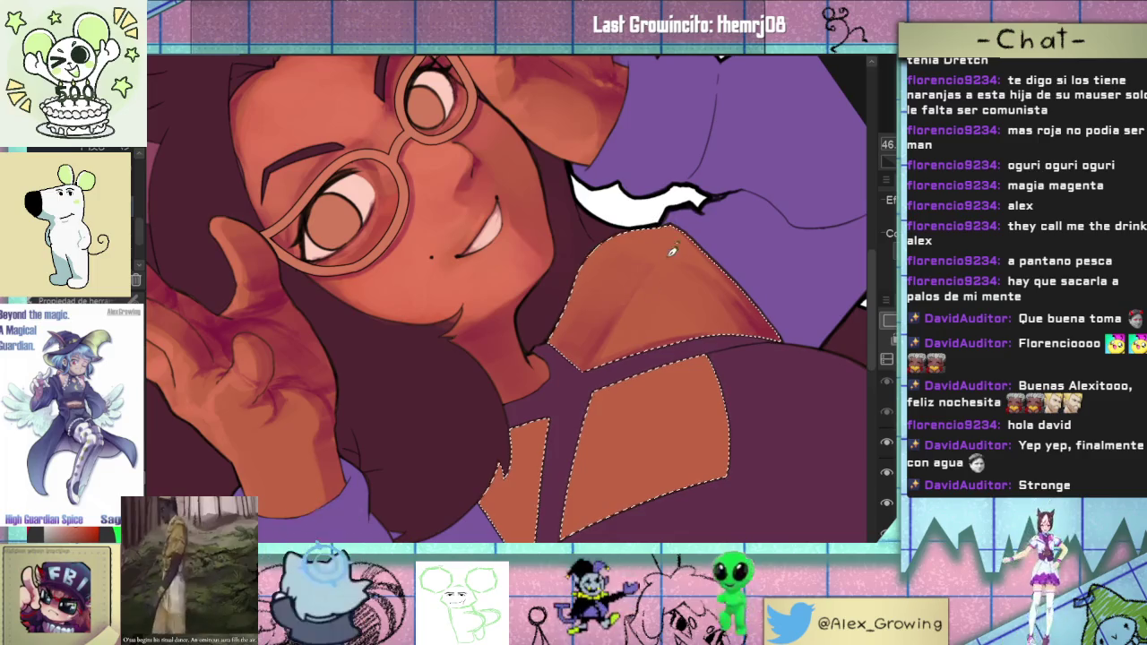
{"action": "key", "text": "ctrl+0"}
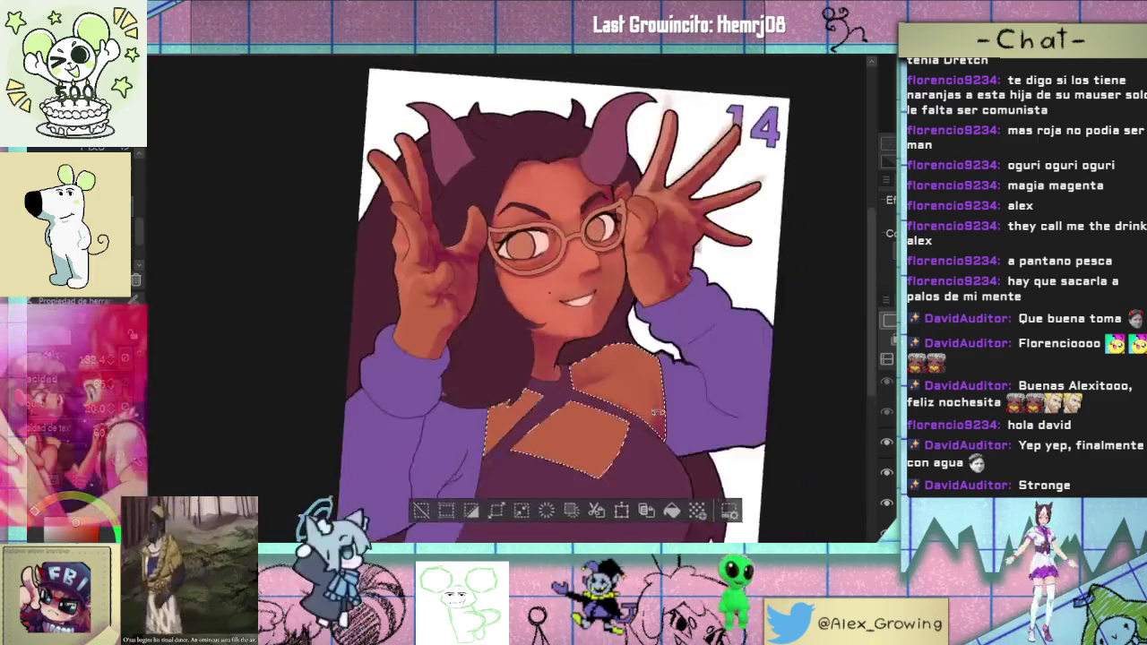
- Zoom and rotate the canvas to frame the chest cutouts
{"action": "key", "text": "ctrl+0"}
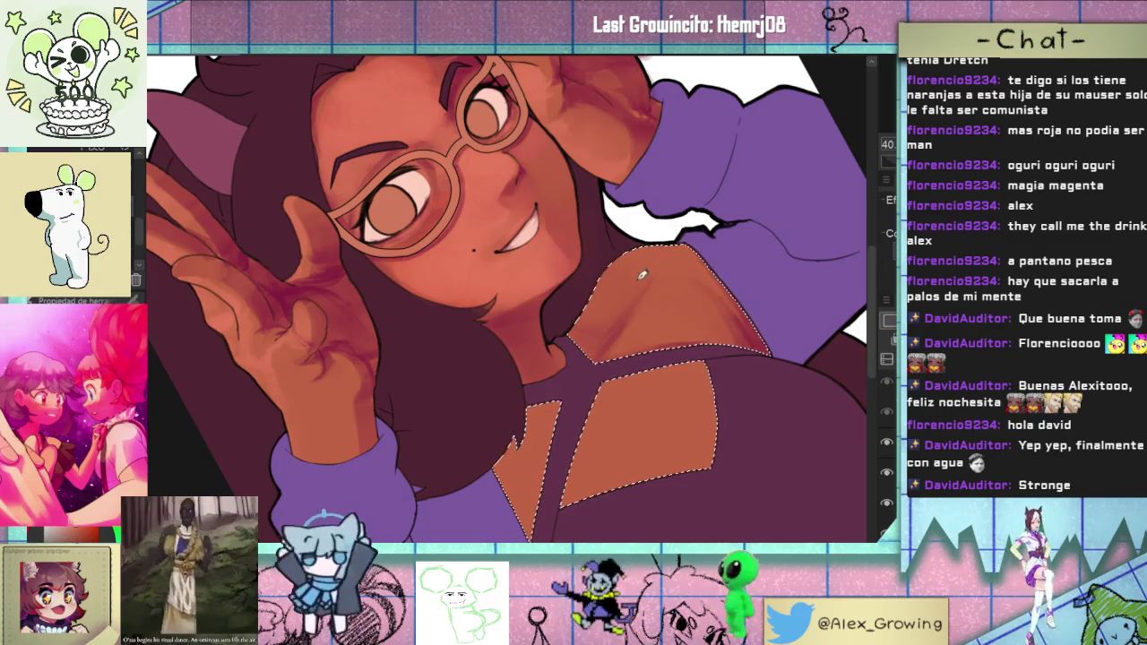
{"action": "key", "text": "ctrl+0"}
{"action": "left_click_drag", "start_coordinate": [681, 358], "coordinate": [727, 387]}
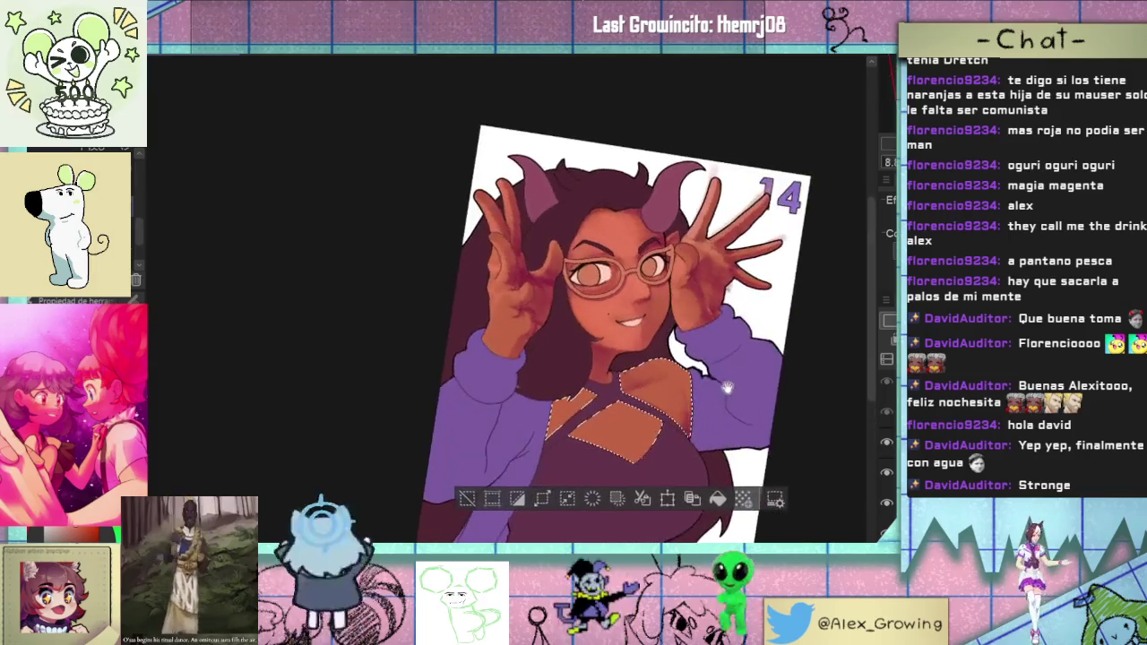
{"action": "scroll", "coordinate": [726, 395], "scroll_direction": "up", "scroll_amount": 2}
{"action": "scroll", "coordinate": [708, 376], "scroll_direction": "up", "scroll_amount": 1}
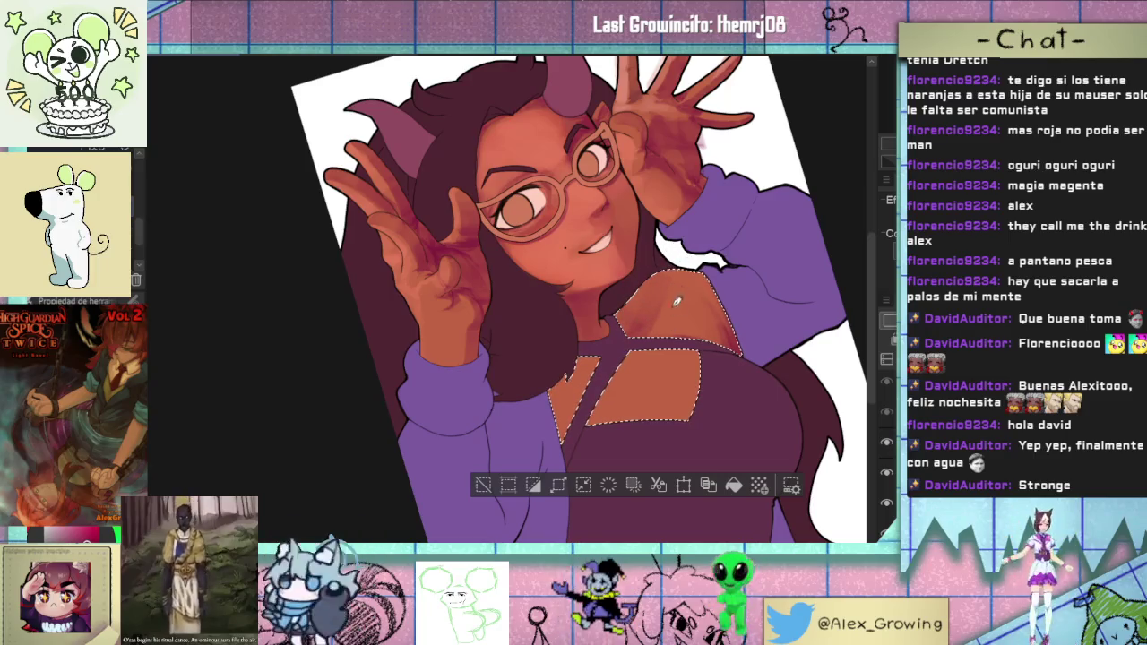
{"action": "scroll", "coordinate": [668, 266], "scroll_direction": "up", "scroll_amount": 1}
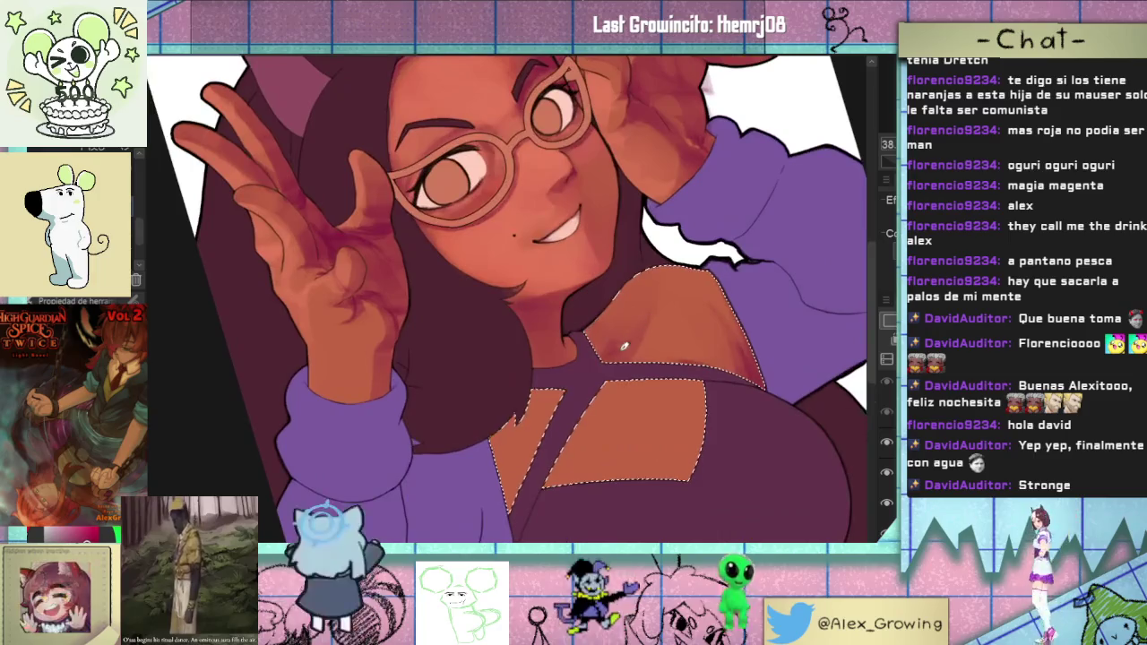
{"action": "scroll", "coordinate": [672, 367], "scroll_direction": "down", "scroll_amount": 2}
{"action": "scroll", "coordinate": [672, 368], "scroll_direction": "up", "scroll_amount": 1}
{"action": "scroll", "coordinate": [672, 358], "scroll_direction": "up", "scroll_amount": 3}
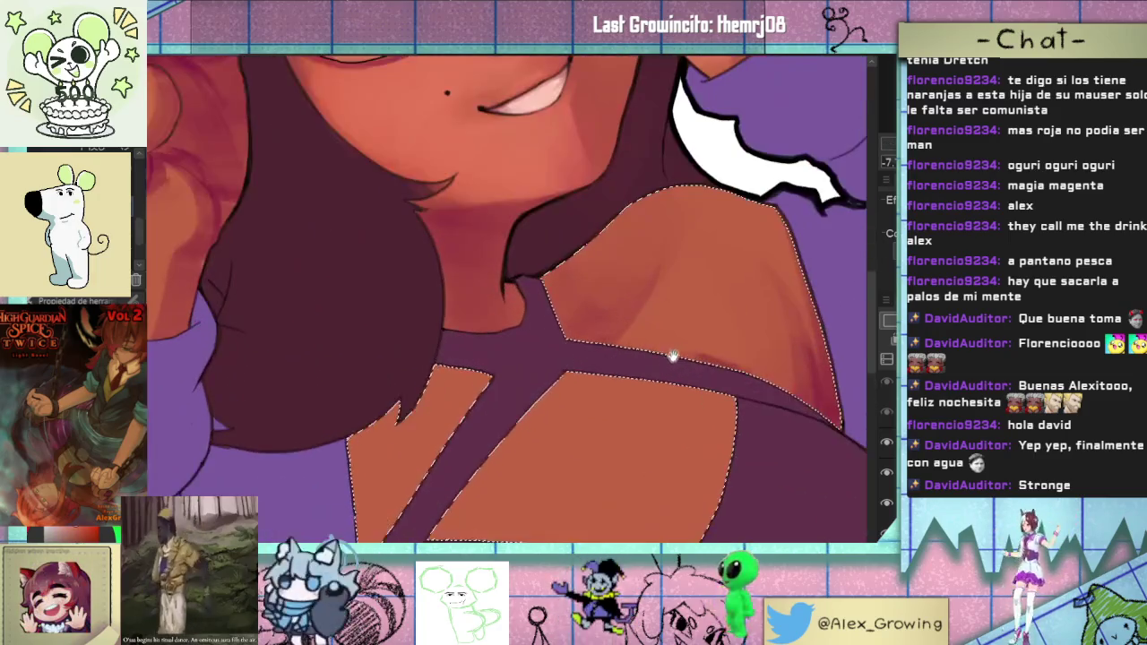
{"action": "scroll", "coordinate": [671, 351], "scroll_direction": "down", "scroll_amount": 1}
{"action": "scroll", "coordinate": [691, 243], "scroll_direction": "down", "scroll_amount": 1}
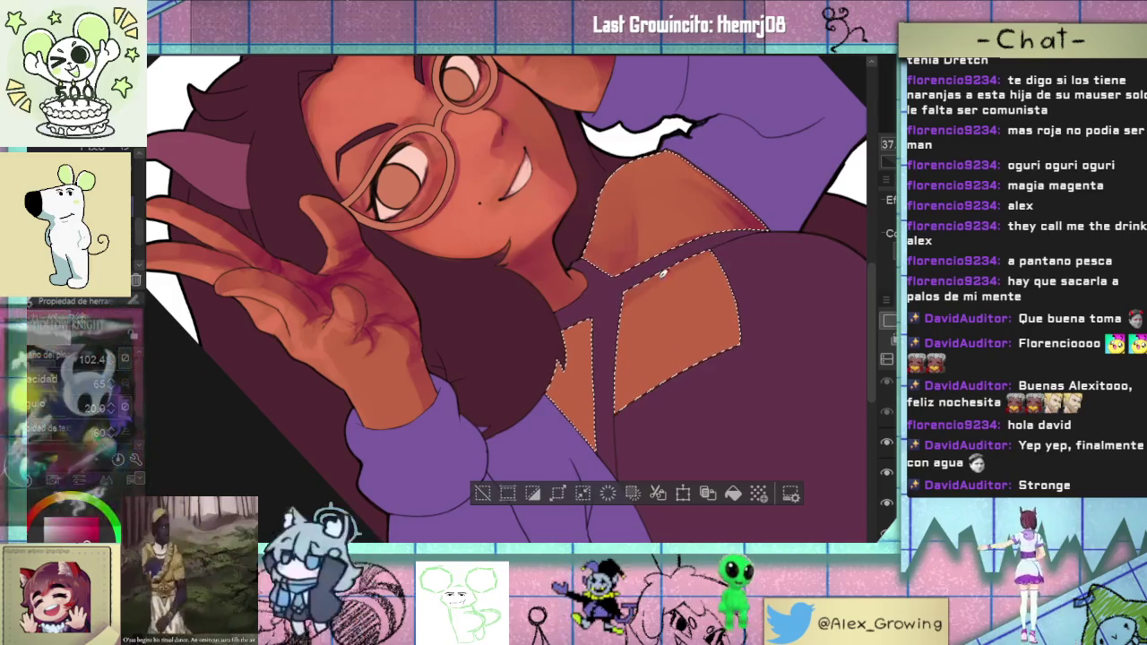
{"action": "scroll", "coordinate": [652, 288], "scroll_direction": "down", "scroll_amount": 1}
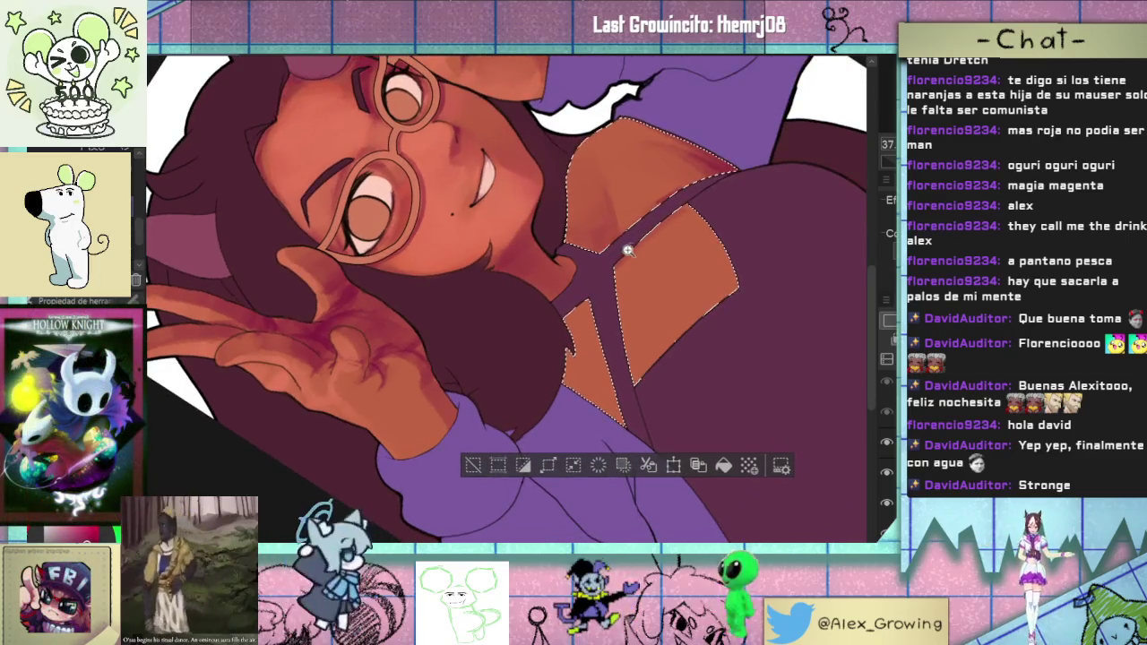
{"action": "scroll", "coordinate": [632, 249], "scroll_direction": "up", "scroll_amount": 2}
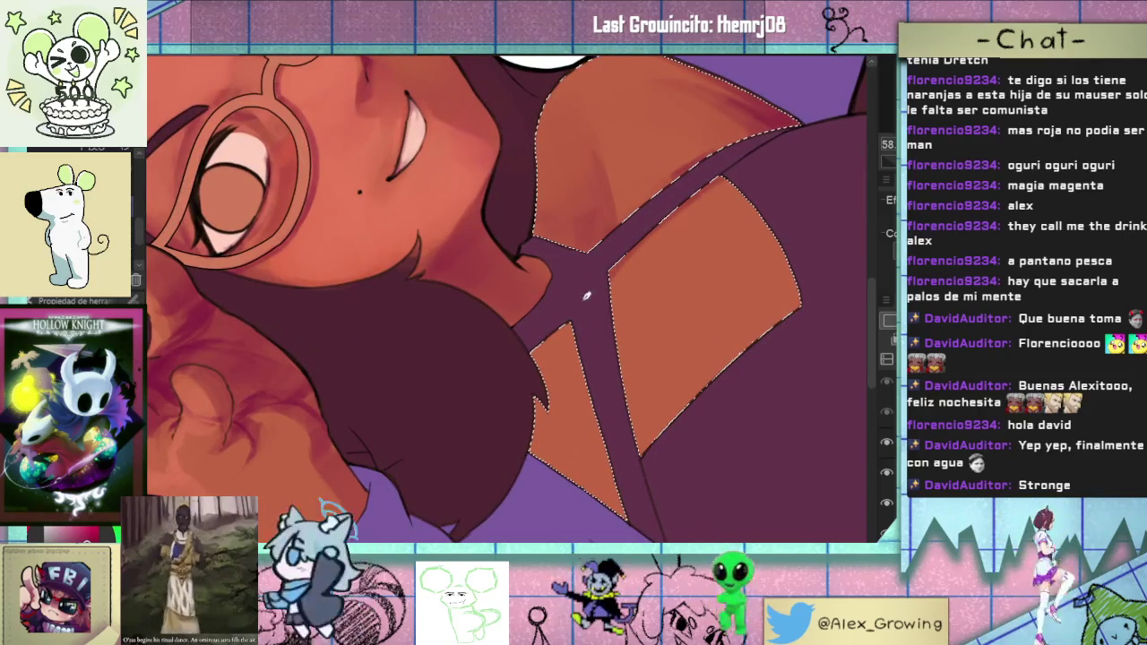
- Rotate and pan the view across the face, sleeve and chest cutouts
{"action": "left_click_drag", "start_coordinate": [661, 220], "coordinate": [596, 315]}
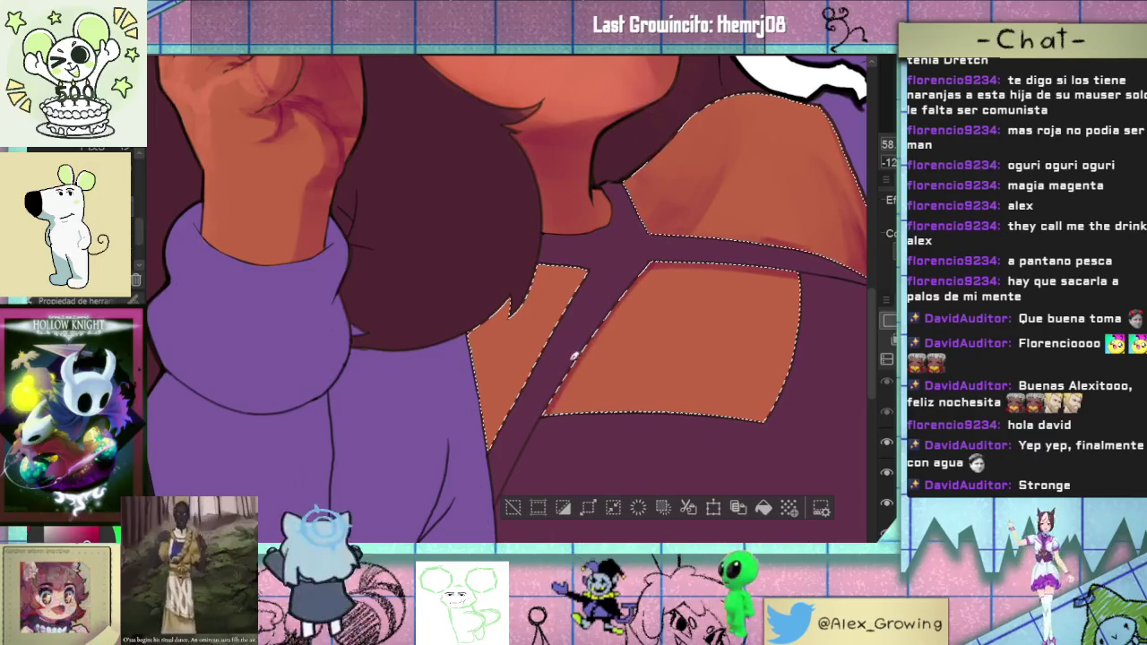
{"action": "left_click_drag", "start_coordinate": [648, 271], "coordinate": [690, 291]}
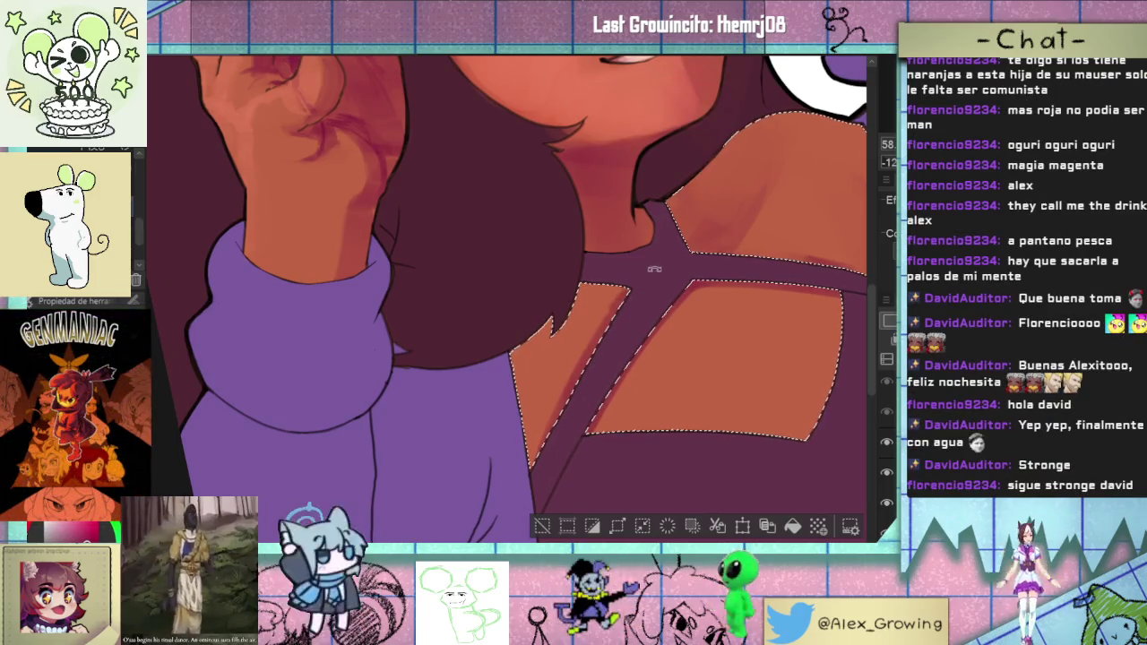
{"action": "left_click_drag", "start_coordinate": [647, 272], "coordinate": [541, 429]}
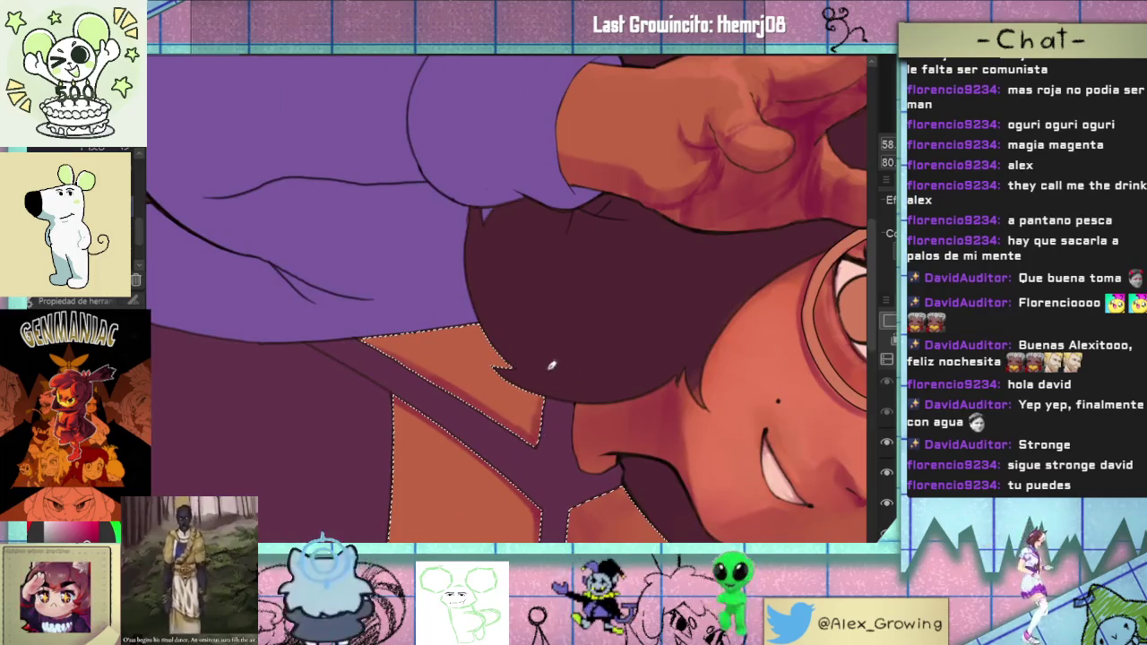
{"action": "left_click_drag", "start_coordinate": [547, 374], "coordinate": [581, 334]}
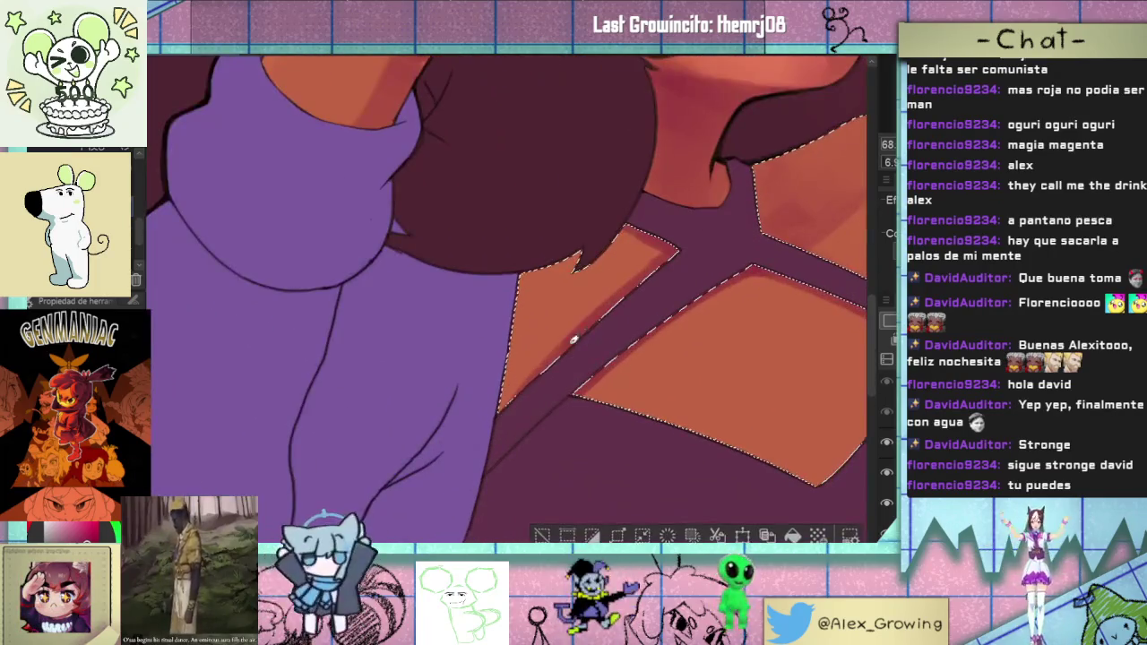
{"action": "mouse_move", "coordinate": [515, 401]}
{"action": "left_mouse_down"}
{"action": "mouse_move", "coordinate": [576, 394]}
{"action": "mouse_move", "coordinate": [571, 405]}
{"action": "left_mouse_up"}
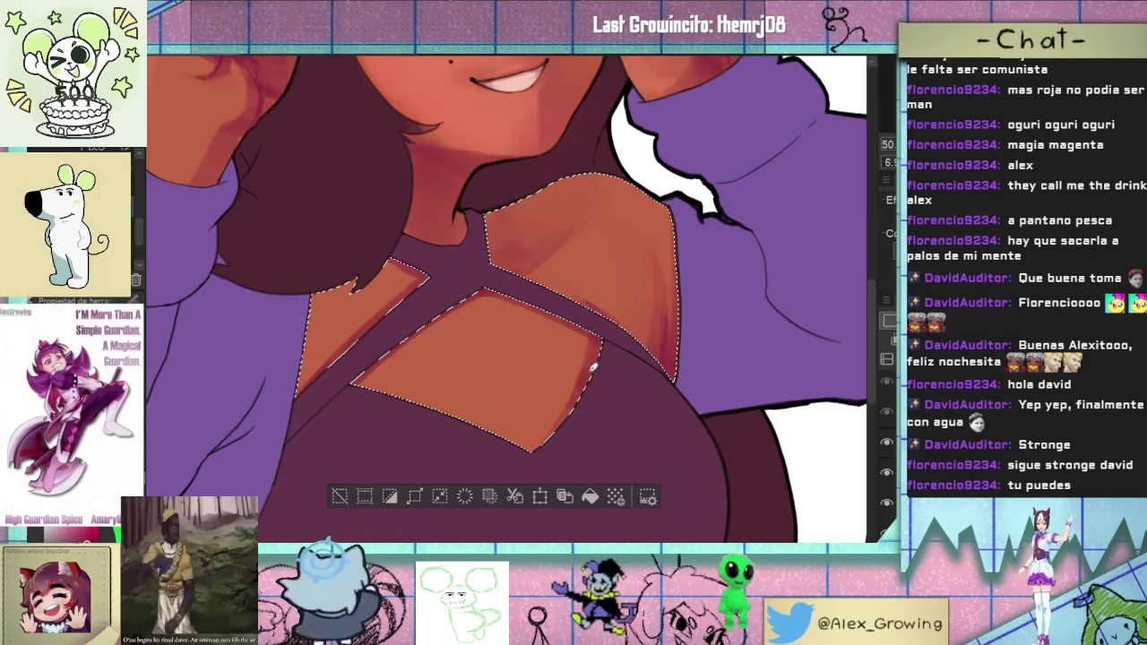
{"action": "mouse_move", "coordinate": [588, 321]}
{"action": "left_mouse_down"}
{"action": "mouse_move", "coordinate": [685, 305]}
{"action": "mouse_move", "coordinate": [647, 327]}
{"action": "mouse_move", "coordinate": [609, 444]}
{"action": "mouse_move", "coordinate": [589, 383]}
{"action": "left_mouse_up"}
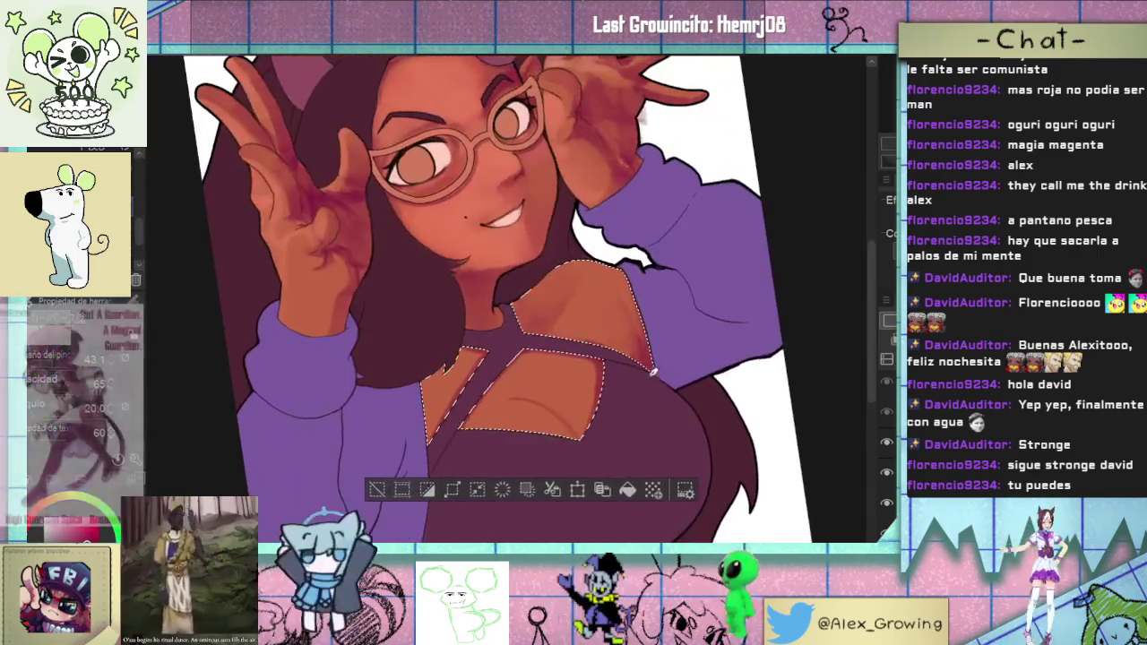
{"action": "left_click_drag", "start_coordinate": [614, 333], "coordinate": [652, 373]}
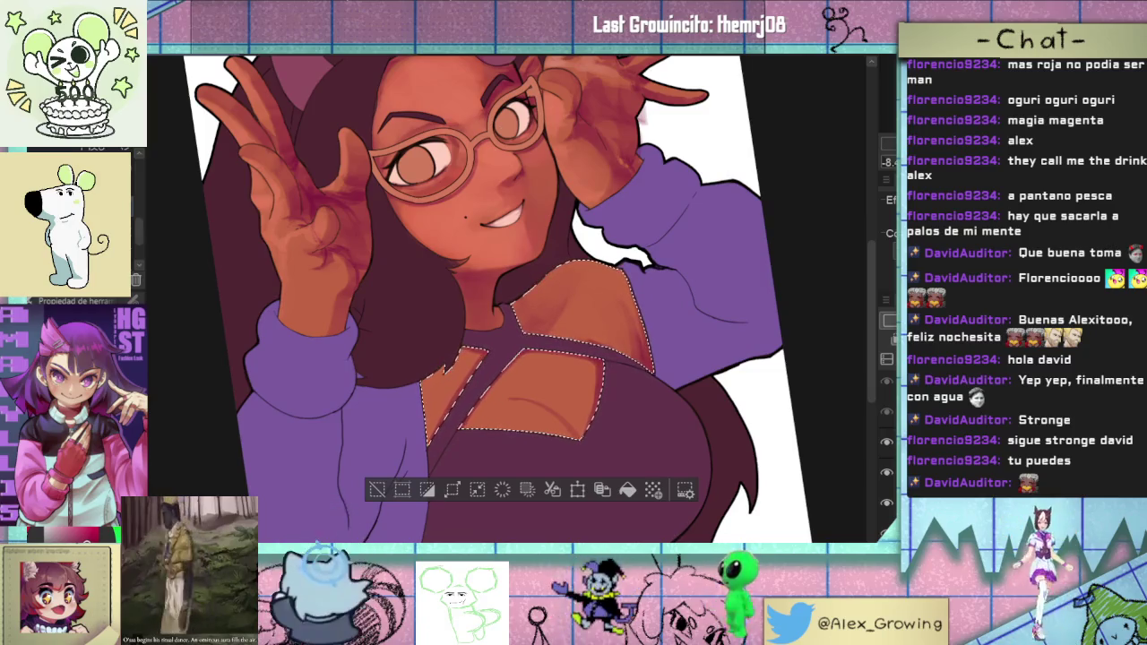
- Paint small dark reddish strokes on the skin inside the lower chest cutout
{"action": "scroll", "coordinate": [600, 262], "scroll_direction": "up", "scroll_amount": 5}
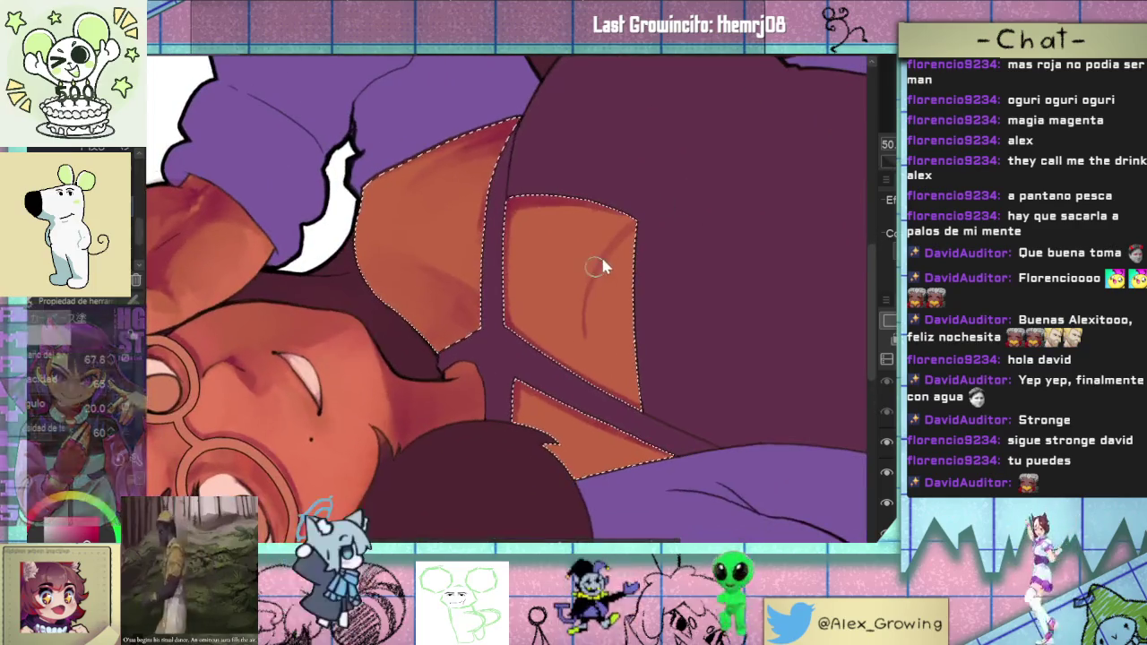
{"action": "left_click_drag", "start_coordinate": [629, 218], "coordinate": [581, 242]}
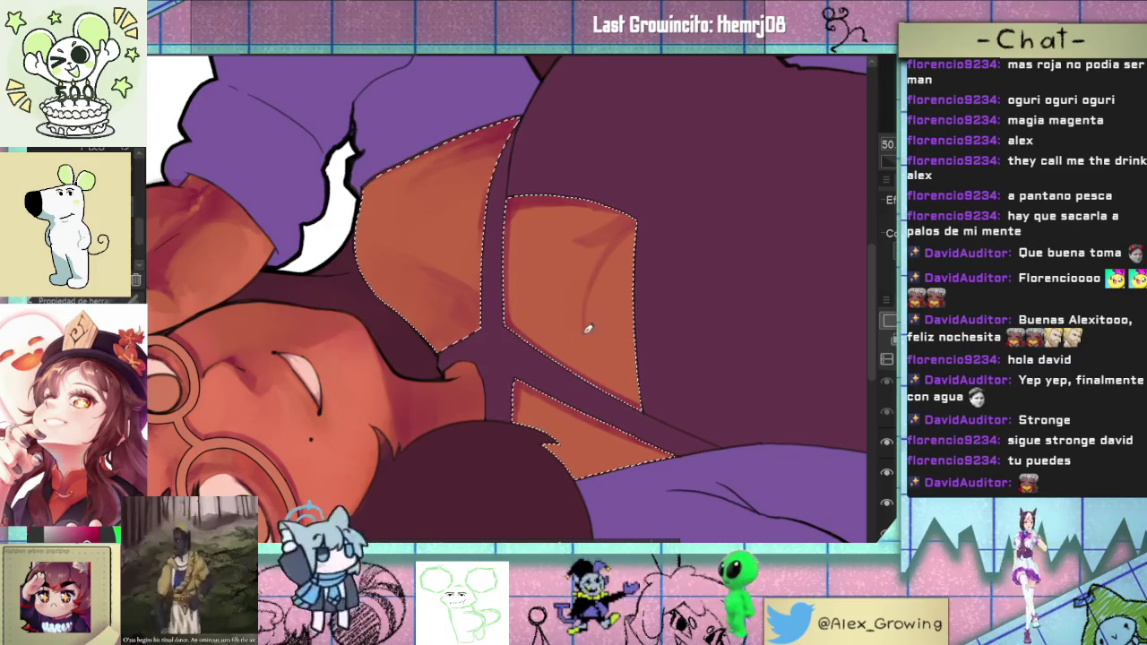
{"action": "scroll", "coordinate": [615, 224], "scroll_direction": "down", "scroll_amount": 3}
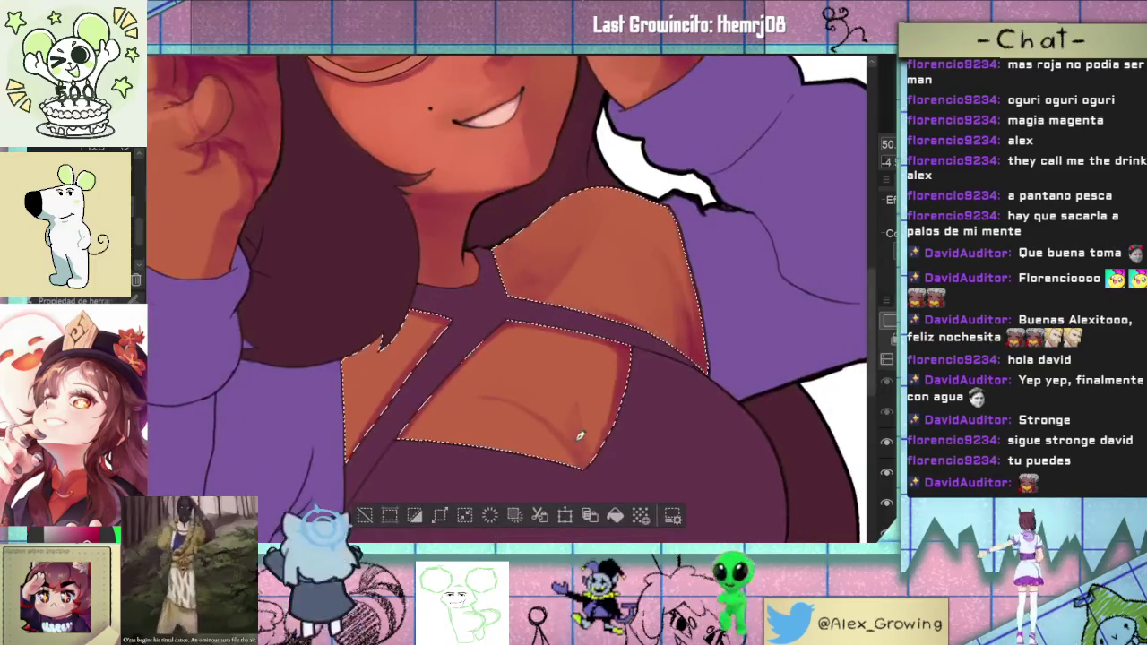
{"action": "scroll", "coordinate": [602, 341], "scroll_direction": "up", "scroll_amount": 2}
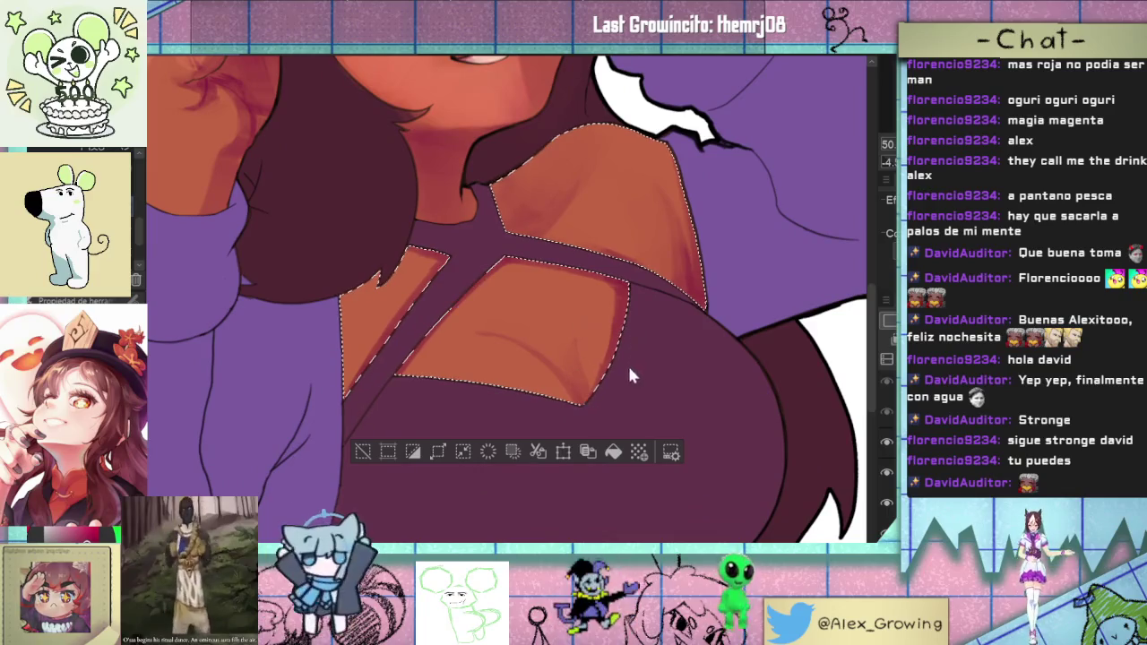
{"action": "scroll", "coordinate": [630, 379], "scroll_direction": "down", "scroll_amount": 3}
{"action": "mouse_move", "coordinate": [660, 364]}
{"action": "left_mouse_down"}
{"action": "mouse_move", "coordinate": [639, 198]}
{"action": "mouse_move", "coordinate": [618, 269]}
{"action": "left_mouse_up"}
{"action": "scroll", "coordinate": [591, 344], "scroll_direction": "up", "scroll_amount": 5}
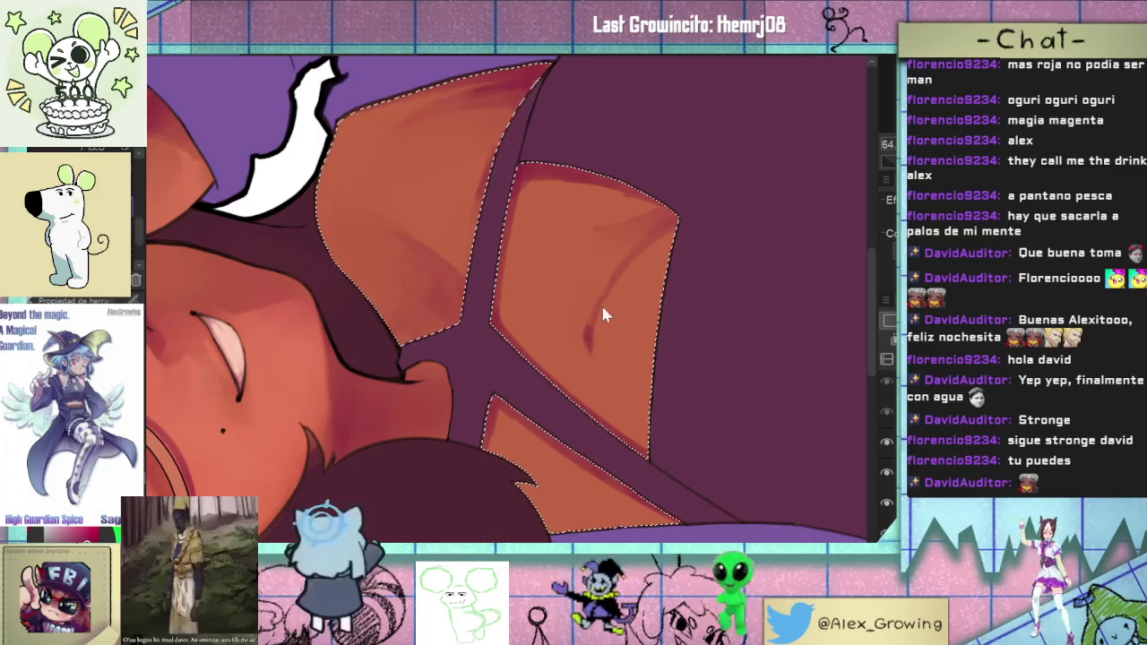
{"action": "scroll", "coordinate": [673, 216], "scroll_direction": "down", "scroll_amount": 3}
{"action": "scroll", "coordinate": [644, 401], "scroll_direction": "down", "scroll_amount": 2}
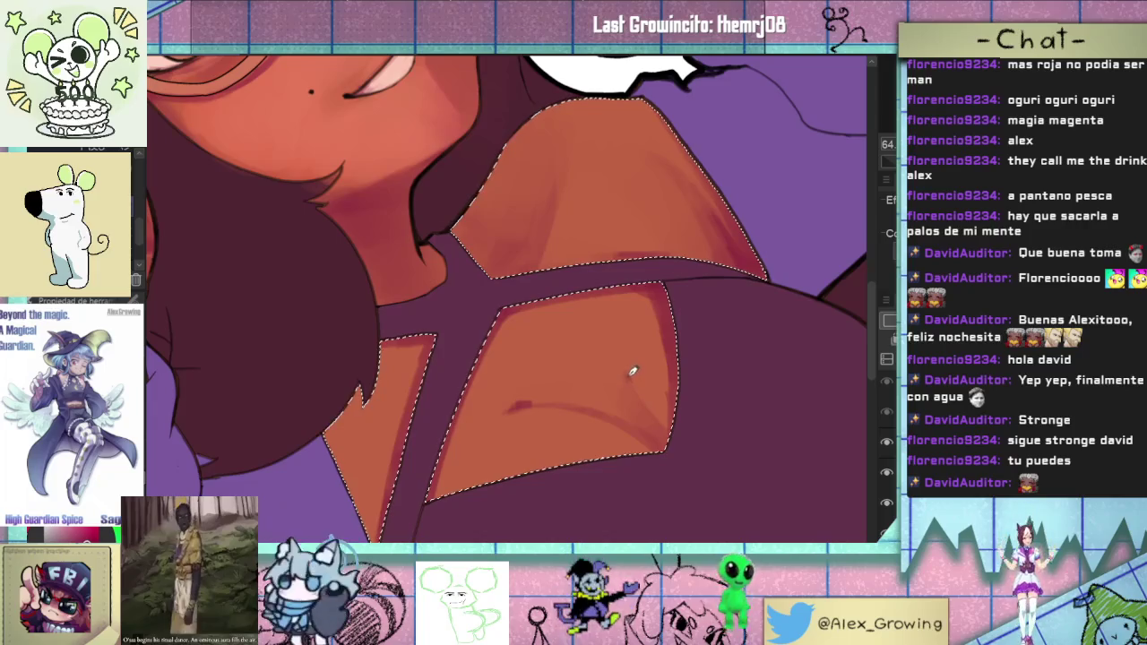
{"action": "scroll", "coordinate": [675, 441], "scroll_direction": "down", "scroll_amount": 3}
{"action": "left_click_drag", "start_coordinate": [681, 416], "coordinate": [662, 269]}
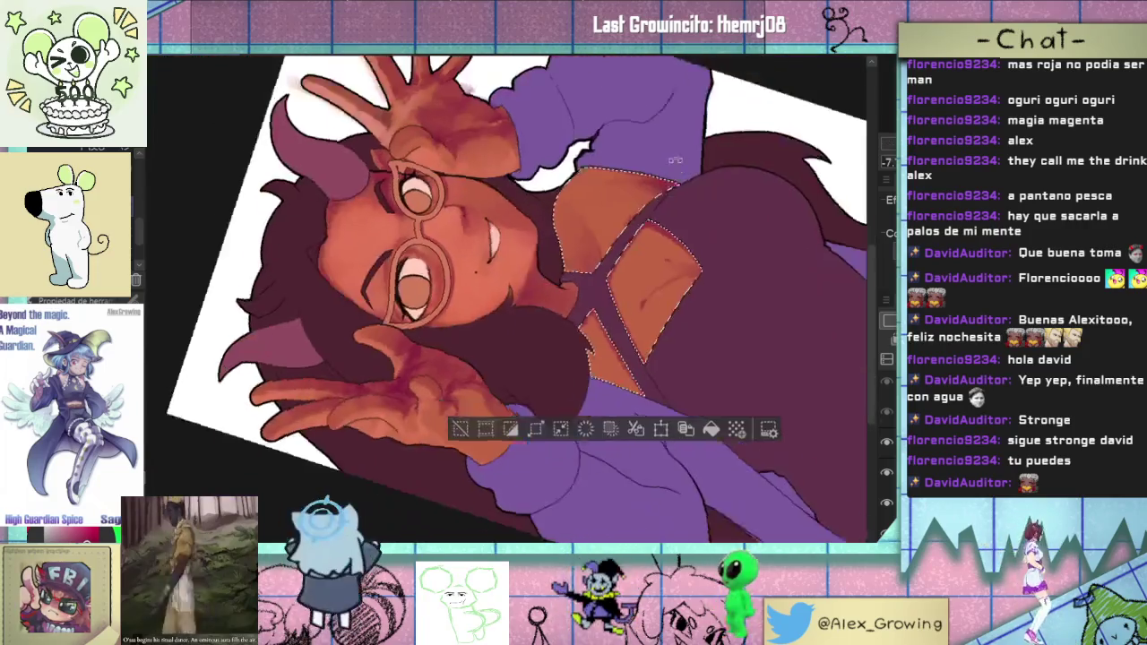
- Fit, rotate and reframe the canvas view onto the chest cutouts
{"action": "scroll", "coordinate": [652, 210], "scroll_direction": "up", "scroll_amount": 3}
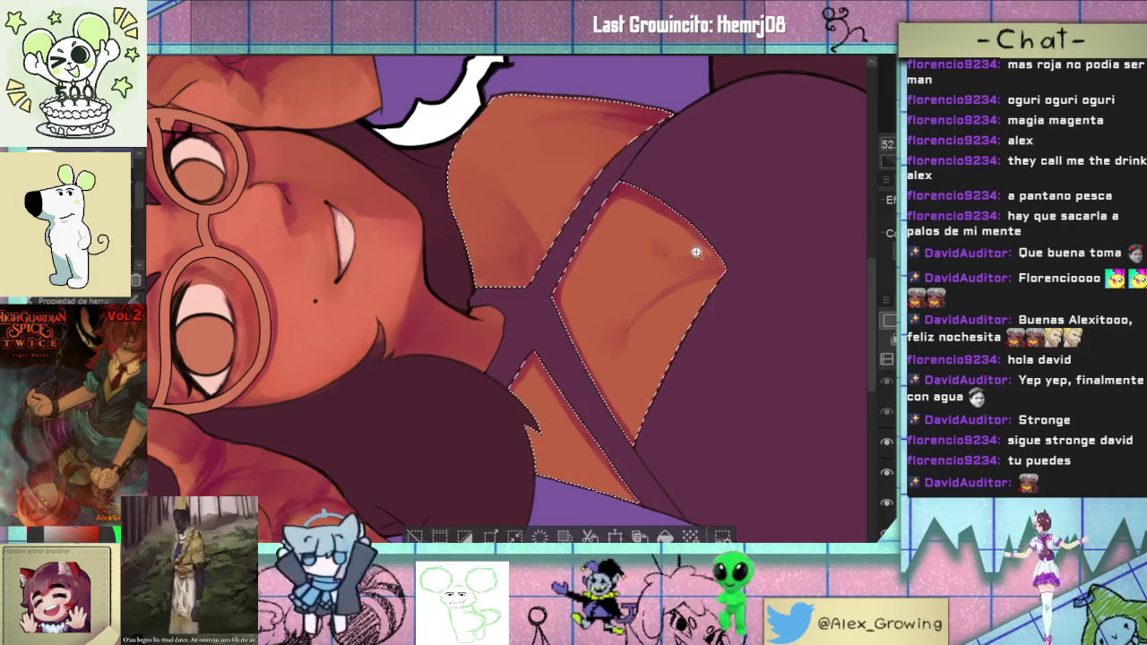
{"action": "key", "text": "ctrl+0"}
{"action": "scroll", "coordinate": [680, 269], "scroll_direction": "up", "scroll_amount": 2}
{"action": "scroll", "coordinate": [659, 379], "scroll_direction": "up", "scroll_amount": 1}
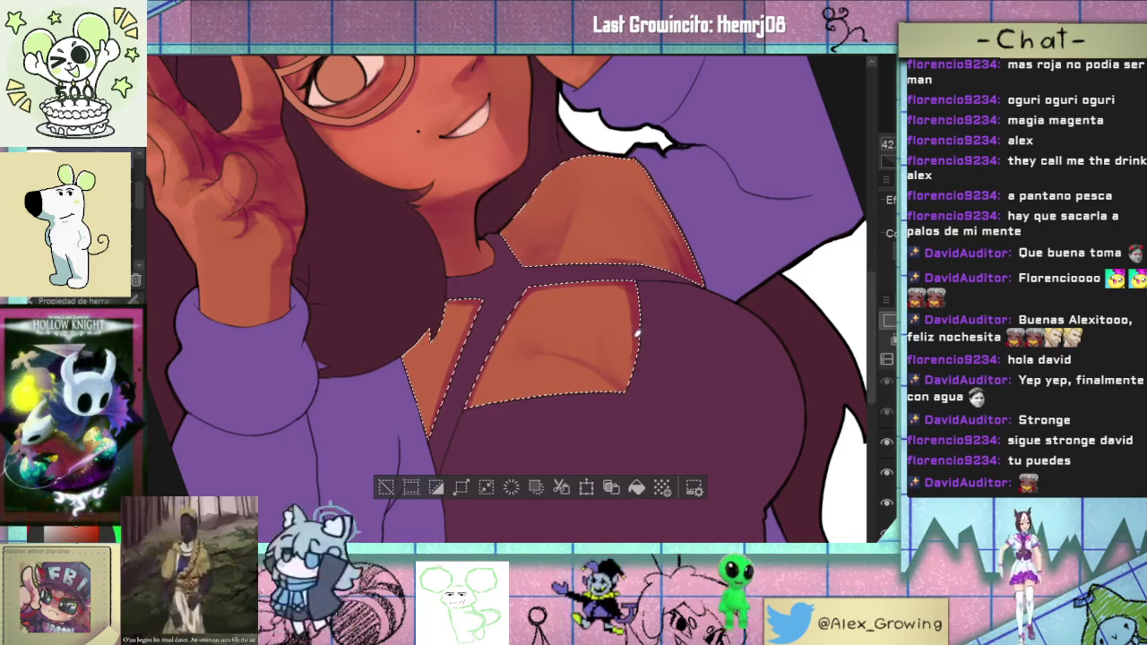
{"action": "scroll", "coordinate": [652, 362], "scroll_direction": "down", "scroll_amount": 2}
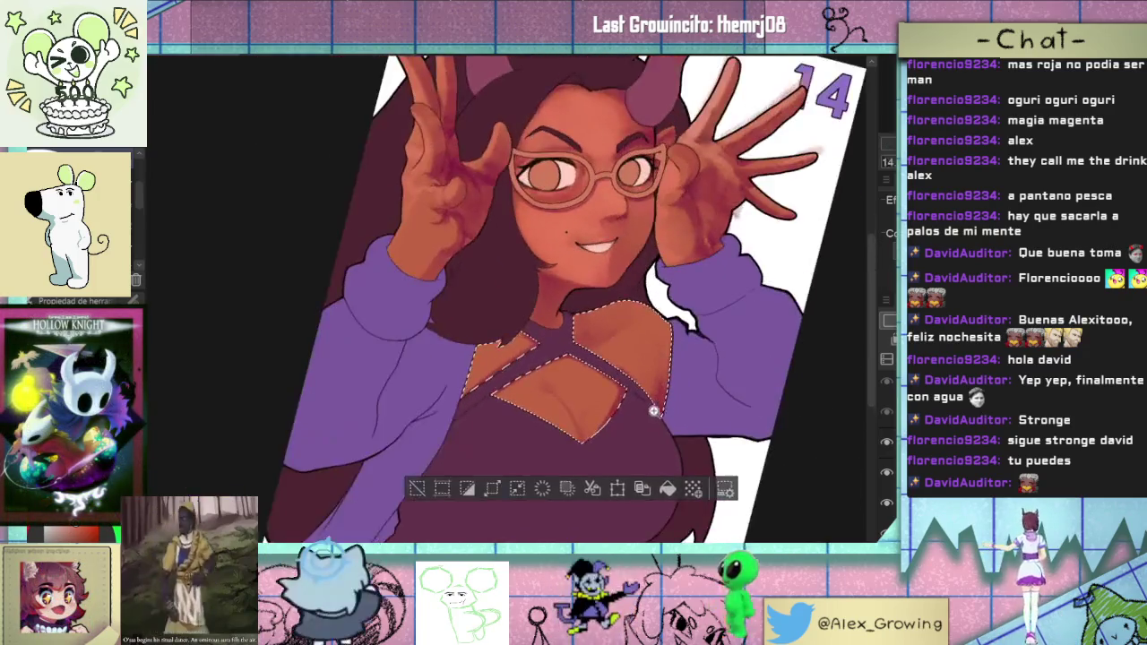
{"action": "scroll", "coordinate": [694, 341], "scroll_direction": "up", "scroll_amount": 2}
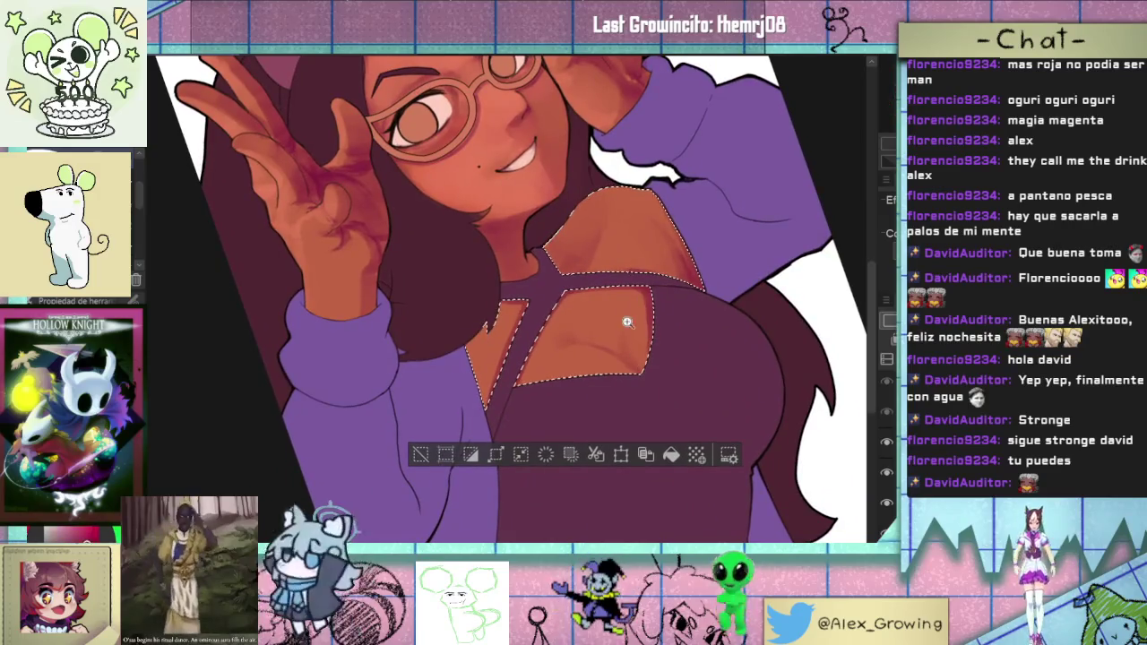
{"action": "scroll", "coordinate": [629, 318], "scroll_direction": "up", "scroll_amount": 1}
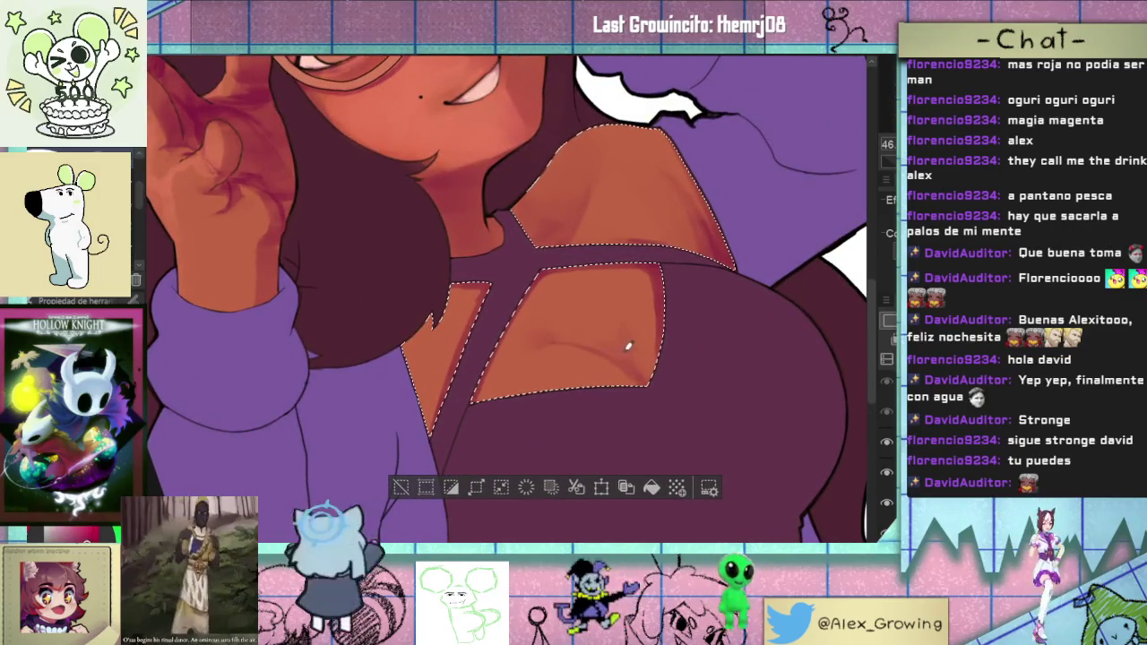
{"action": "left_click_drag", "start_coordinate": [619, 343], "coordinate": [522, 408]}
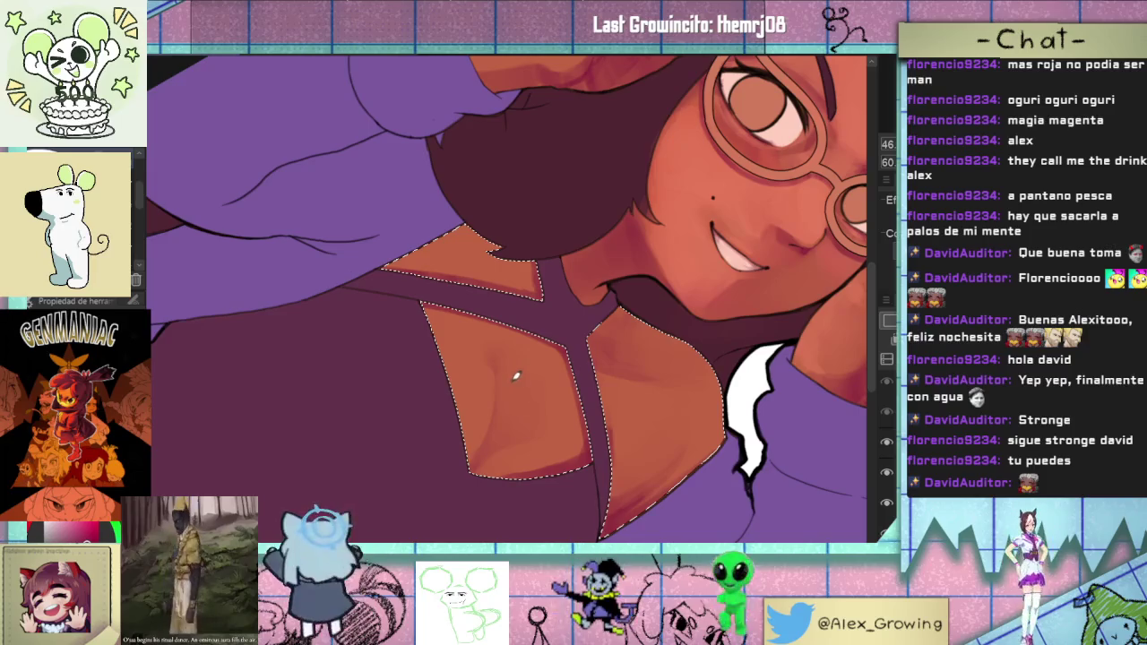
{"action": "scroll", "coordinate": [539, 338], "scroll_direction": "down", "scroll_amount": 3}
{"action": "scroll", "coordinate": [587, 296], "scroll_direction": "up", "scroll_amount": 3}
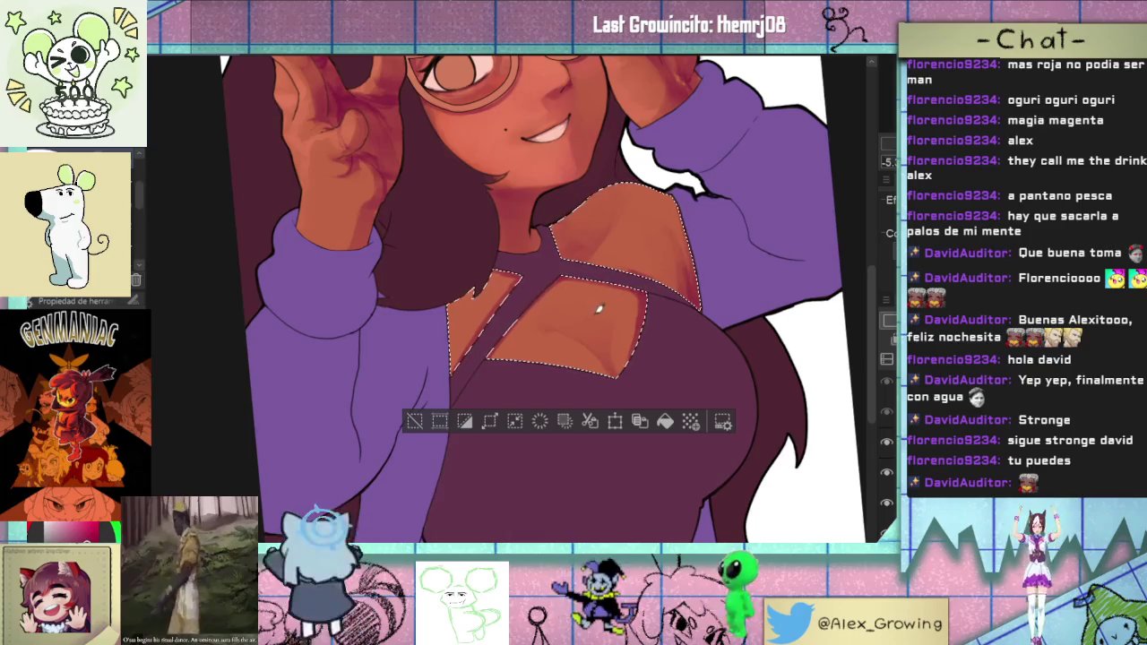
{"action": "scroll", "coordinate": [602, 309], "scroll_direction": "down", "scroll_amount": 3}
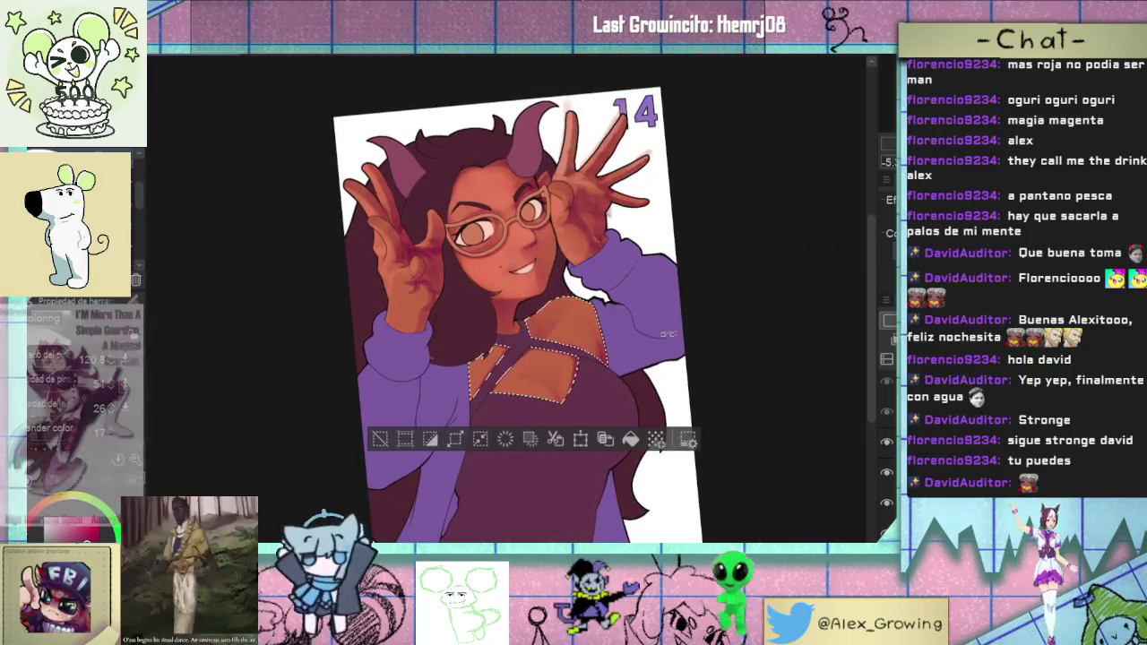
{"action": "scroll", "coordinate": [663, 336], "scroll_direction": "up", "scroll_amount": 1}
{"action": "mouse_move", "coordinate": [673, 266]}
{"action": "left_mouse_down"}
{"action": "mouse_move", "coordinate": [658, 268]}
{"action": "mouse_move", "coordinate": [619, 354]}
{"action": "left_mouse_up"}
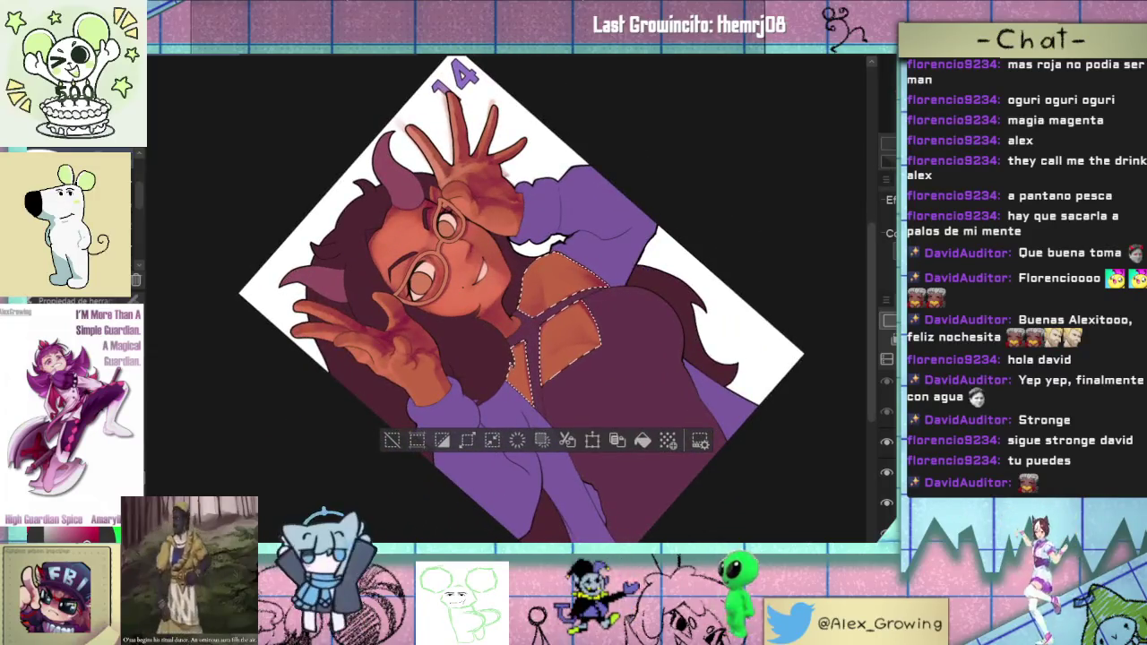
- Paint warm reddish shadow along the upper edge of the lower cutout skin panel
{"action": "scroll", "coordinate": [574, 359], "scroll_direction": "up", "scroll_amount": 4}
{"action": "scroll", "coordinate": [563, 367], "scroll_direction": "up", "scroll_amount": 1}
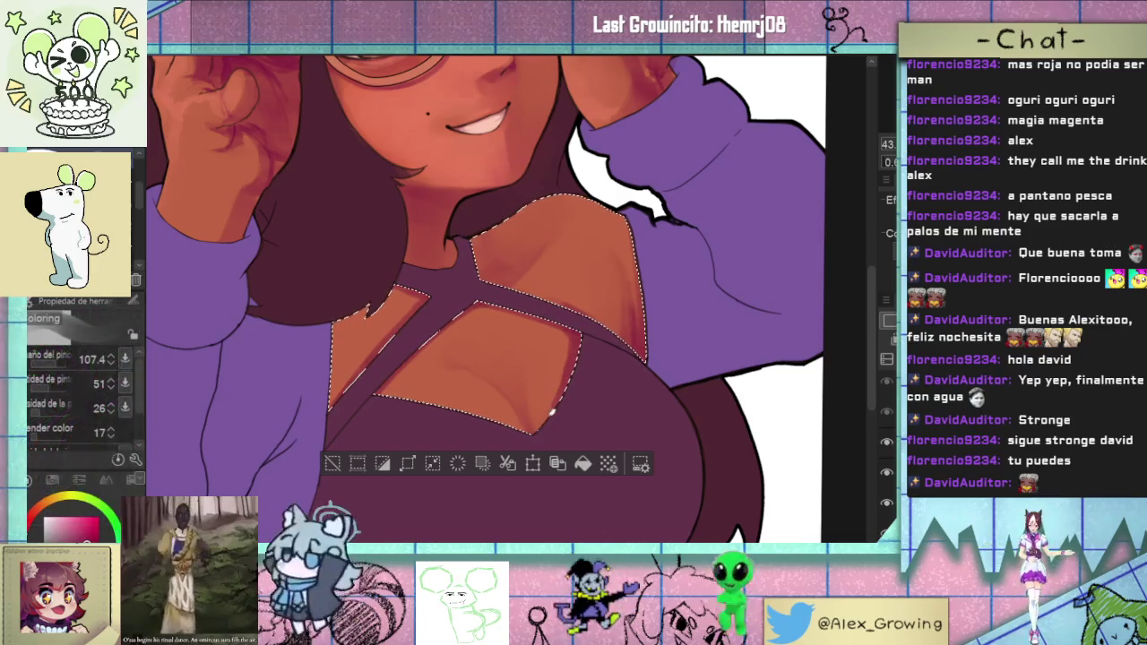
{"action": "scroll", "coordinate": [564, 383], "scroll_direction": "down", "scroll_amount": 1}
{"action": "scroll", "coordinate": [567, 382], "scroll_direction": "up", "scroll_amount": 1}
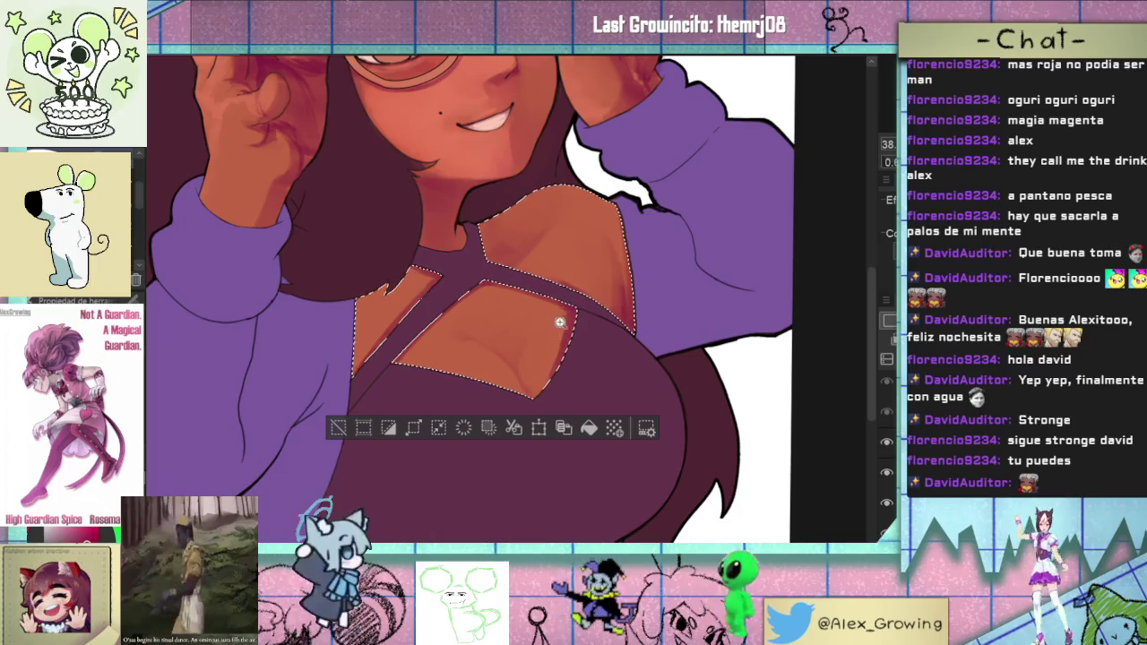
{"action": "scroll", "coordinate": [560, 319], "scroll_direction": "down", "scroll_amount": 3}
{"action": "left_click_drag", "start_coordinate": [560, 319], "coordinate": [634, 283]}
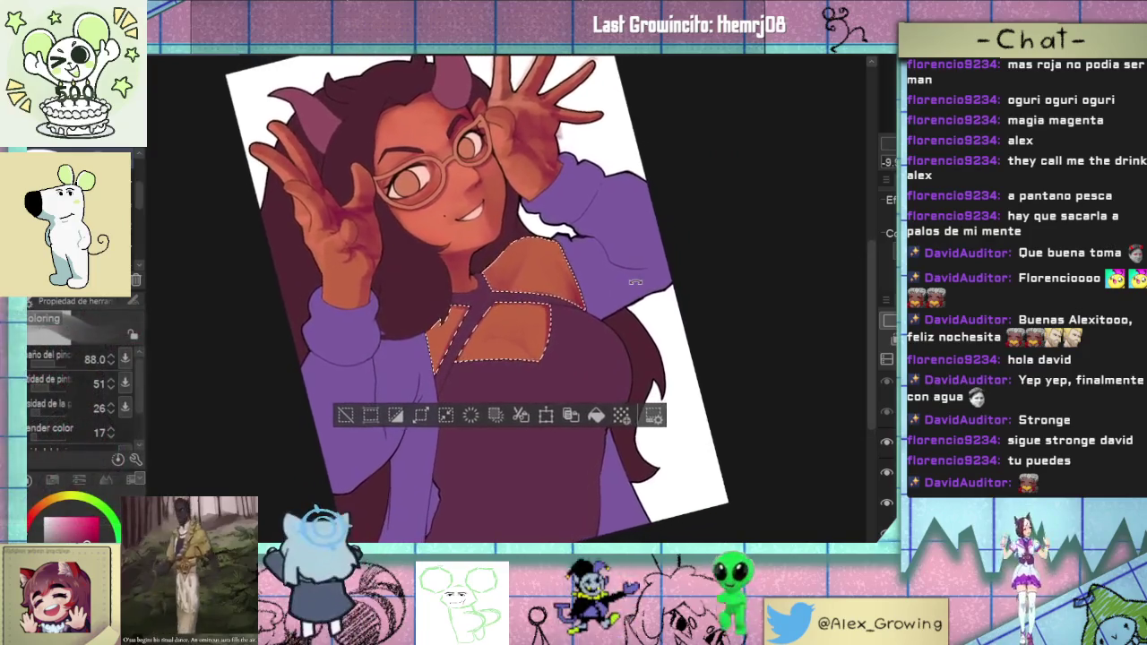
{"action": "scroll", "coordinate": [535, 349], "scroll_direction": "up", "scroll_amount": 5}
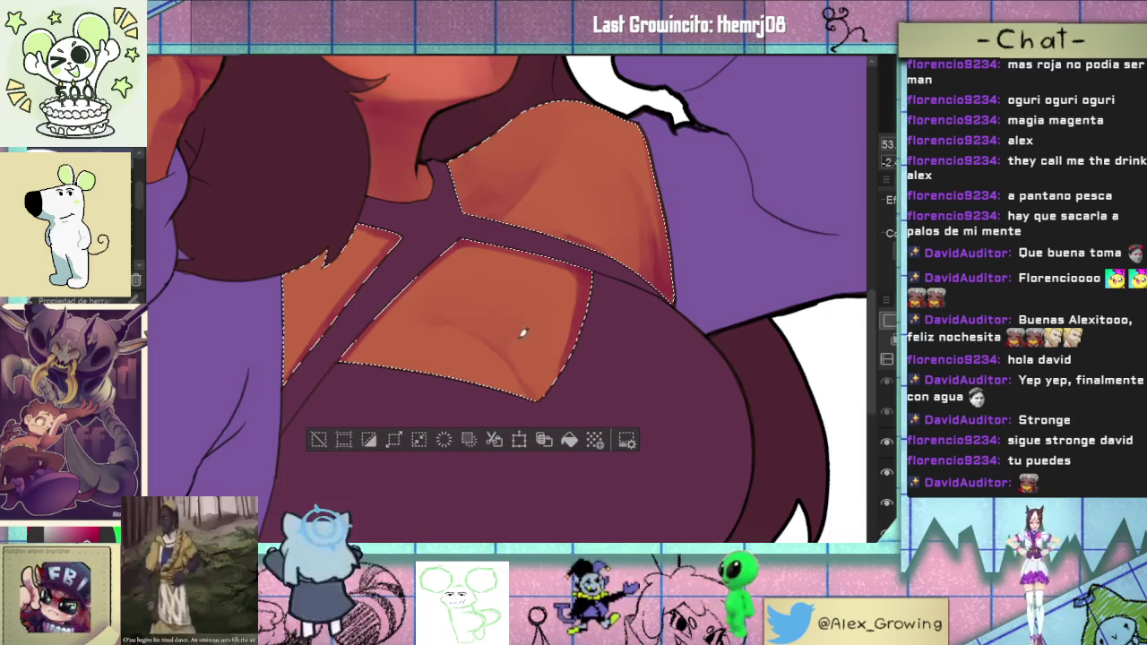
{"action": "scroll", "coordinate": [544, 400], "scroll_direction": "down", "scroll_amount": 3}
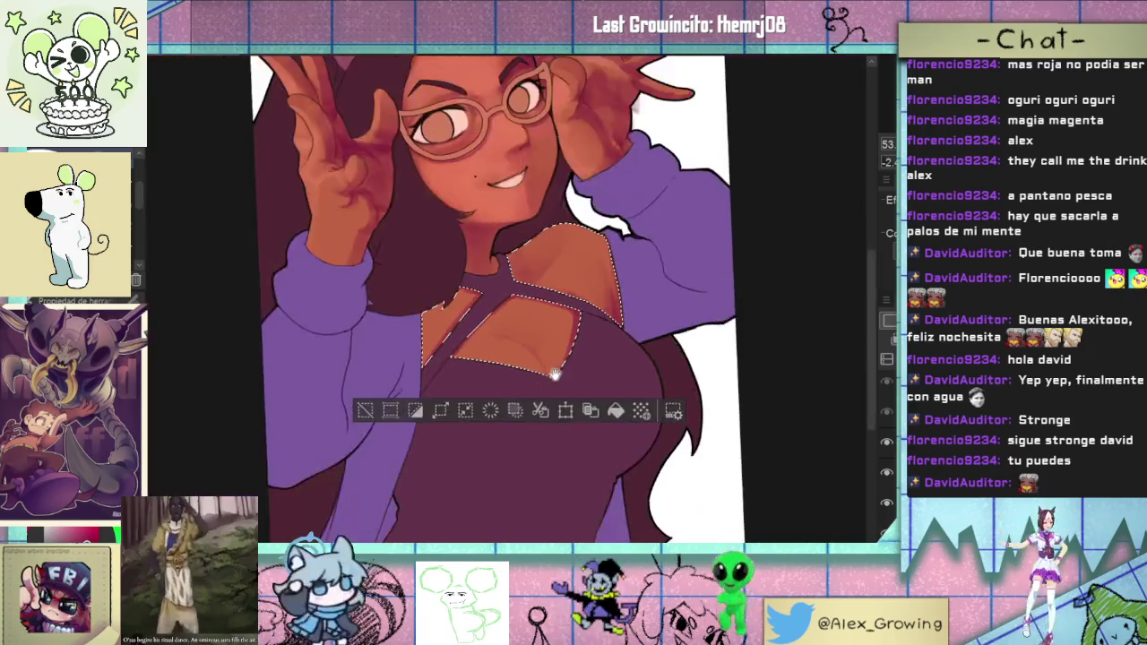
{"action": "left_click_drag", "start_coordinate": [544, 400], "coordinate": [502, 358]}
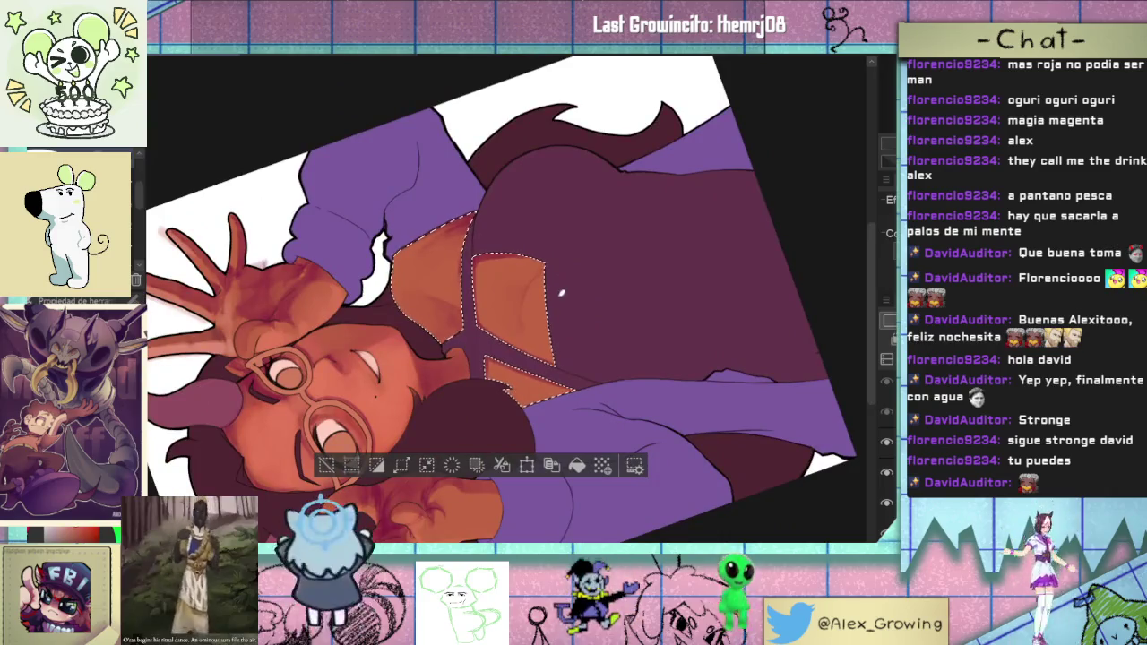
{"action": "scroll", "coordinate": [512, 349], "scroll_direction": "up", "scroll_amount": 3}
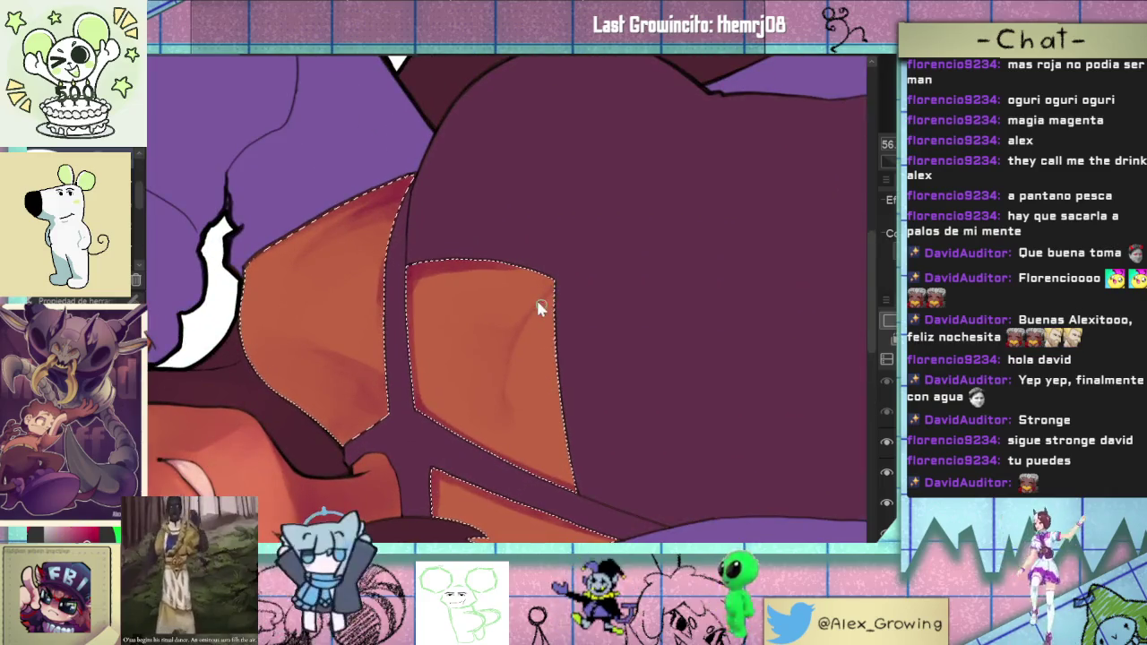
{"action": "left_click_drag", "start_coordinate": [512, 363], "coordinate": [535, 310]}
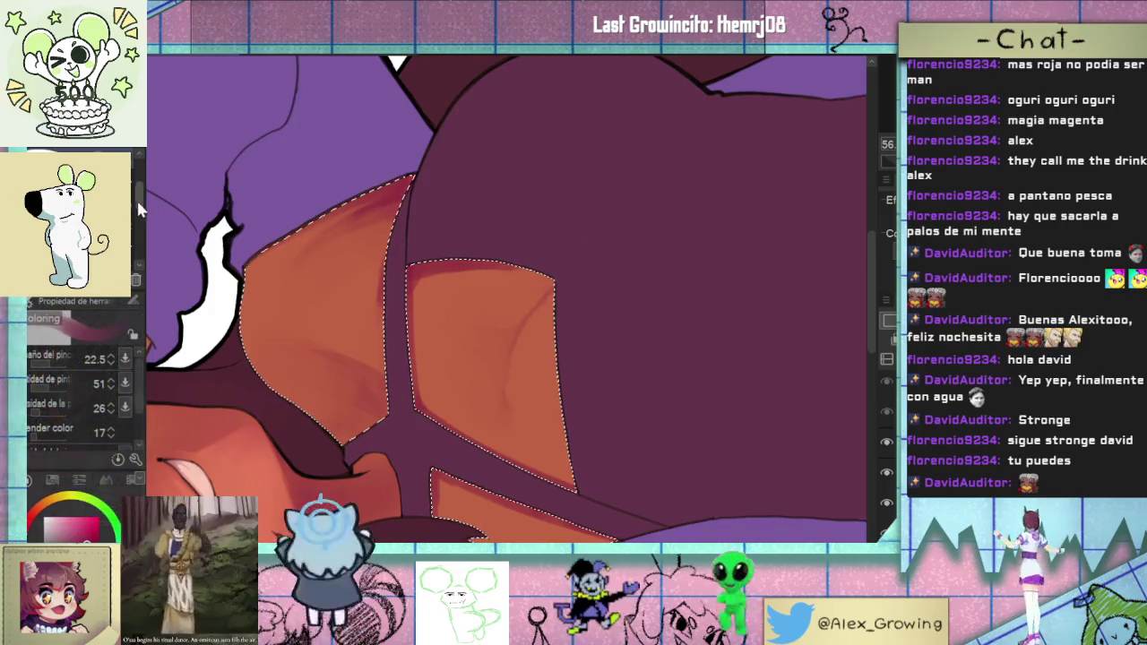
{"action": "left_click_drag", "start_coordinate": [139, 208], "coordinate": [137, 252]}
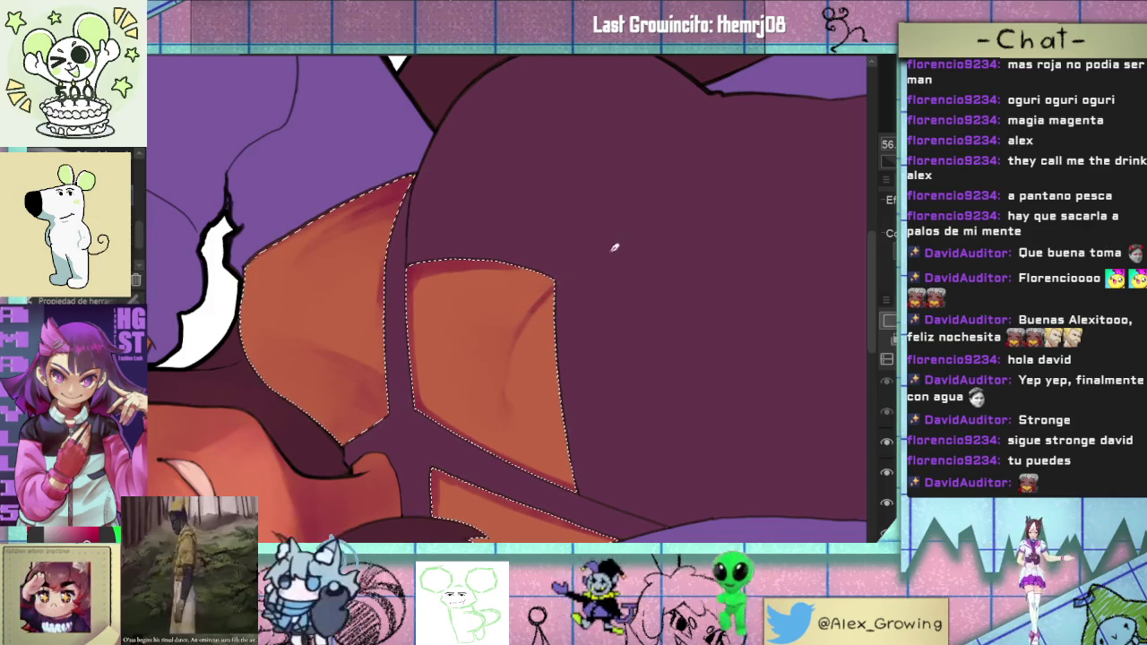
{"action": "scroll", "coordinate": [609, 251], "scroll_direction": "down", "scroll_amount": 5}
{"action": "scroll", "coordinate": [611, 380], "scroll_direction": "up", "scroll_amount": 2}
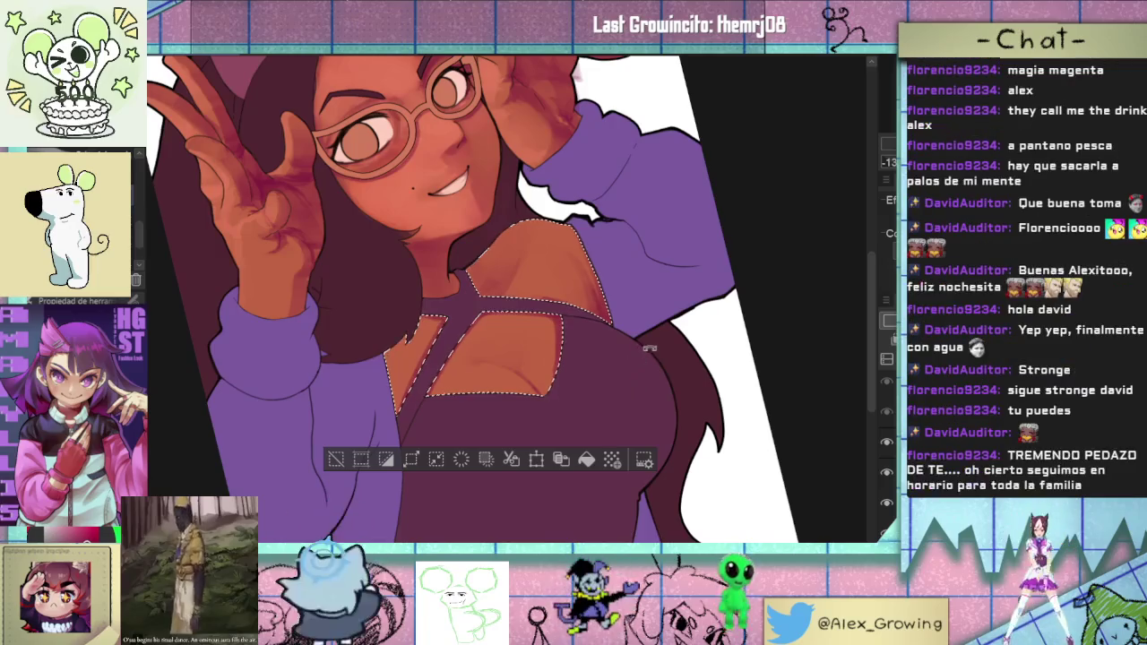
{"action": "scroll", "coordinate": [612, 380], "scroll_direction": "down", "scroll_amount": 1}
{"action": "scroll", "coordinate": [623, 352], "scroll_direction": "down", "scroll_amount": 1}
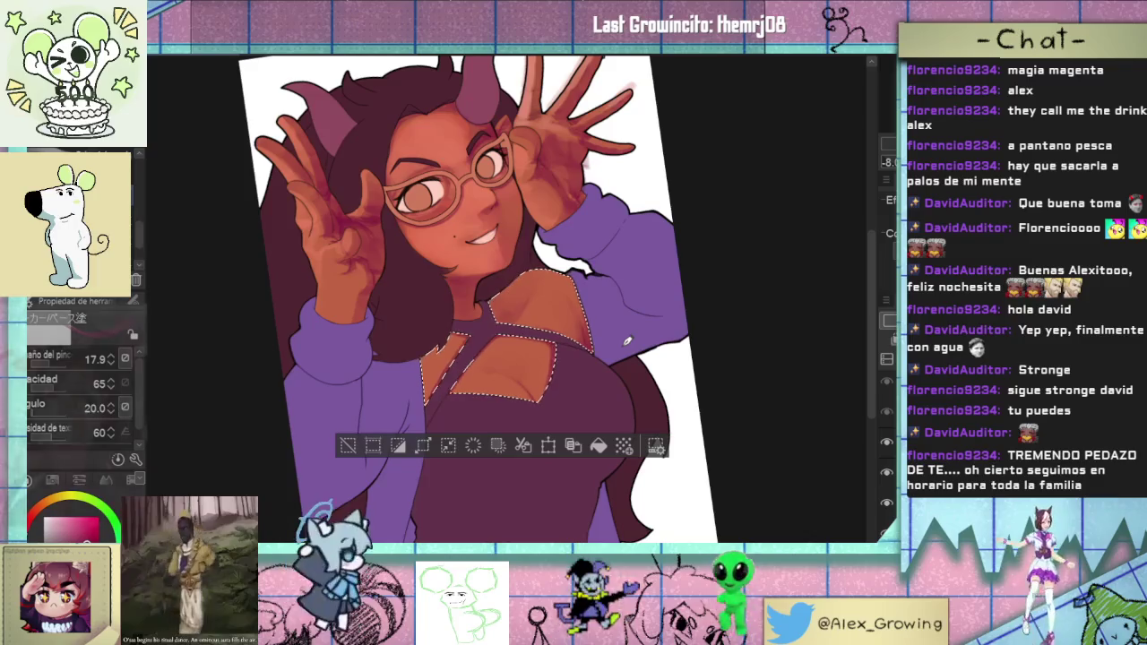
{"action": "scroll", "coordinate": [541, 298], "scroll_direction": "up", "scroll_amount": 2}
{"action": "scroll", "coordinate": [588, 371], "scroll_direction": "up", "scroll_amount": 1}
{"action": "scroll", "coordinate": [621, 310], "scroll_direction": "up", "scroll_amount": 1}
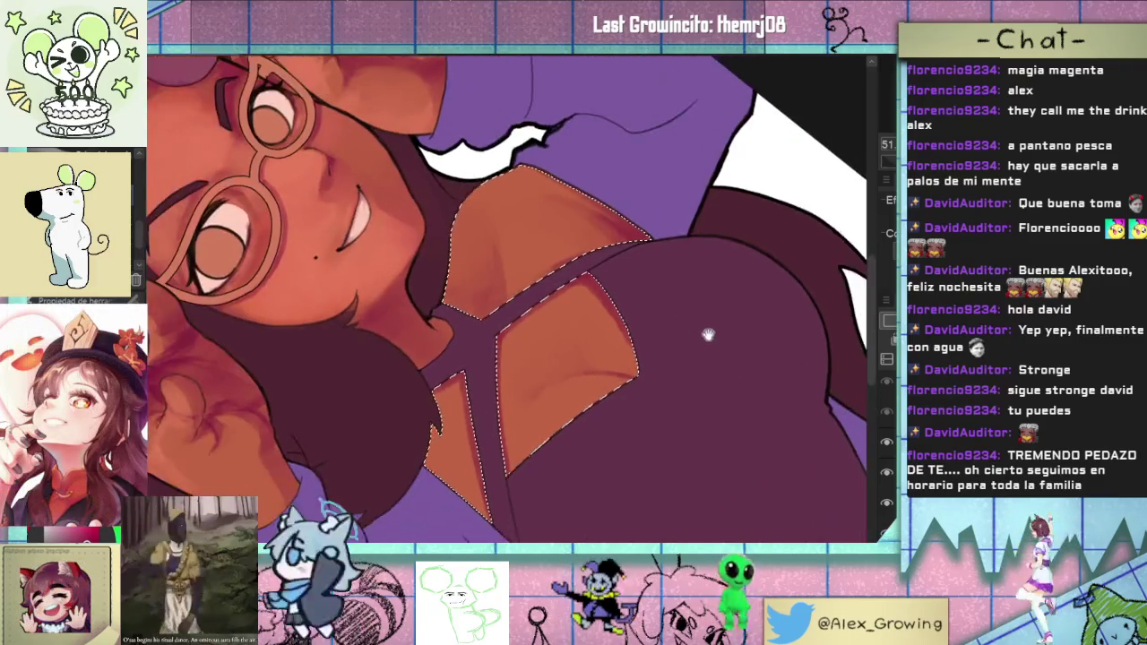
{"action": "scroll", "coordinate": [632, 332], "scroll_direction": "up", "scroll_amount": 1}
{"action": "scroll", "coordinate": [591, 345], "scroll_direction": "down", "scroll_amount": 1}
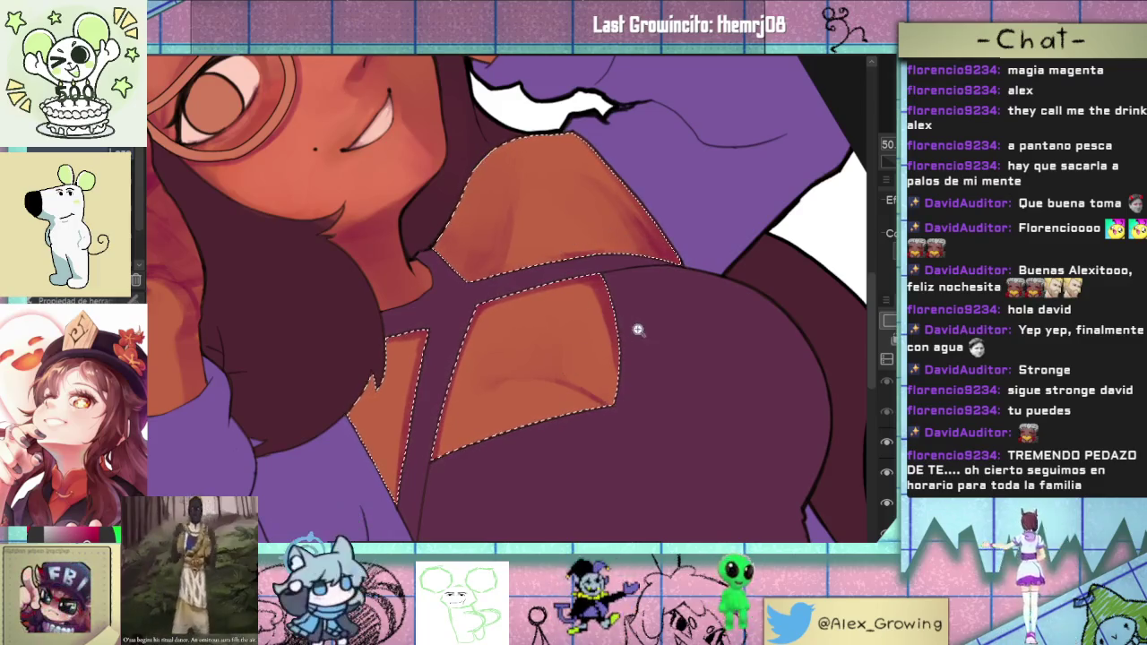
{"action": "scroll", "coordinate": [636, 329], "scroll_direction": "down", "scroll_amount": 2}
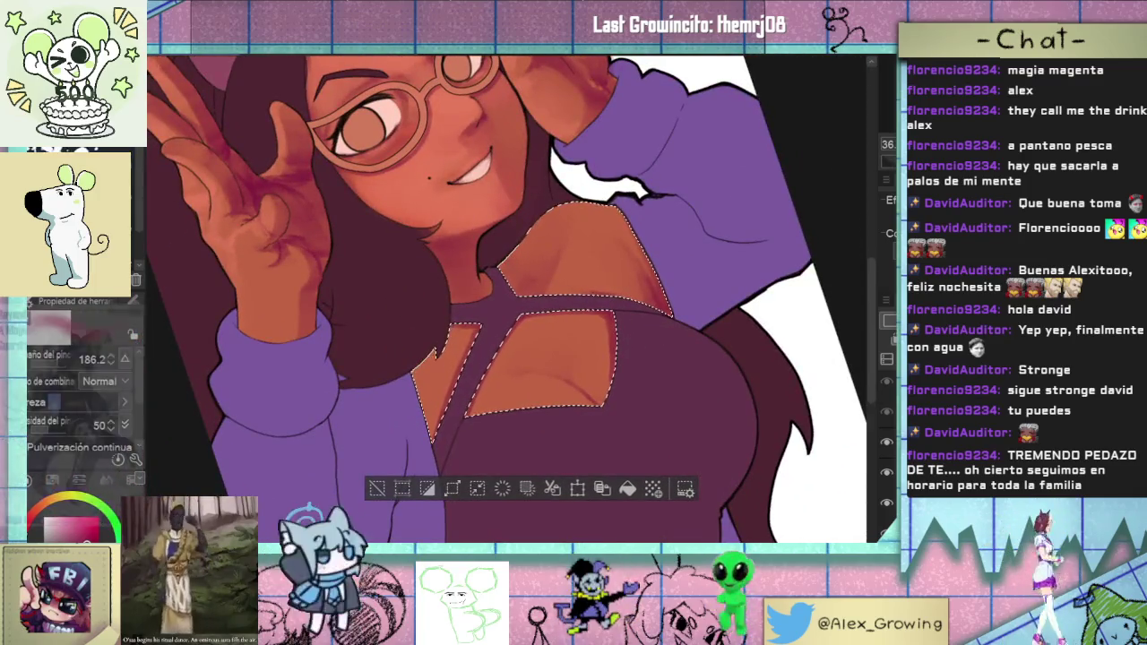
{"action": "left_click_drag", "start_coordinate": [660, 336], "coordinate": [714, 331]}
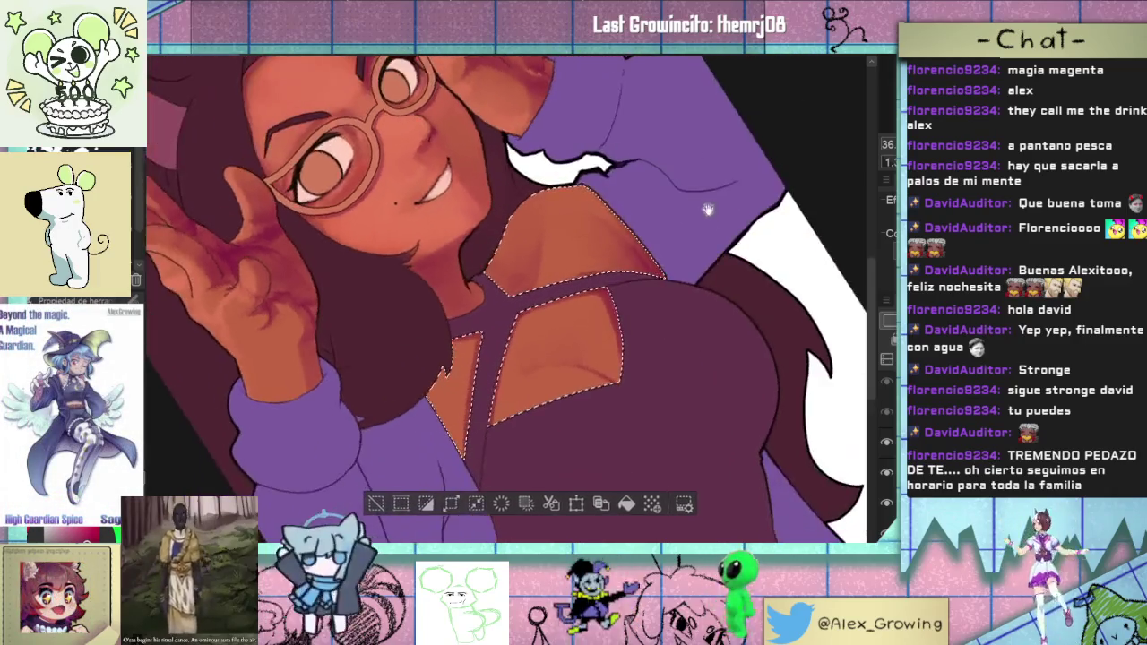
{"action": "left_click_drag", "start_coordinate": [692, 320], "coordinate": [708, 292]}
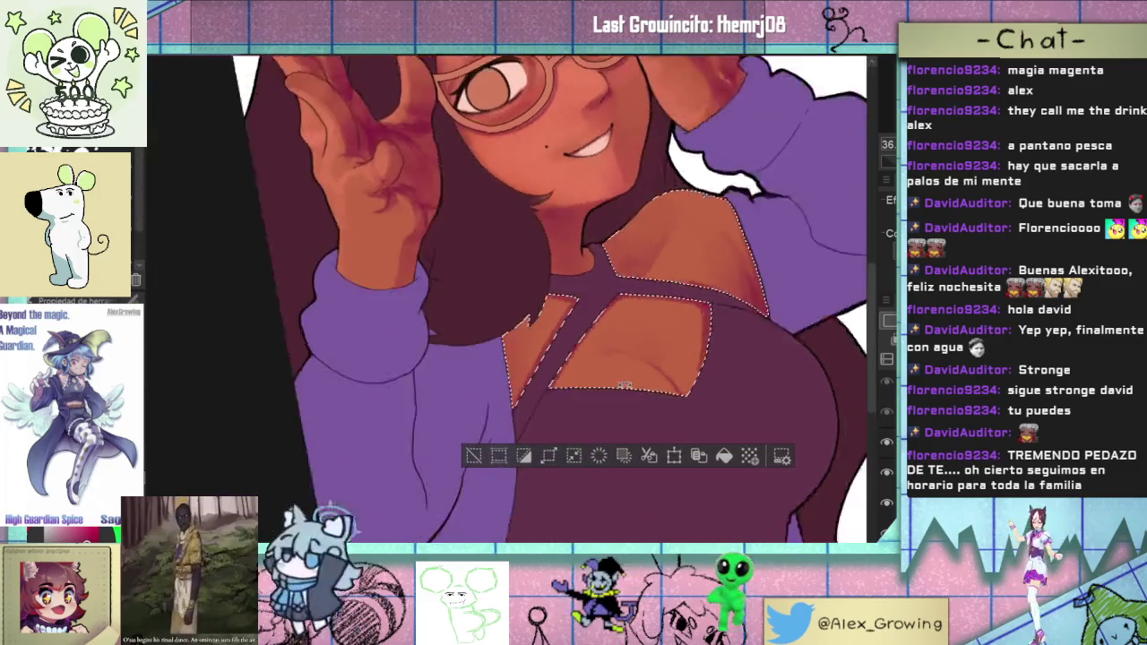
{"action": "left_click_drag", "start_coordinate": [513, 258], "coordinate": [507, 395]}
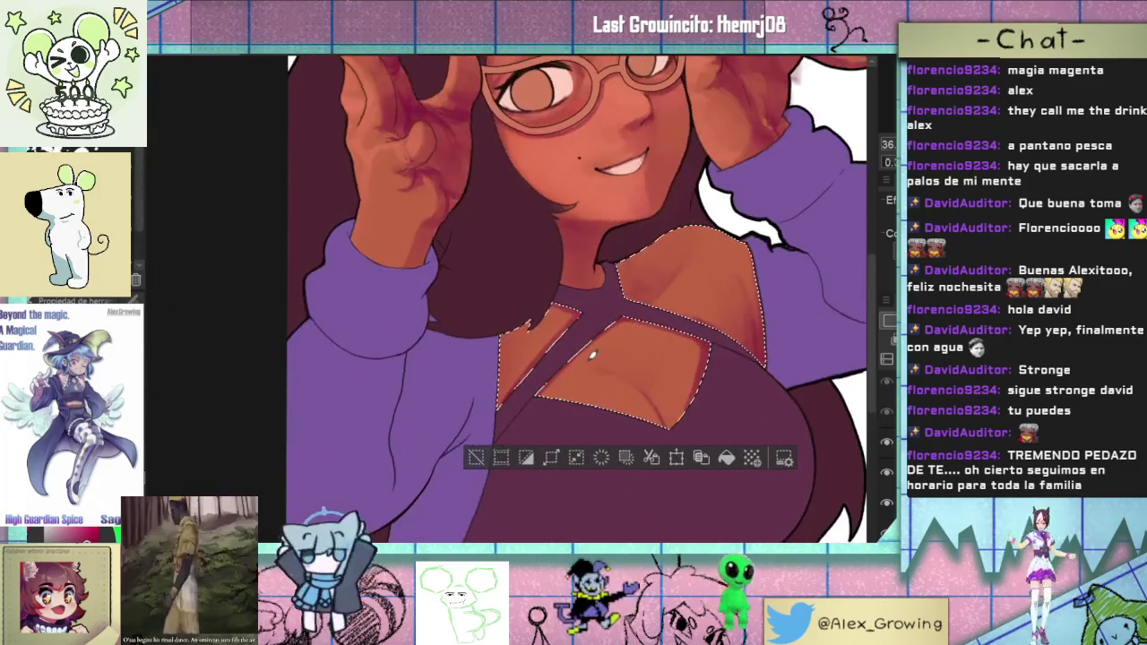
{"action": "scroll", "coordinate": [510, 393], "scroll_direction": "up", "scroll_amount": 2}
{"action": "scroll", "coordinate": [512, 379], "scroll_direction": "up", "scroll_amount": 1}
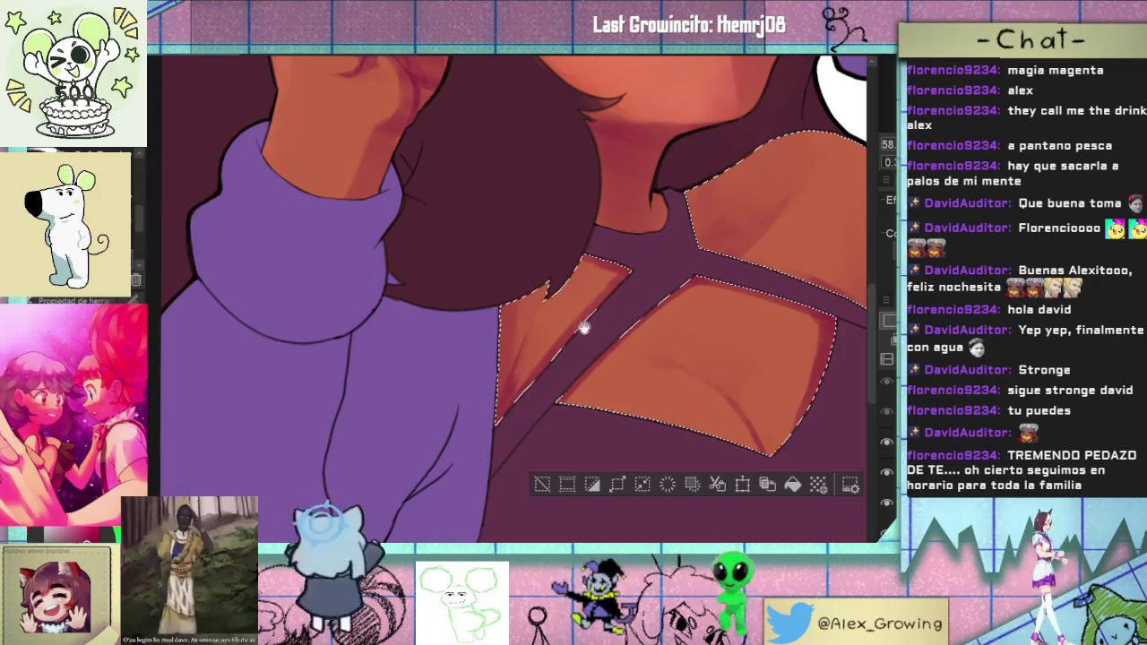
{"action": "scroll", "coordinate": [514, 395], "scroll_direction": "down", "scroll_amount": 3}
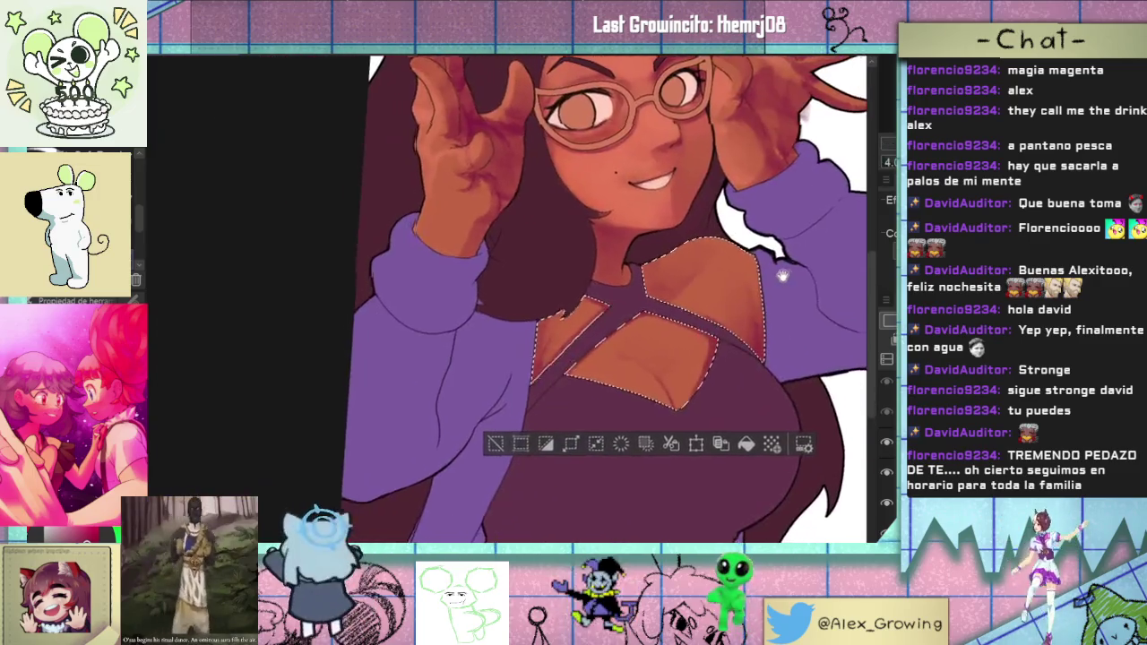
{"action": "left_click_drag", "start_coordinate": [782, 276], "coordinate": [757, 282]}
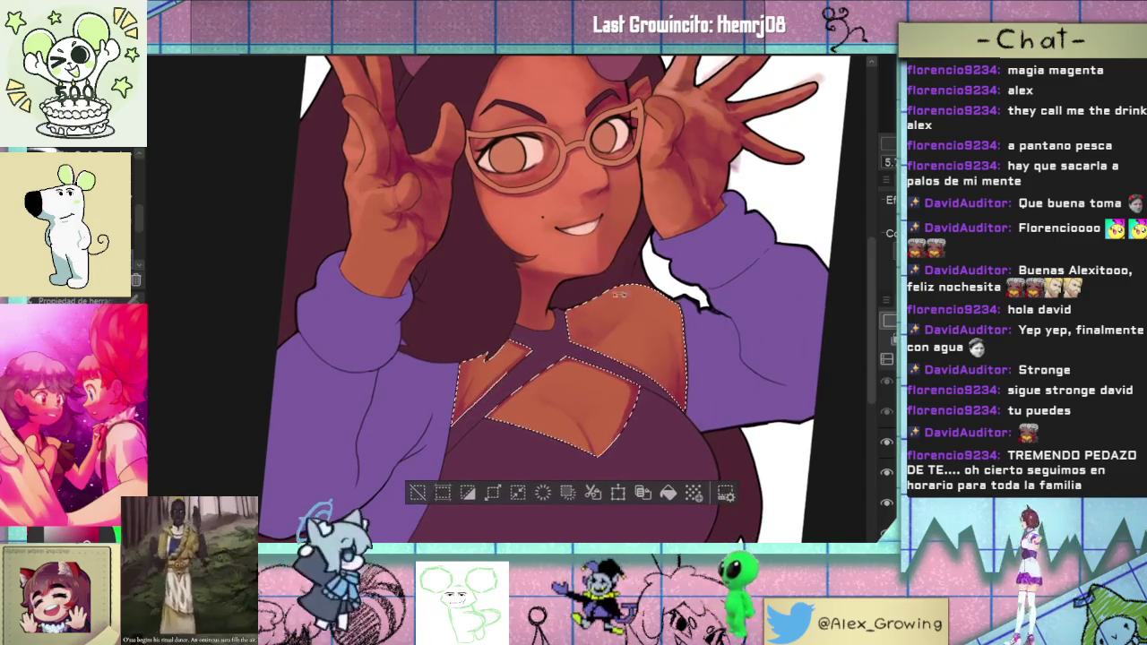
{"action": "scroll", "coordinate": [606, 290], "scroll_direction": "down", "scroll_amount": 3}
{"action": "scroll", "coordinate": [628, 305], "scroll_direction": "down", "scroll_amount": 2}
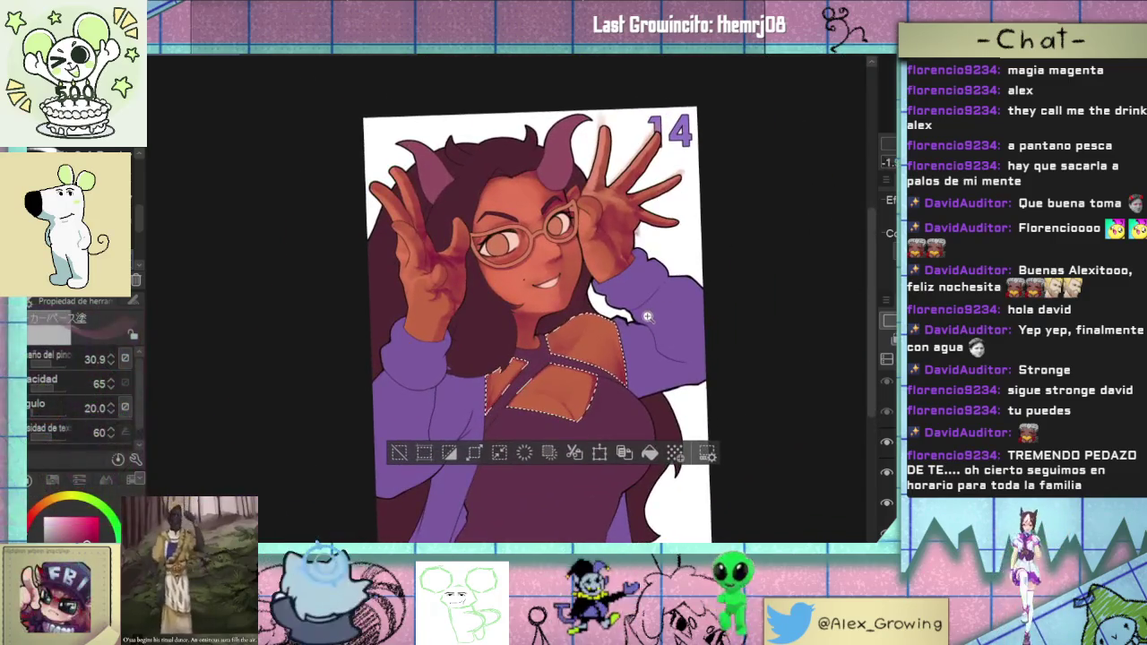
- Clear the chest-cutout selection and close in on the face
{"action": "left_click", "coordinate": [399, 452]}
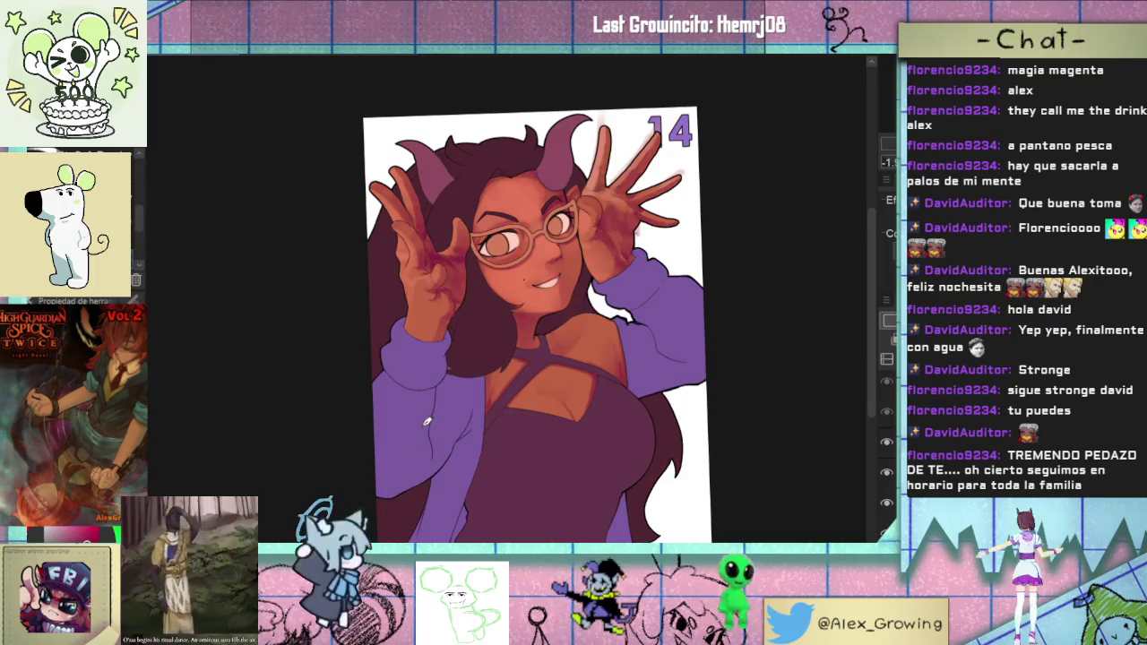
{"action": "left_click_drag", "start_coordinate": [427, 421], "coordinate": [603, 351]}
{"action": "scroll", "coordinate": [603, 351], "scroll_direction": "up", "scroll_amount": 5}
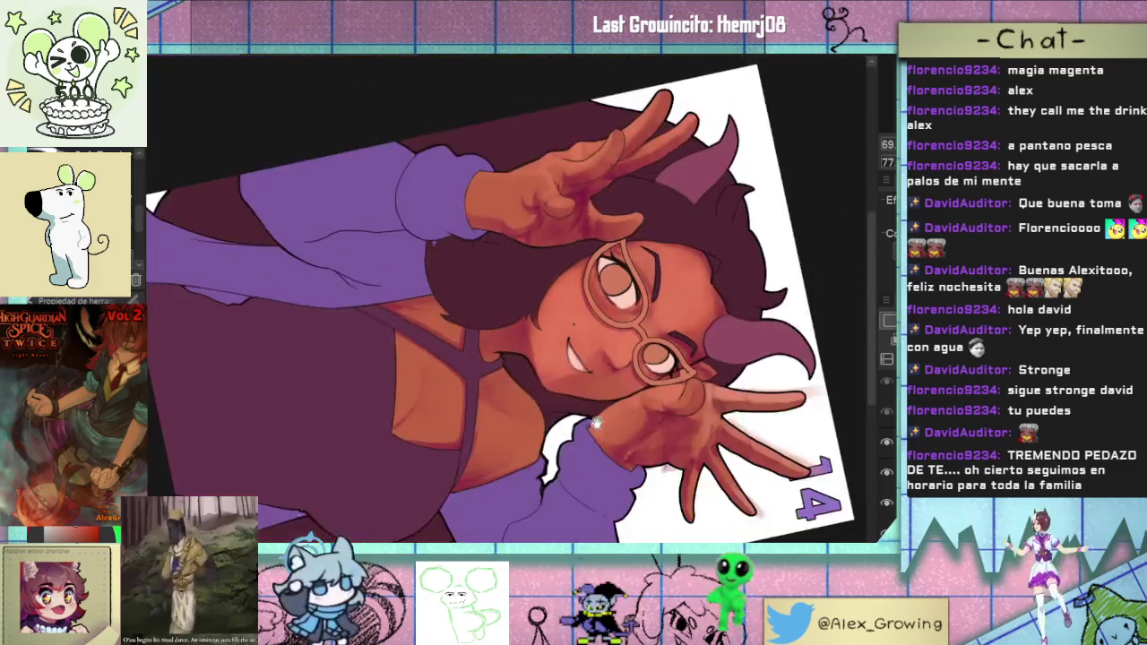
{"action": "scroll", "coordinate": [563, 298], "scroll_direction": "down", "scroll_amount": 5}
{"action": "left_click_drag", "start_coordinate": [564, 298], "coordinate": [686, 235]}
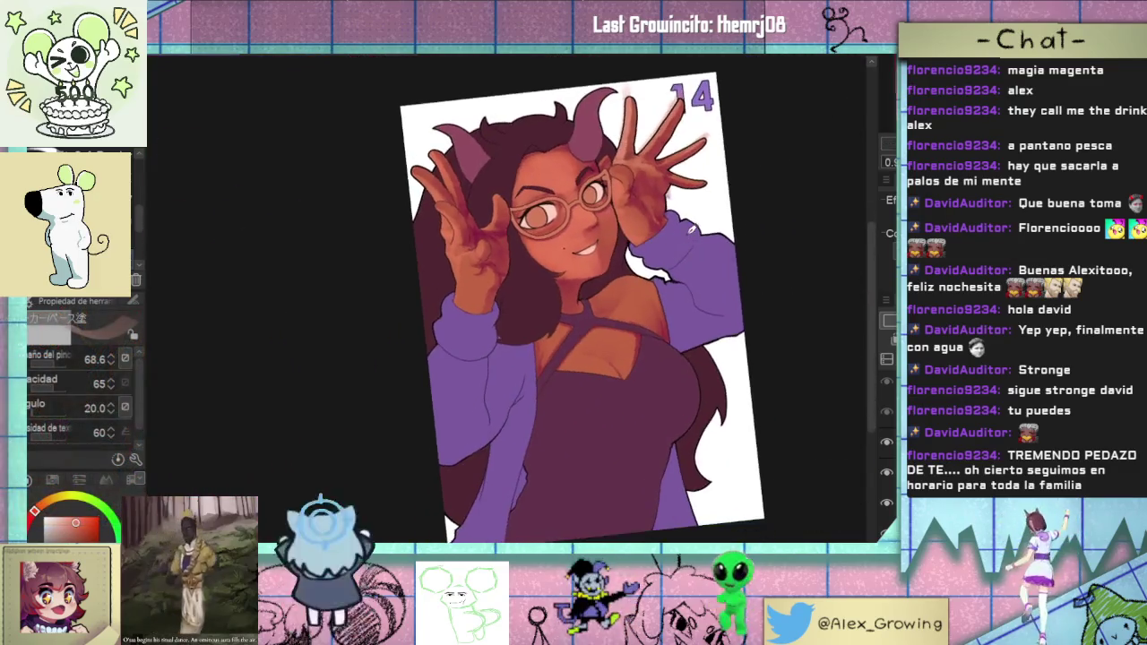
{"action": "key", "text": "ctrl+0"}
- Zoom, pan and tilt the view to inspect the full illustration and hands
{"action": "scroll", "coordinate": [685, 235], "scroll_direction": "up", "scroll_amount": 2}
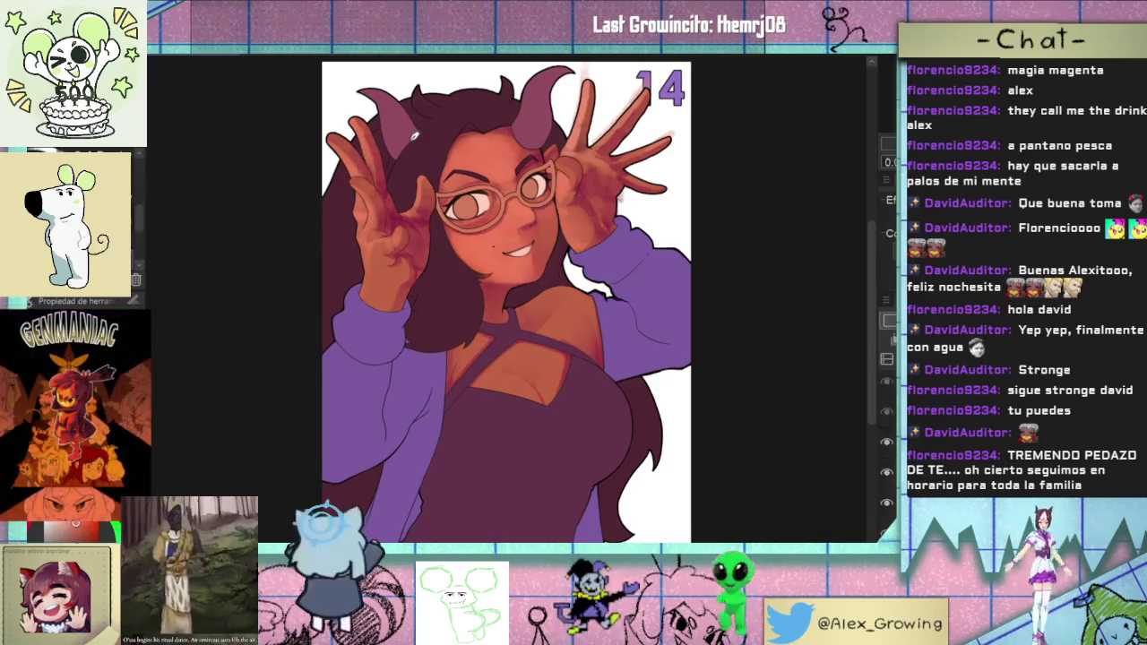
{"action": "scroll", "coordinate": [579, 104], "scroll_direction": "up", "scroll_amount": 5}
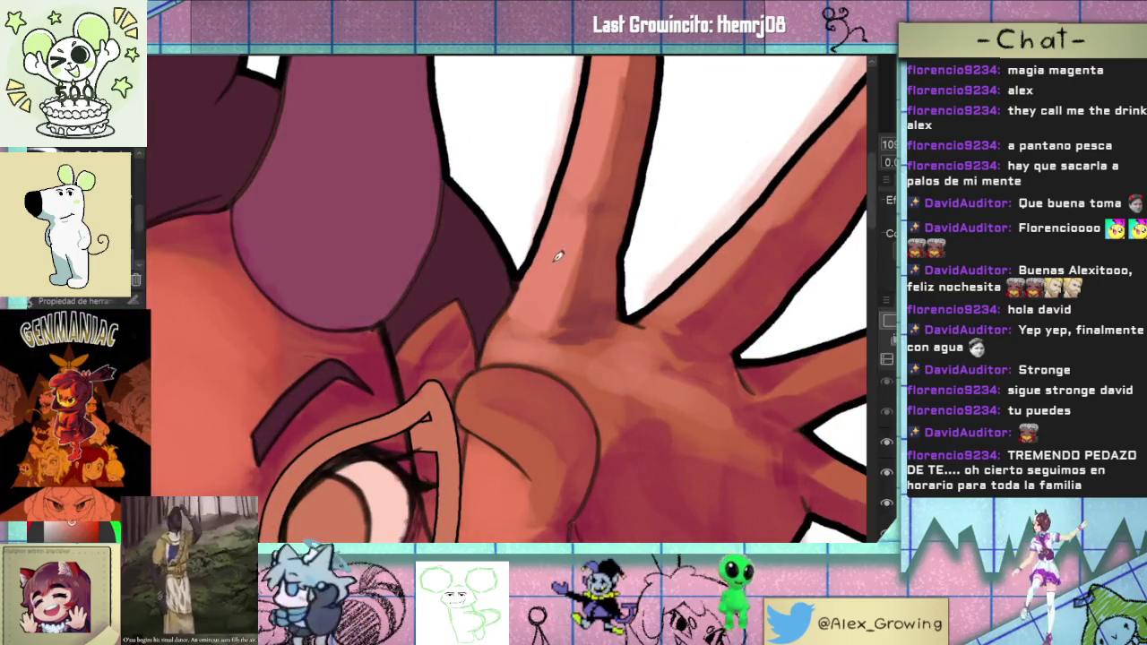
{"action": "scroll", "coordinate": [555, 257], "scroll_direction": "down", "scroll_amount": 3}
{"action": "scroll", "coordinate": [483, 313], "scroll_direction": "up", "scroll_amount": 4}
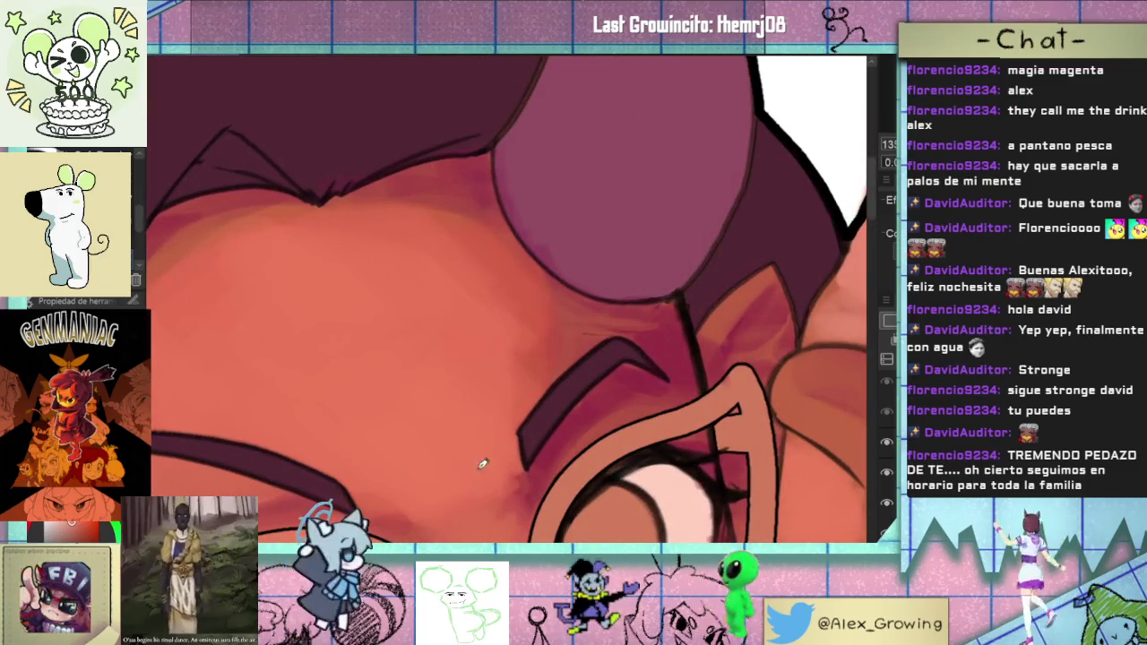
{"action": "scroll", "coordinate": [575, 318], "scroll_direction": "down", "scroll_amount": 4}
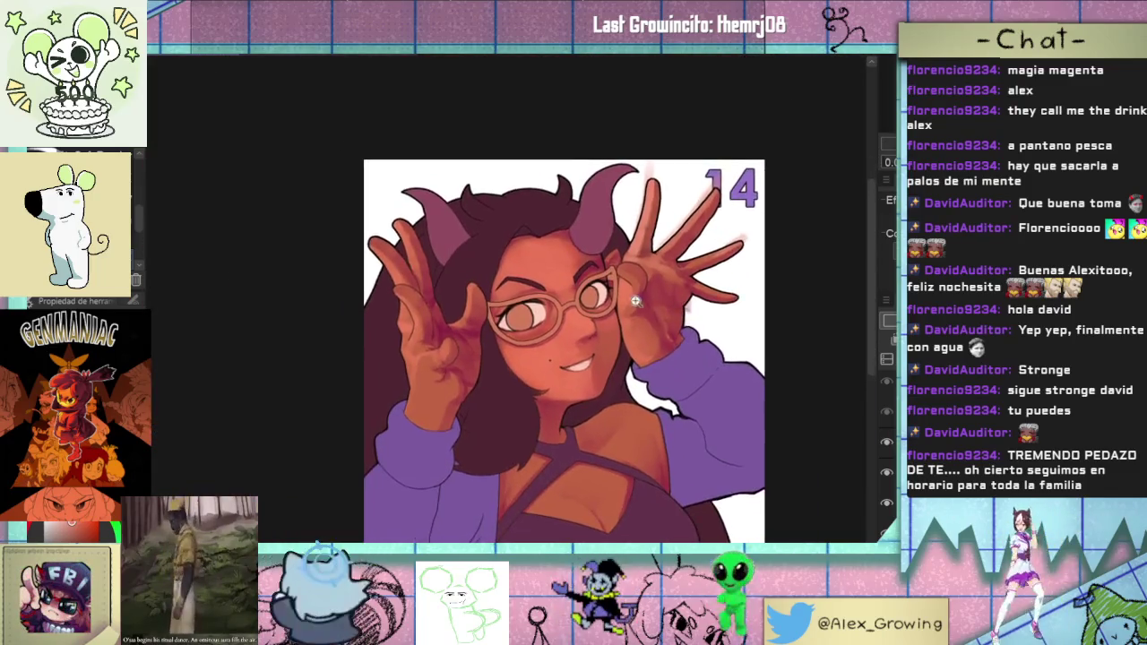
{"action": "scroll", "coordinate": [649, 343], "scroll_direction": "up", "scroll_amount": 4}
{"action": "left_click_drag", "start_coordinate": [649, 342], "coordinate": [693, 189]}
{"action": "scroll", "coordinate": [693, 190], "scroll_direction": "down", "scroll_amount": 2}
{"action": "scroll", "coordinate": [667, 349], "scroll_direction": "down", "scroll_amount": 2}
{"action": "mouse_move", "coordinate": [668, 349]}
{"action": "left_mouse_down"}
{"action": "mouse_move", "coordinate": [722, 134]}
{"action": "mouse_move", "coordinate": [534, 489]}
{"action": "mouse_move", "coordinate": [614, 415]}
{"action": "mouse_move", "coordinate": [529, 426]}
{"action": "left_mouse_up"}
{"action": "scroll", "coordinate": [525, 427], "scroll_direction": "up", "scroll_amount": 4}
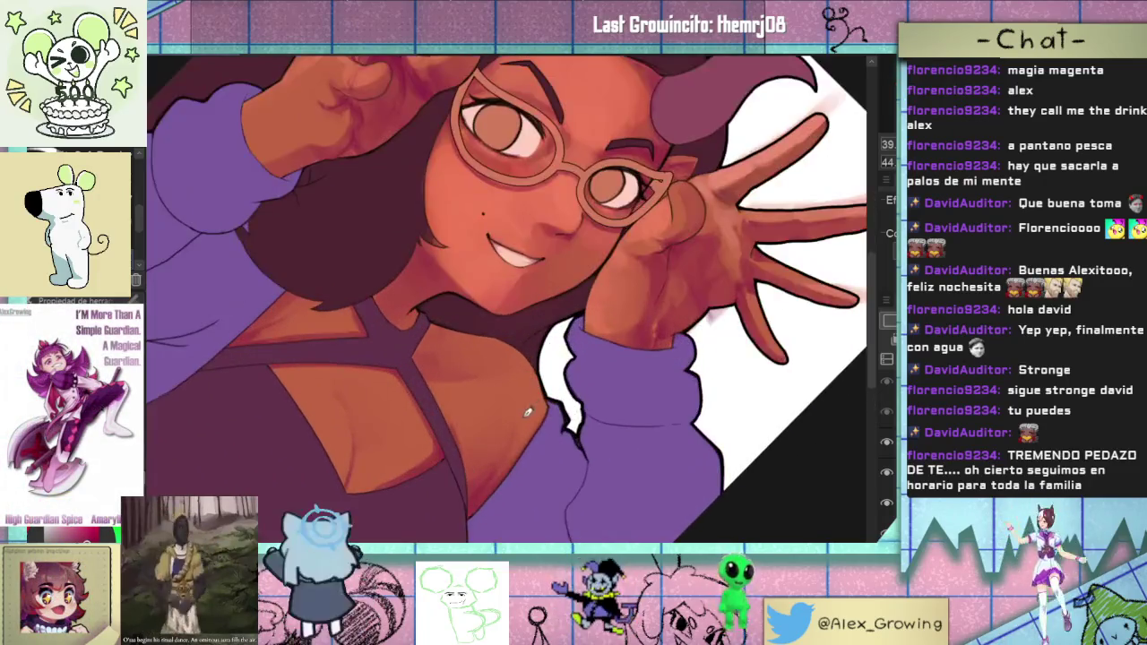
- Auto-select the chest-cutout skin plus left collar skin, hiding the shading layer meanwhile
{"action": "left_click", "coordinate": [887, 502]}
{"action": "left_click", "coordinate": [497, 404]}
{"action": "left_click", "coordinate": [296, 403], "text": "shift"}
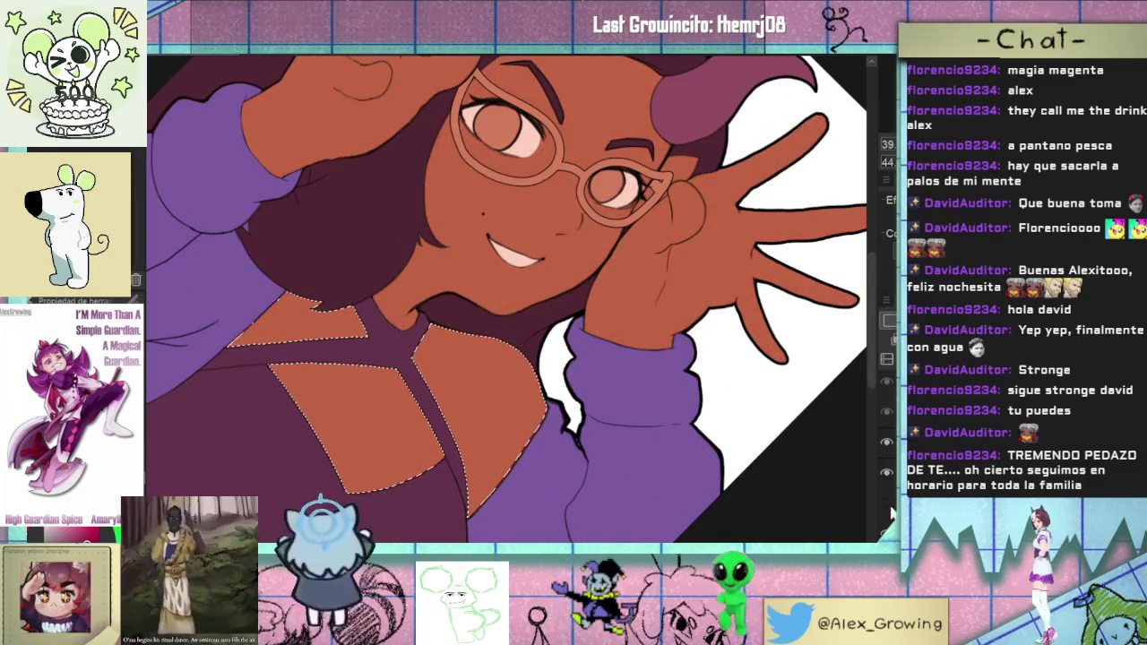
{"action": "left_click", "coordinate": [885, 502]}
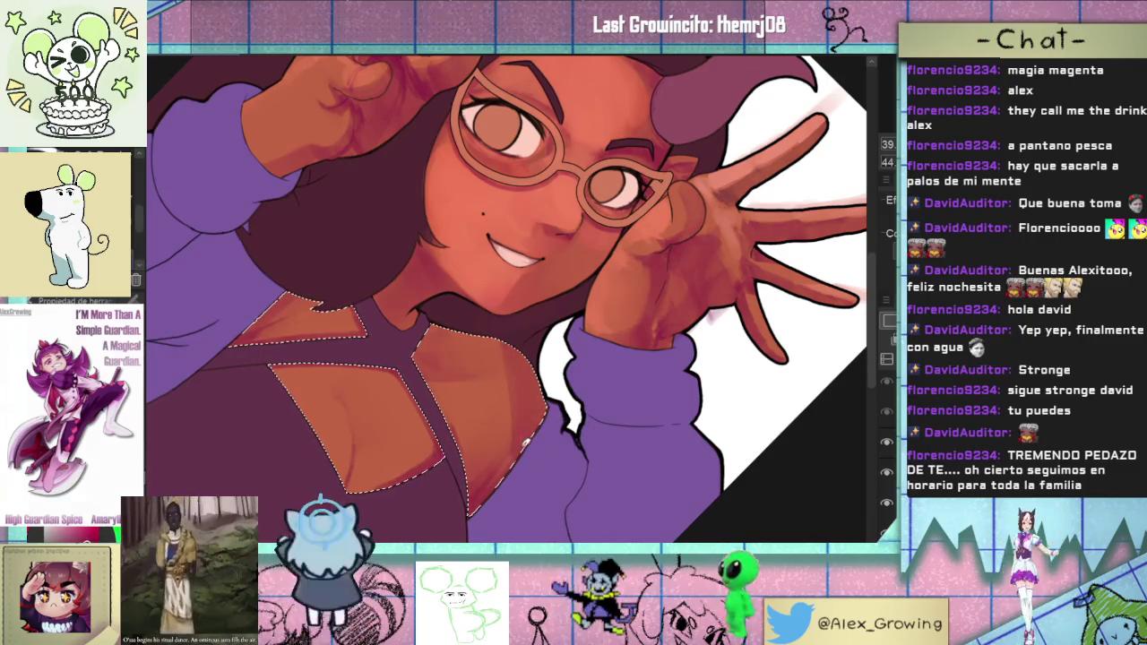
- Darken the airbrush shading on the upper chest skin inside the selection
{"action": "left_click_drag", "start_coordinate": [538, 328], "coordinate": [570, 177]}
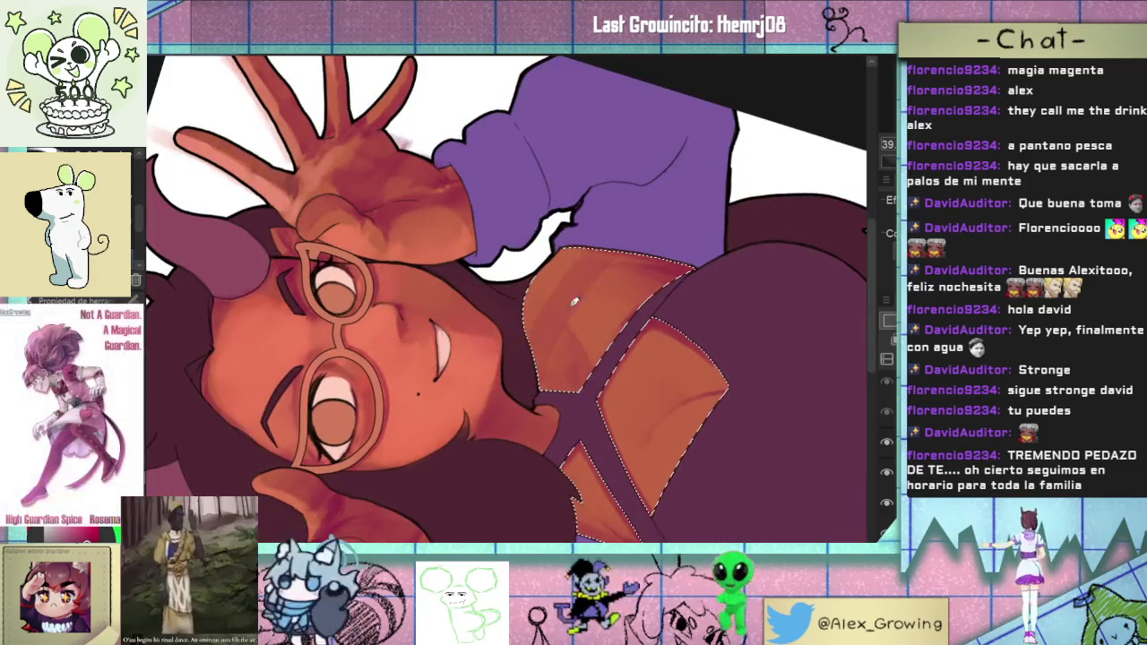
{"action": "left_click_drag", "start_coordinate": [511, 368], "coordinate": [542, 282]}
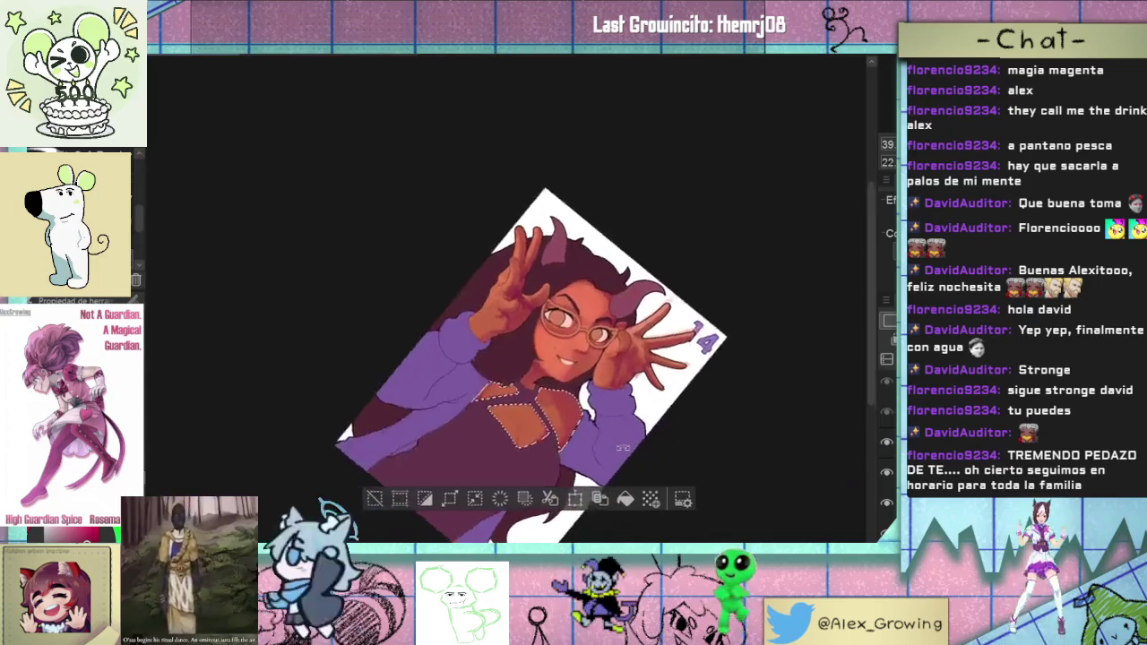
{"action": "left_click_drag", "start_coordinate": [687, 206], "coordinate": [531, 380]}
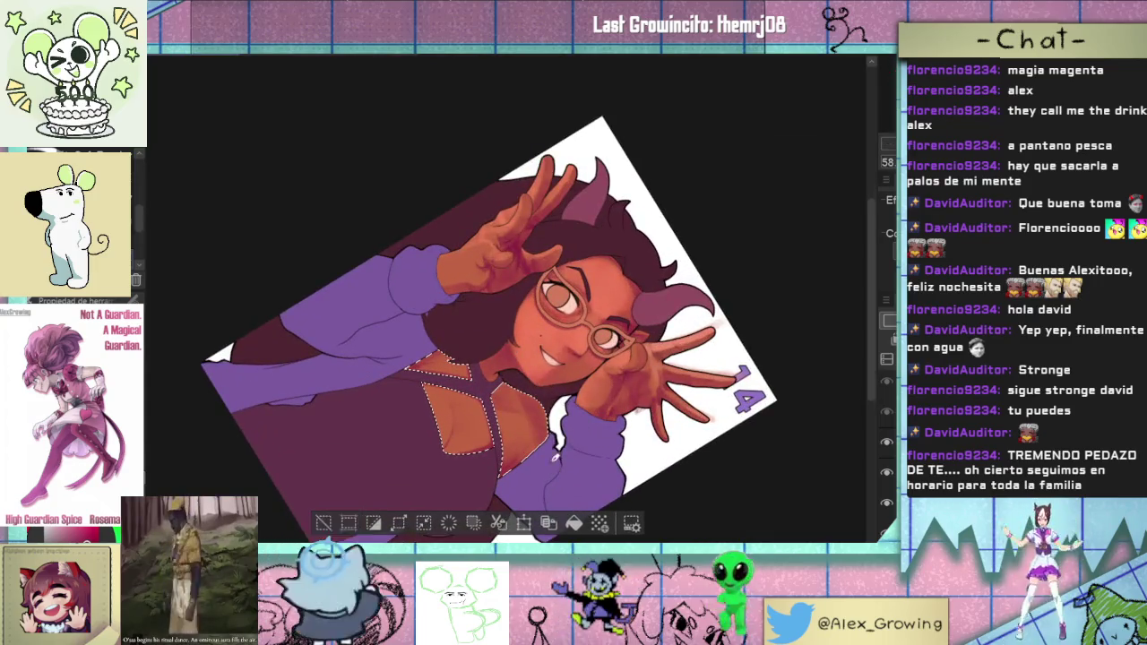
{"action": "left_click_drag", "start_coordinate": [595, 445], "coordinate": [653, 313]}
{"action": "scroll", "coordinate": [636, 331], "scroll_direction": "up", "scroll_amount": 2}
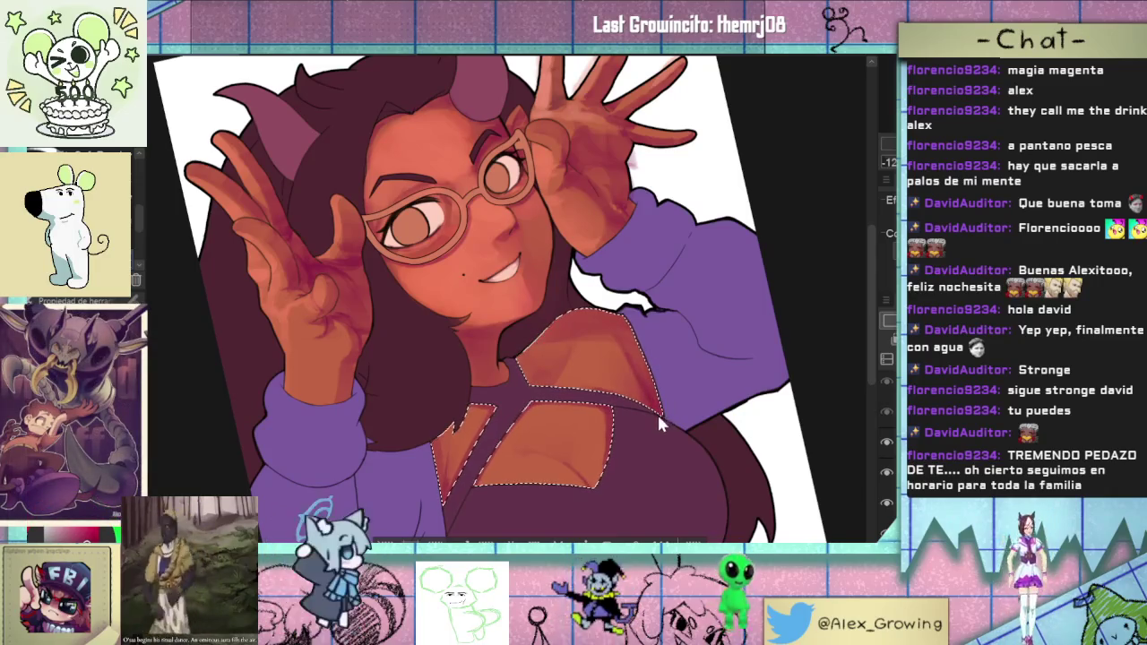
{"action": "scroll", "coordinate": [636, 353], "scroll_direction": "up", "scroll_amount": 3}
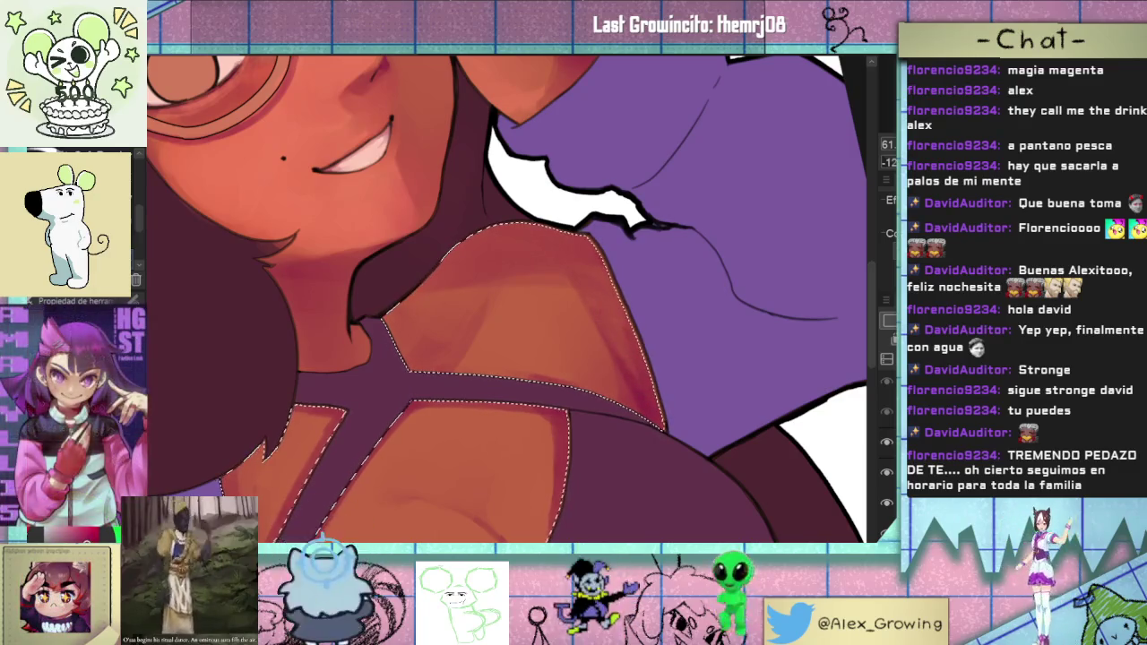
- Add shading to the selected shoulder skin, then return the view upright
{"action": "key", "text": "ctrl+0"}
{"action": "scroll", "coordinate": [658, 377], "scroll_direction": "up", "scroll_amount": 3}
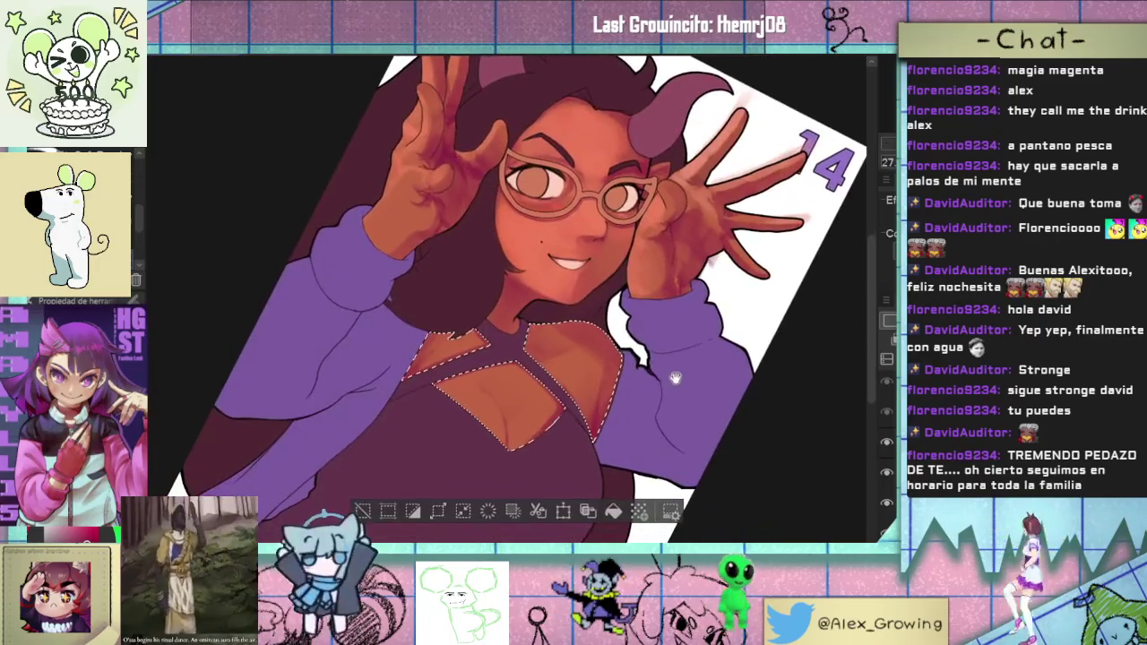
{"action": "left_click_drag", "start_coordinate": [684, 377], "coordinate": [618, 322]}
{"action": "scroll", "coordinate": [549, 278], "scroll_direction": "up", "scroll_amount": 3}
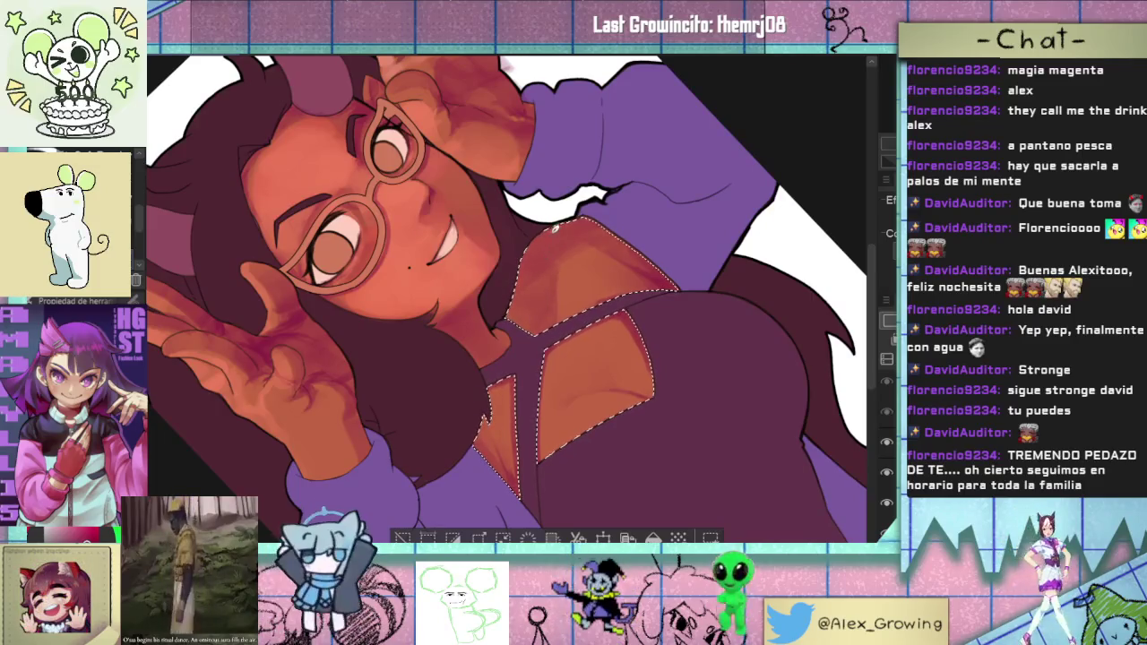
{"action": "mouse_move", "coordinate": [542, 314]}
{"action": "left_mouse_down"}
{"action": "mouse_move", "coordinate": [647, 368]}
{"action": "mouse_move", "coordinate": [604, 325]}
{"action": "left_mouse_up"}
{"action": "scroll", "coordinate": [650, 377], "scroll_direction": "up", "scroll_amount": 2}
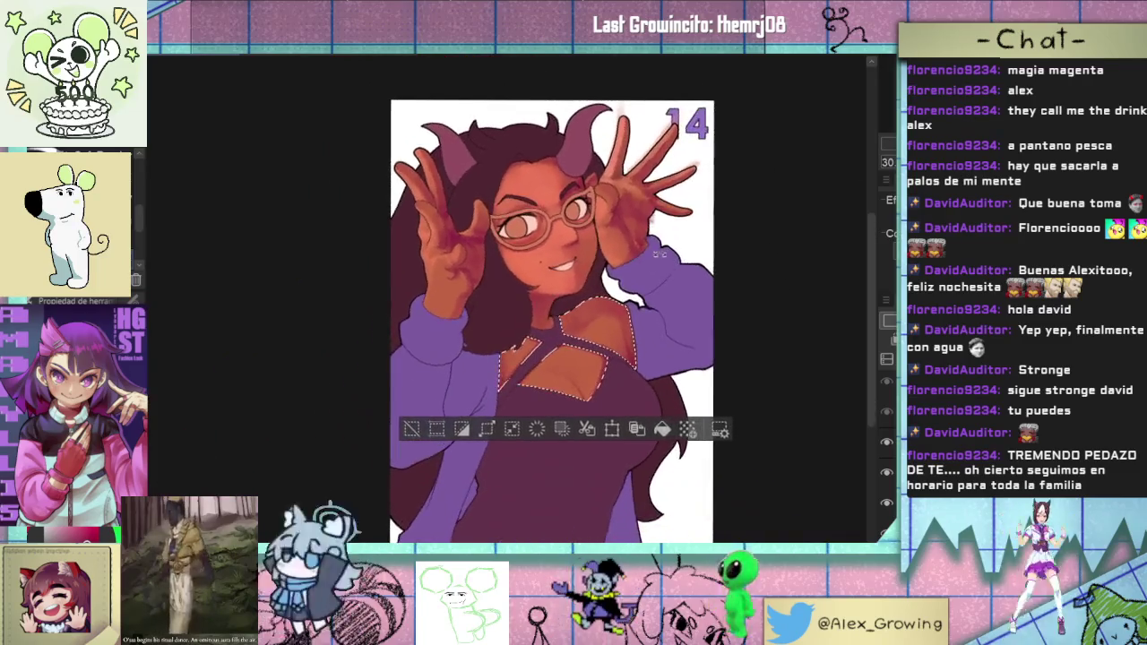
{"action": "scroll", "coordinate": [604, 325], "scroll_direction": "up", "scroll_amount": 3}
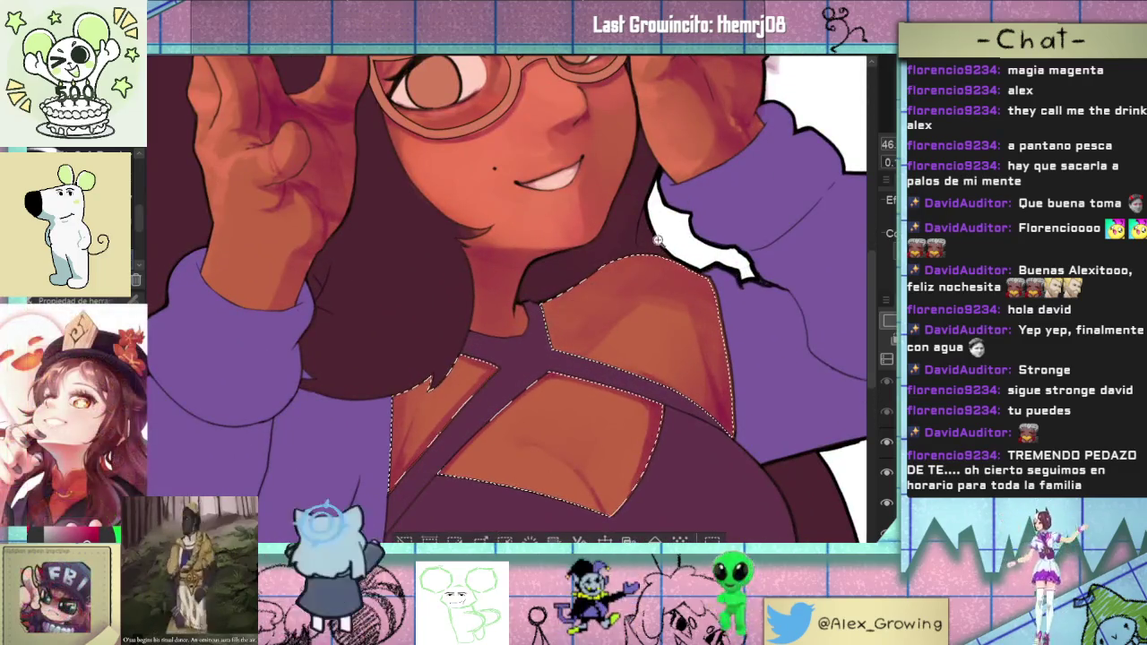
{"action": "key", "text": "ctrl+0"}
{"action": "left_click_drag", "start_coordinate": [586, 259], "coordinate": [542, 392]}
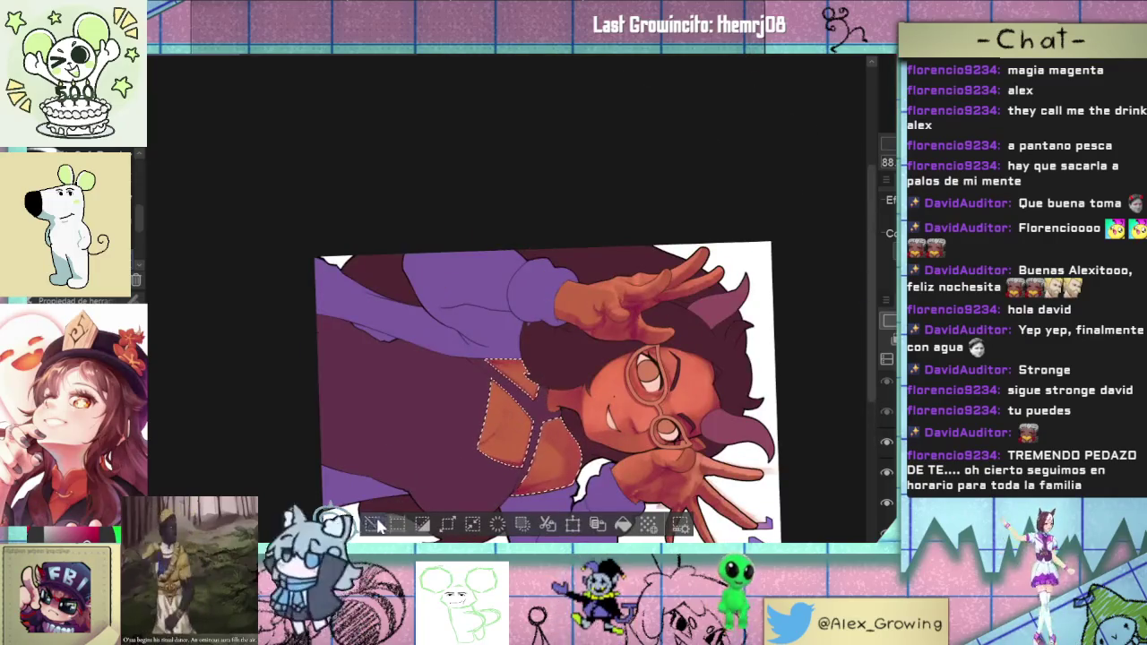
{"action": "scroll", "coordinate": [547, 394], "scroll_direction": "down", "scroll_amount": 3}
{"action": "mouse_move", "coordinate": [756, 205]}
{"action": "left_mouse_down"}
{"action": "mouse_move", "coordinate": [690, 312]}
{"action": "mouse_move", "coordinate": [662, 252]}
{"action": "left_mouse_up"}
{"action": "scroll", "coordinate": [662, 253], "scroll_direction": "up", "scroll_amount": 5}
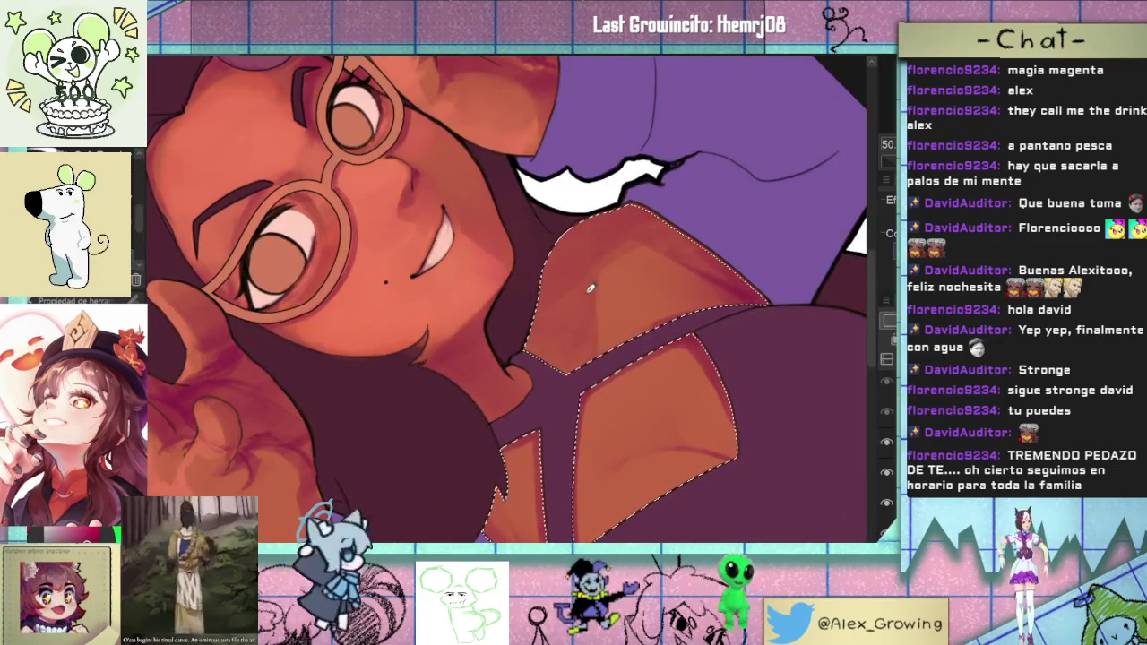
{"action": "left_click_drag", "start_coordinate": [622, 288], "coordinate": [615, 295]}
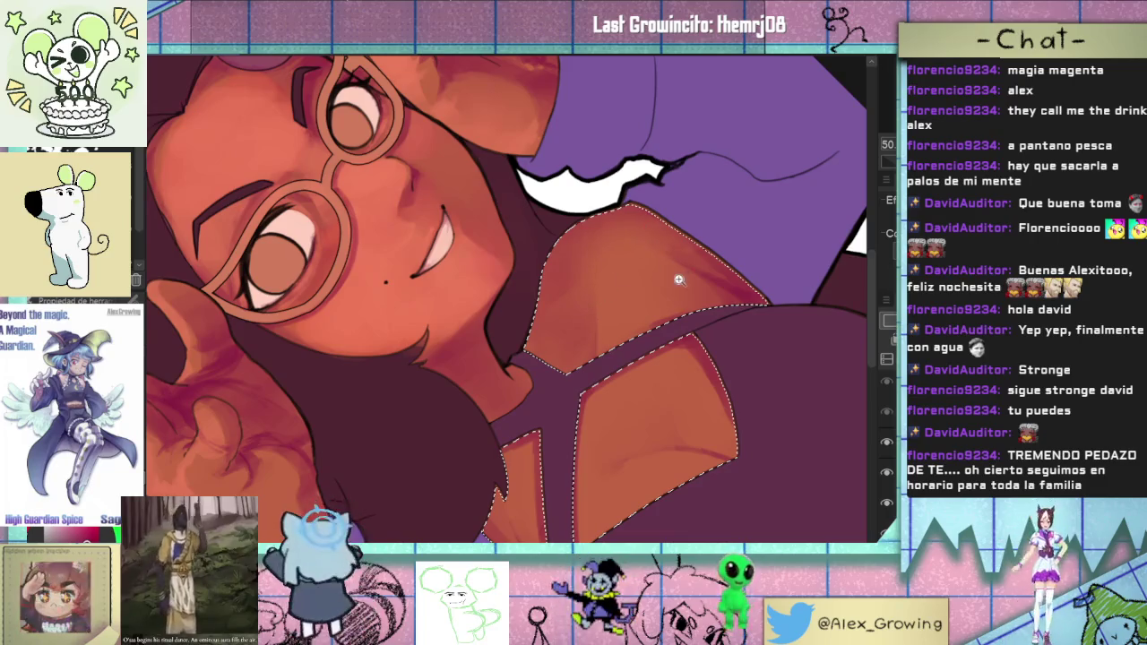
{"action": "scroll", "coordinate": [680, 246], "scroll_direction": "down", "scroll_amount": 5}
{"action": "key", "text": "ctrl+0"}
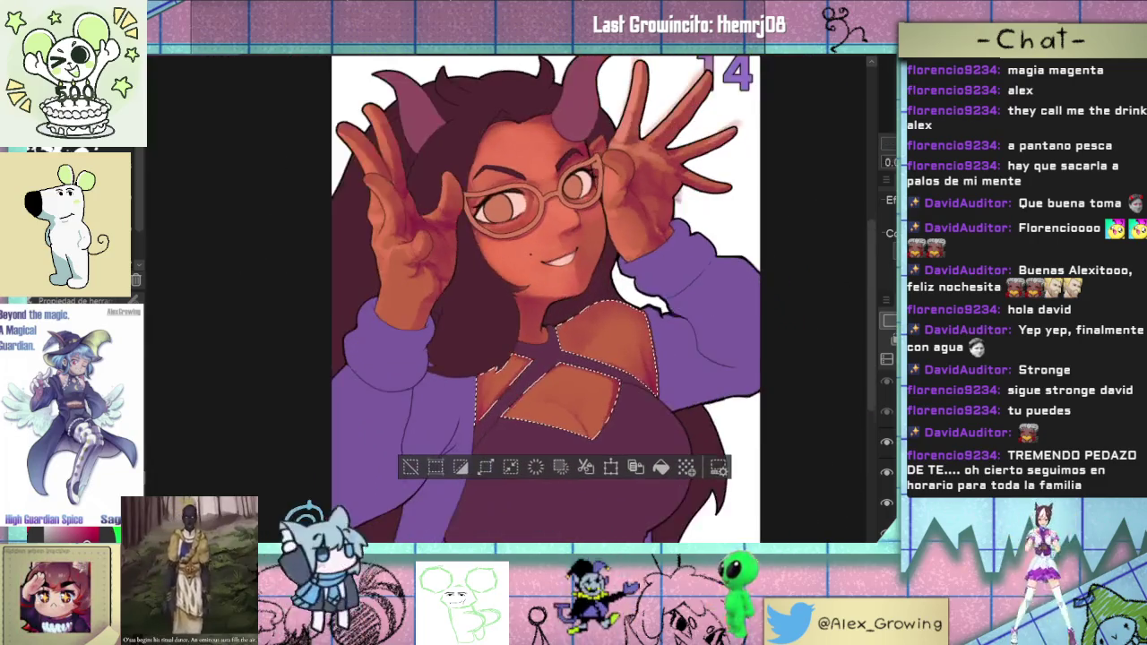
- Zoom in on the face and pan down to the chest
{"action": "scroll", "coordinate": [506, 304], "scroll_direction": "down", "scroll_amount": 2}
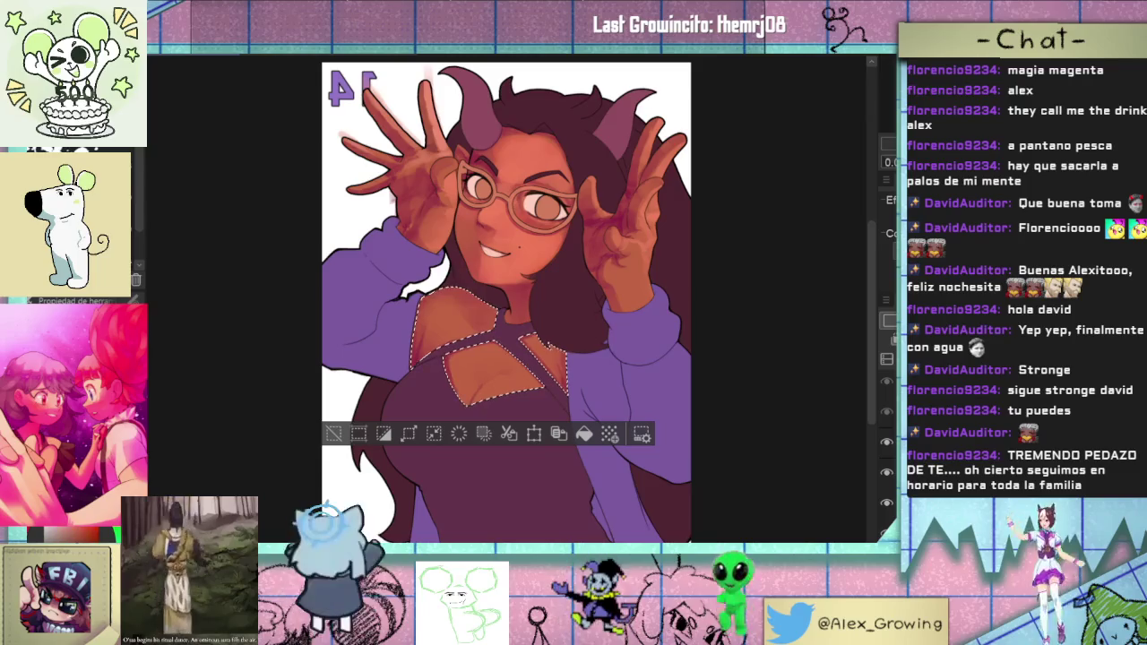
{"action": "mouse_move", "coordinate": [549, 239]}
{"action": "left_mouse_down"}
{"action": "mouse_move", "coordinate": [603, 212]}
{"action": "mouse_move", "coordinate": [578, 298]}
{"action": "left_mouse_up"}
{"action": "left_click", "coordinate": [578, 298]}
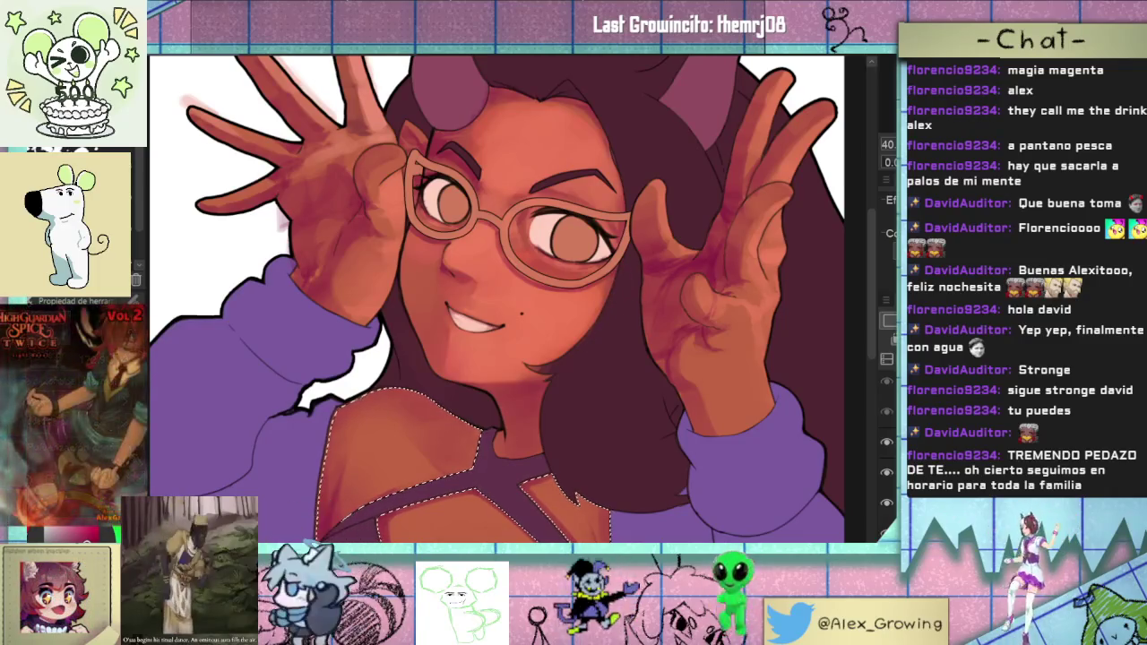
{"action": "left_click_drag", "start_coordinate": [774, 513], "coordinate": [877, 338]}
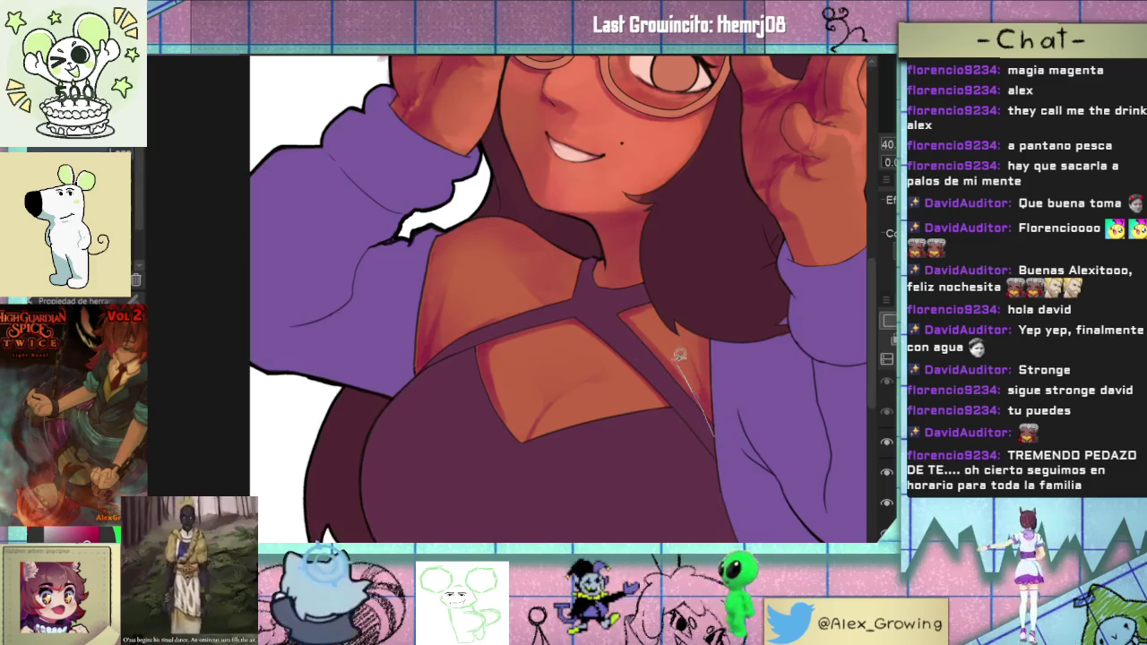
- Lasso-select the chest skin along the strap edge and curved chest outline
{"action": "left_click_drag", "start_coordinate": [533, 461], "coordinate": [708, 443]}
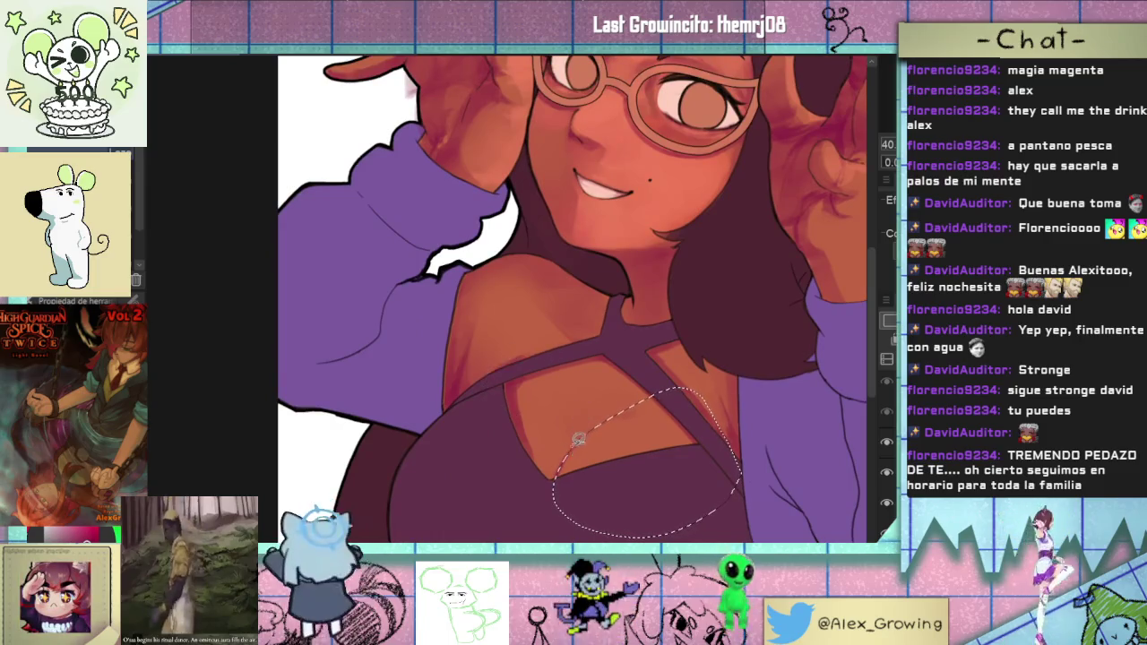
{"action": "left_click_drag", "start_coordinate": [530, 350], "coordinate": [437, 430]}
{"action": "mouse_move", "coordinate": [573, 462]}
{"action": "left_mouse_down"}
{"action": "mouse_move", "coordinate": [733, 431]}
{"action": "mouse_move", "coordinate": [587, 536]}
{"action": "left_mouse_up"}
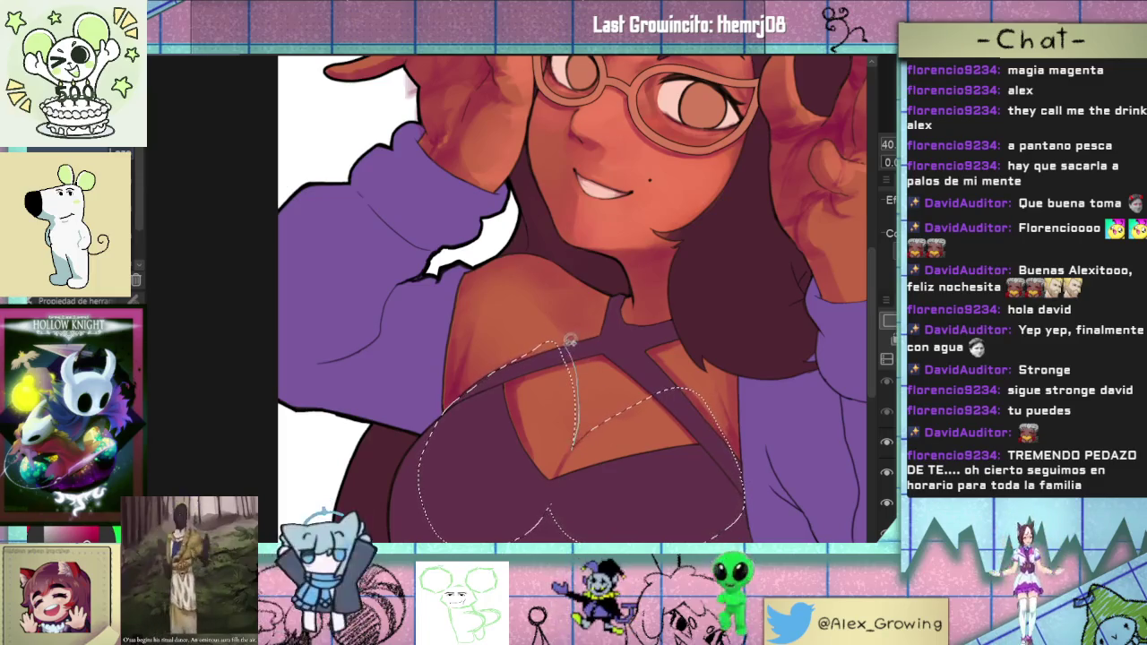
{"action": "mouse_move", "coordinate": [680, 387]}
{"action": "left_mouse_down"}
{"action": "mouse_move", "coordinate": [690, 421]}
{"action": "mouse_move", "coordinate": [717, 441]}
{"action": "left_mouse_up"}
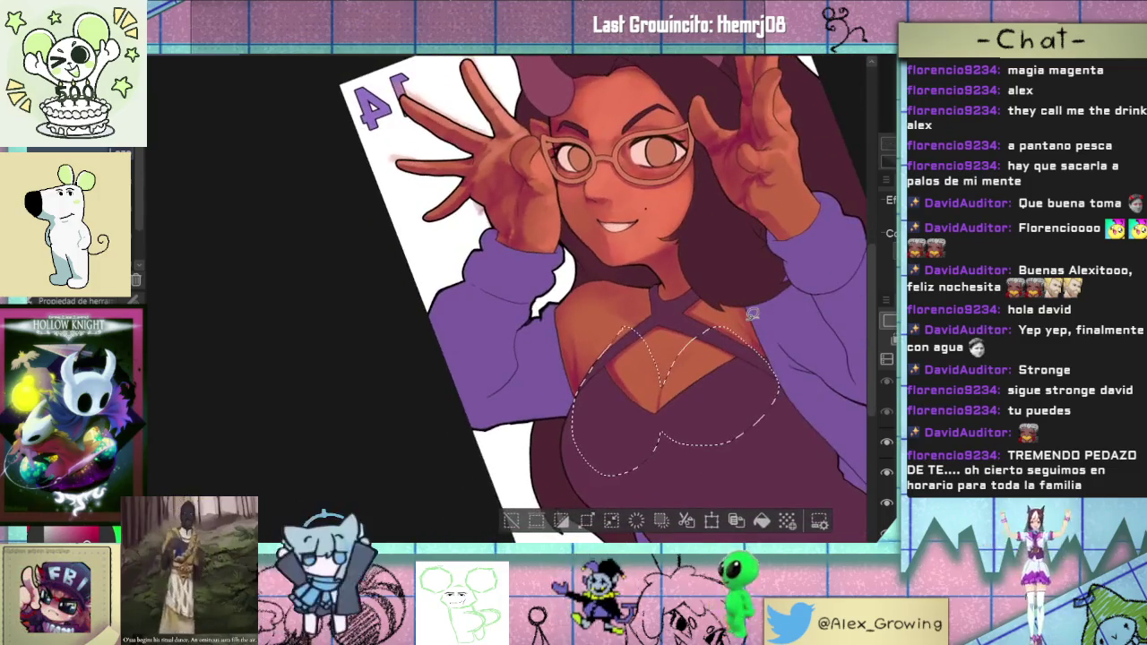
{"action": "scroll", "coordinate": [646, 338], "scroll_direction": "up", "scroll_amount": 3}
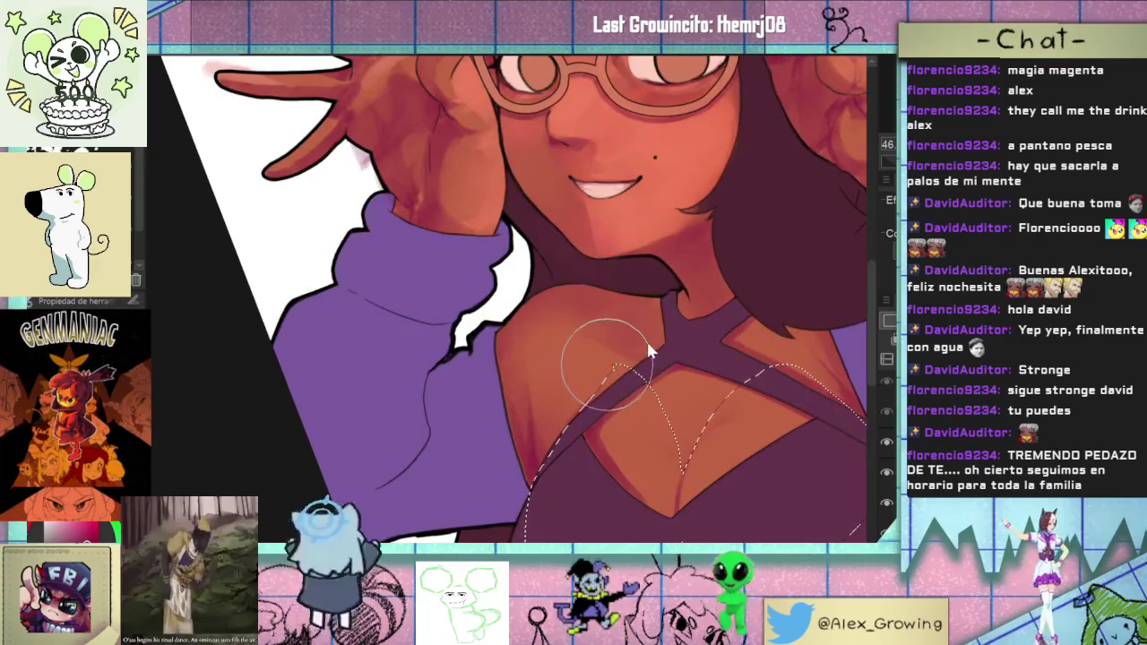
{"action": "scroll", "coordinate": [690, 427], "scroll_direction": "down", "scroll_amount": 2}
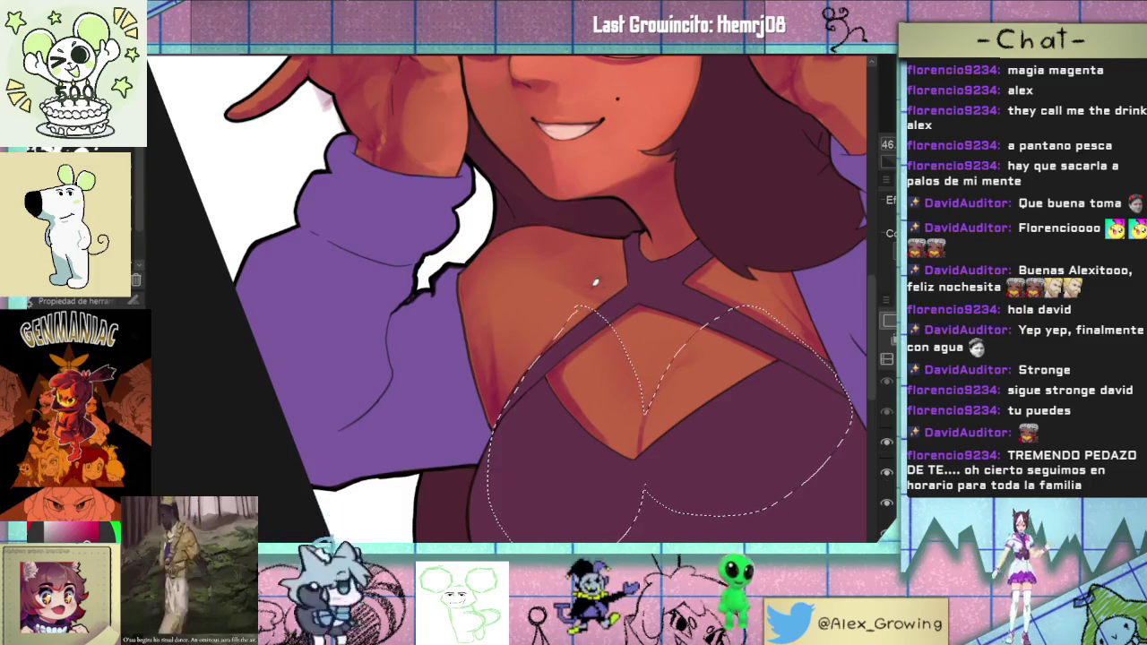
{"action": "scroll", "coordinate": [627, 309], "scroll_direction": "right", "scroll_amount": 2}
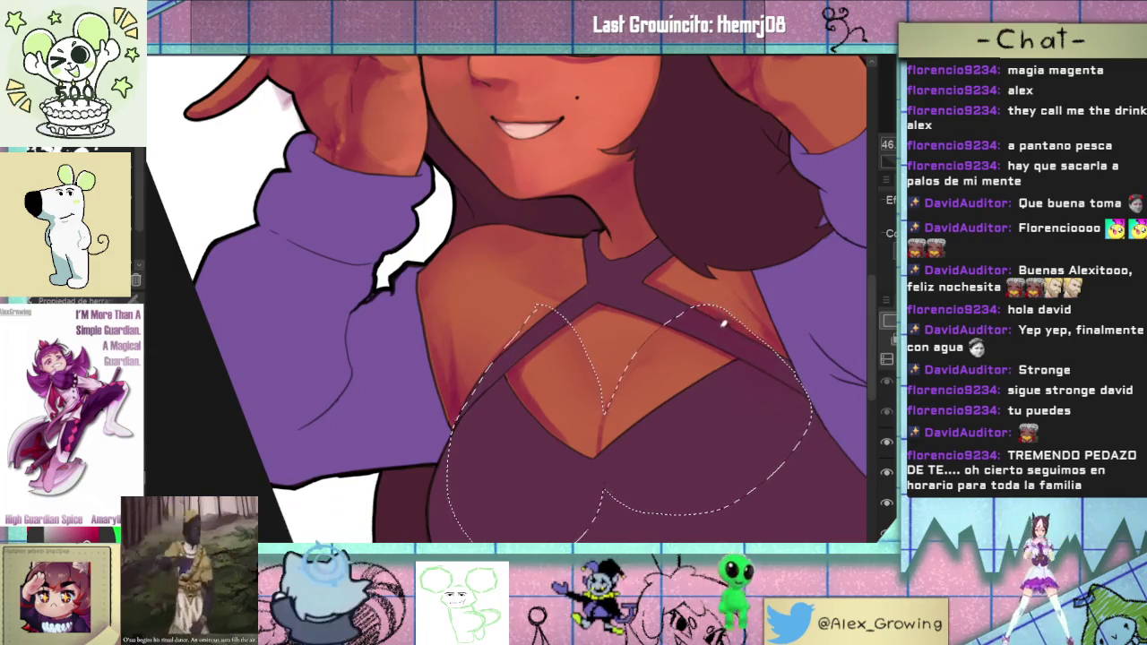
{"action": "scroll", "coordinate": [725, 423], "scroll_direction": "down", "scroll_amount": 5}
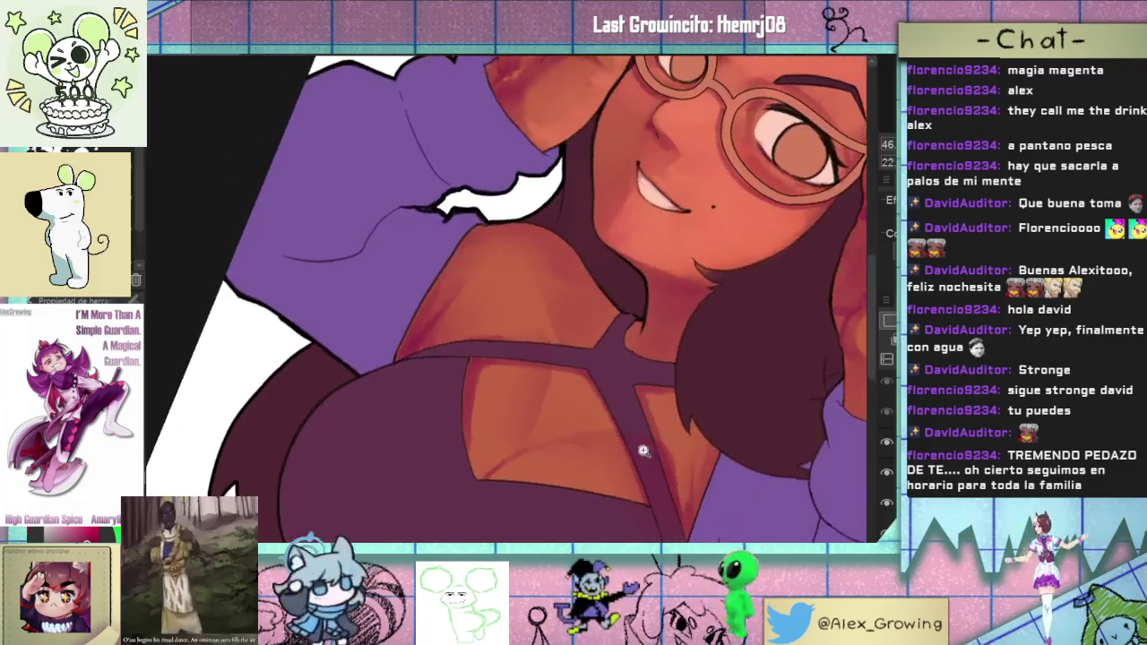
{"action": "scroll", "coordinate": [726, 424], "scroll_direction": "up", "scroll_amount": 2}
{"action": "scroll", "coordinate": [725, 412], "scroll_direction": "up", "scroll_amount": 1}
{"action": "scroll", "coordinate": [728, 394], "scroll_direction": "up", "scroll_amount": 1}
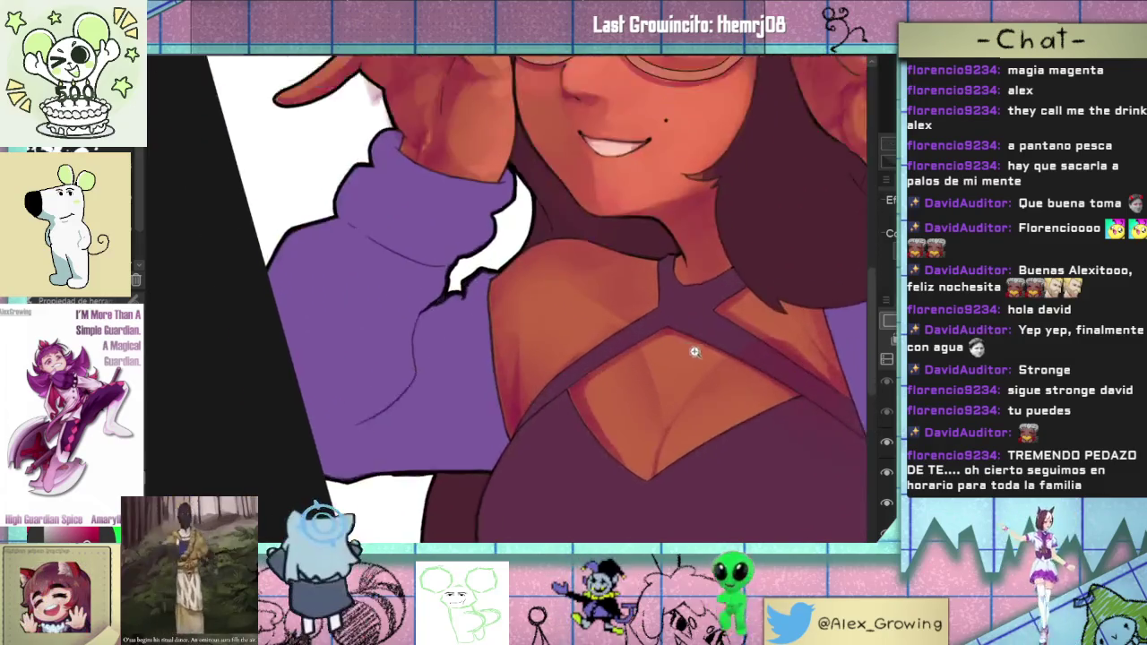
{"action": "scroll", "coordinate": [729, 373], "scroll_direction": "up", "scroll_amount": 1}
{"action": "scroll", "coordinate": [730, 373], "scroll_direction": "down", "scroll_amount": 1}
{"action": "scroll", "coordinate": [735, 361], "scroll_direction": "down", "scroll_amount": 1}
{"action": "scroll", "coordinate": [729, 333], "scroll_direction": "down", "scroll_amount": 2}
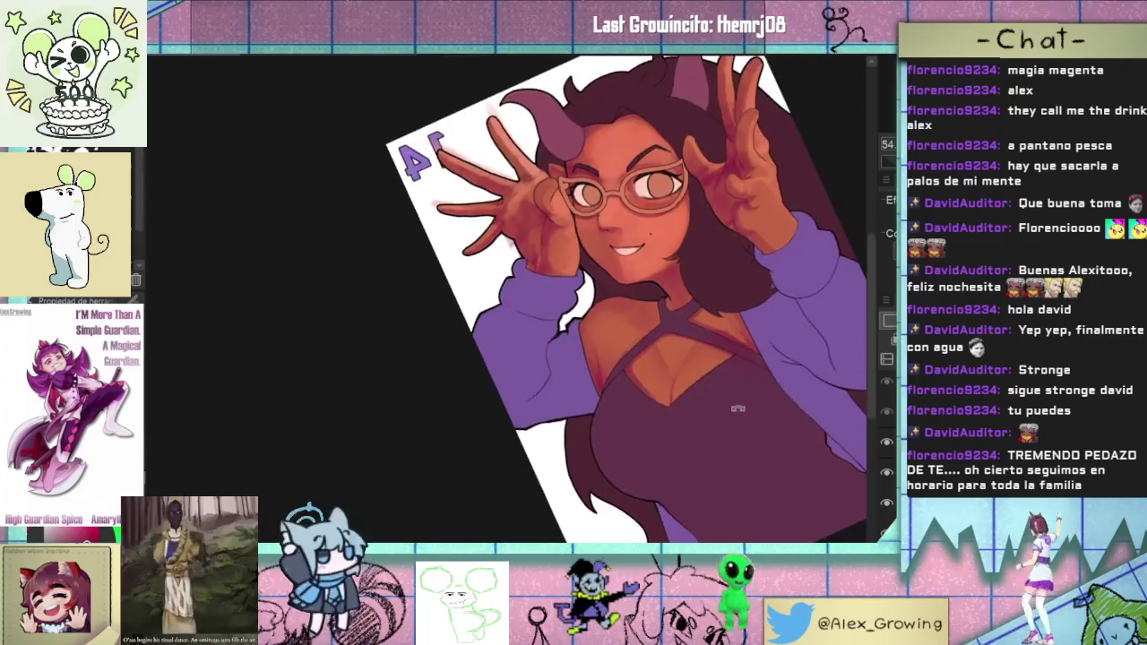
{"action": "scroll", "coordinate": [659, 437], "scroll_direction": "up", "scroll_amount": 4}
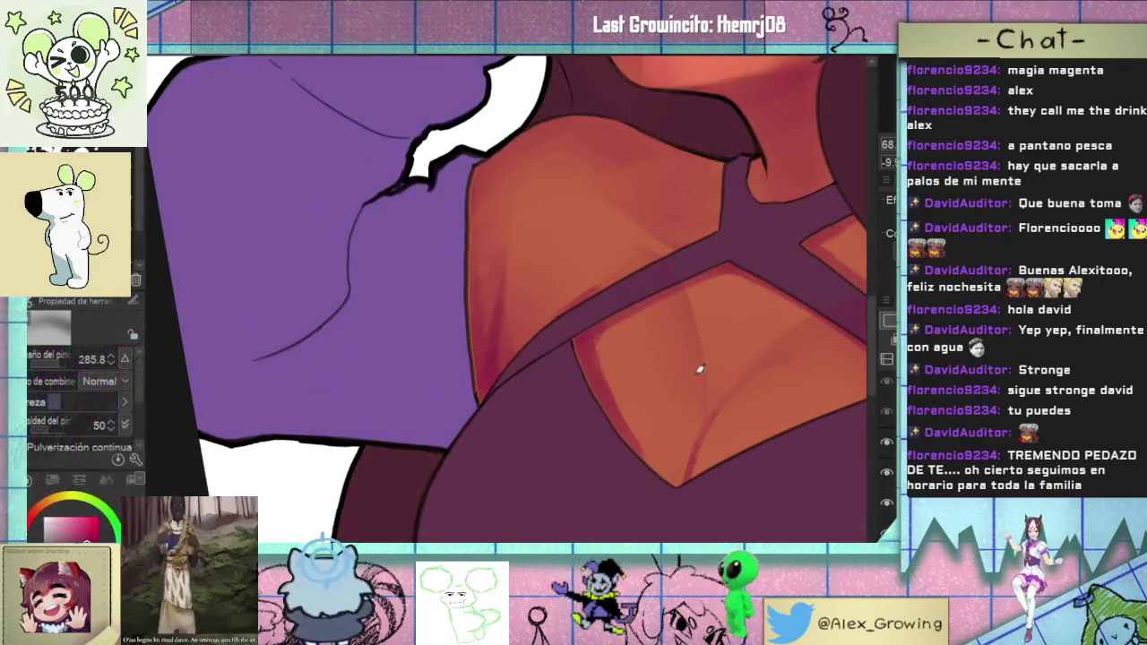
{"action": "scroll", "coordinate": [680, 377], "scroll_direction": "down", "scroll_amount": 1}
{"action": "scroll", "coordinate": [744, 378], "scroll_direction": "down", "scroll_amount": 1}
{"action": "scroll", "coordinate": [726, 361], "scroll_direction": "down", "scroll_amount": 1}
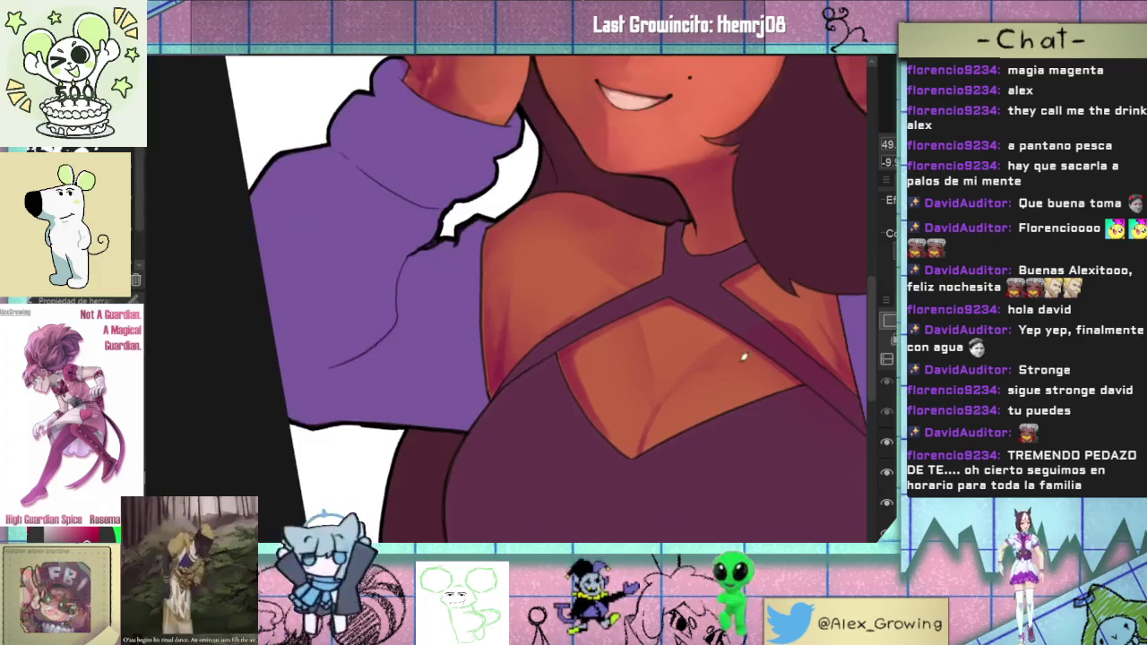
{"action": "scroll", "coordinate": [804, 385], "scroll_direction": "down", "scroll_amount": 2}
{"action": "scroll", "coordinate": [716, 387], "scroll_direction": "down", "scroll_amount": 2}
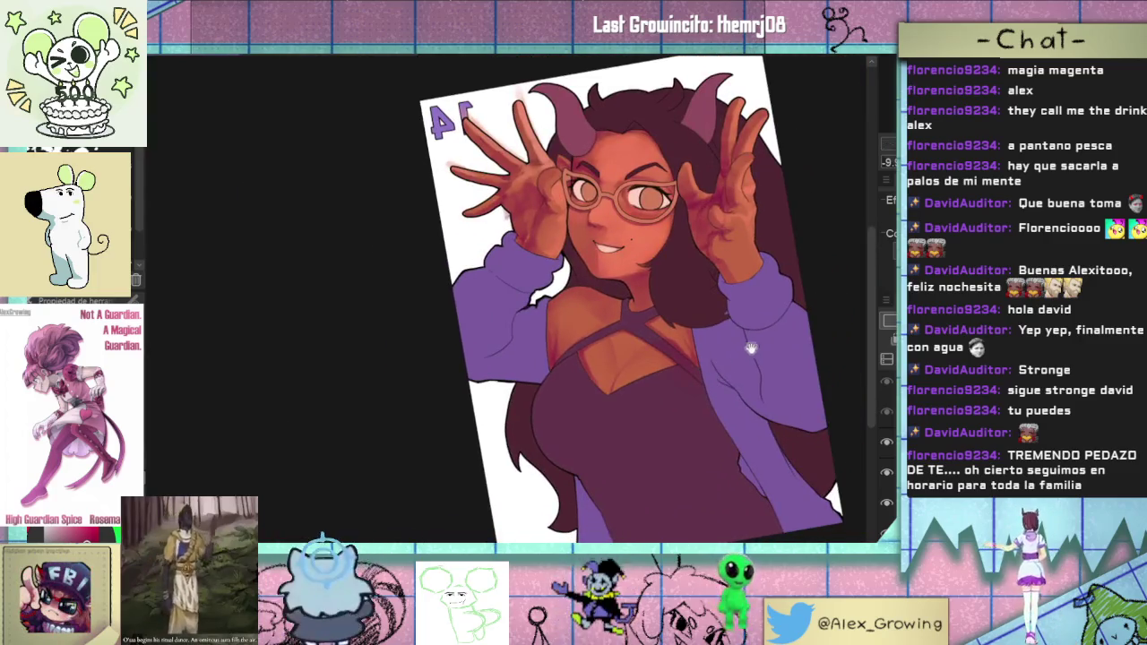
{"action": "scroll", "coordinate": [659, 390], "scroll_direction": "up", "scroll_amount": 1}
{"action": "scroll", "coordinate": [659, 390], "scroll_direction": "up", "scroll_amount": 3}
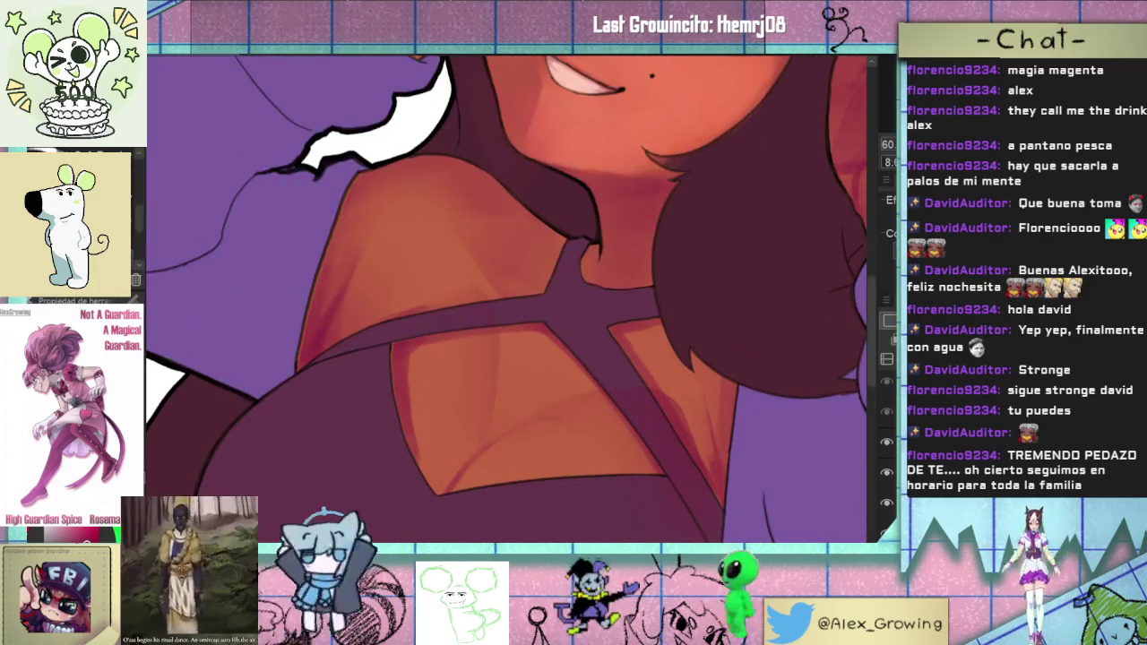
{"action": "left_click_drag", "start_coordinate": [628, 398], "coordinate": [657, 386]}
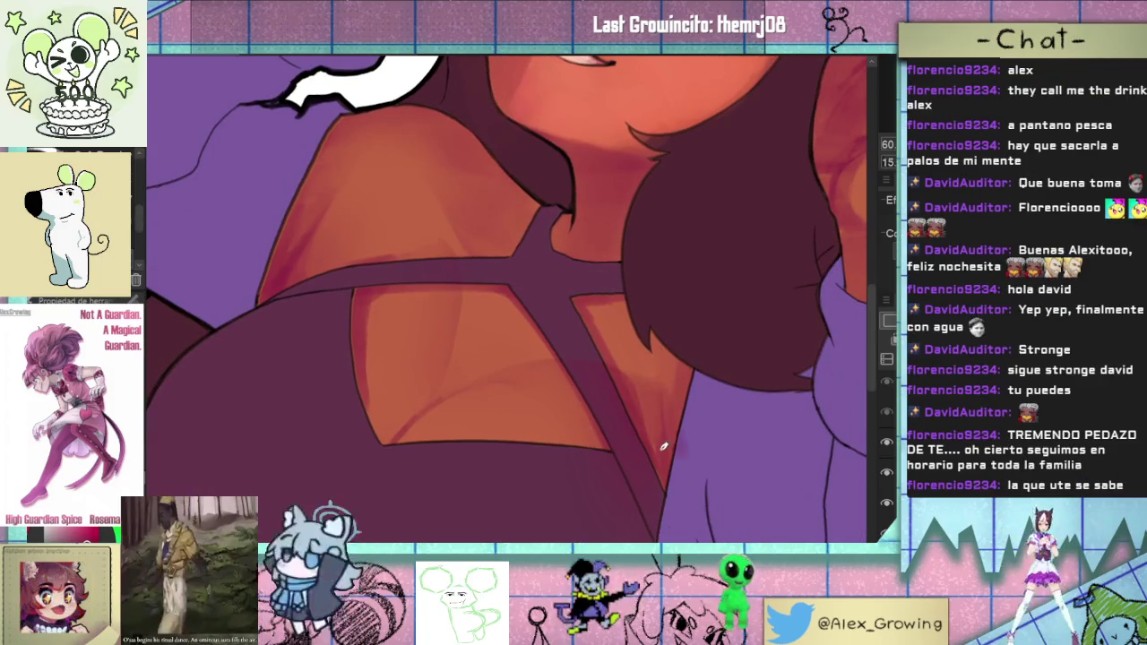
{"action": "scroll", "coordinate": [653, 410], "scroll_direction": "down", "scroll_amount": 3}
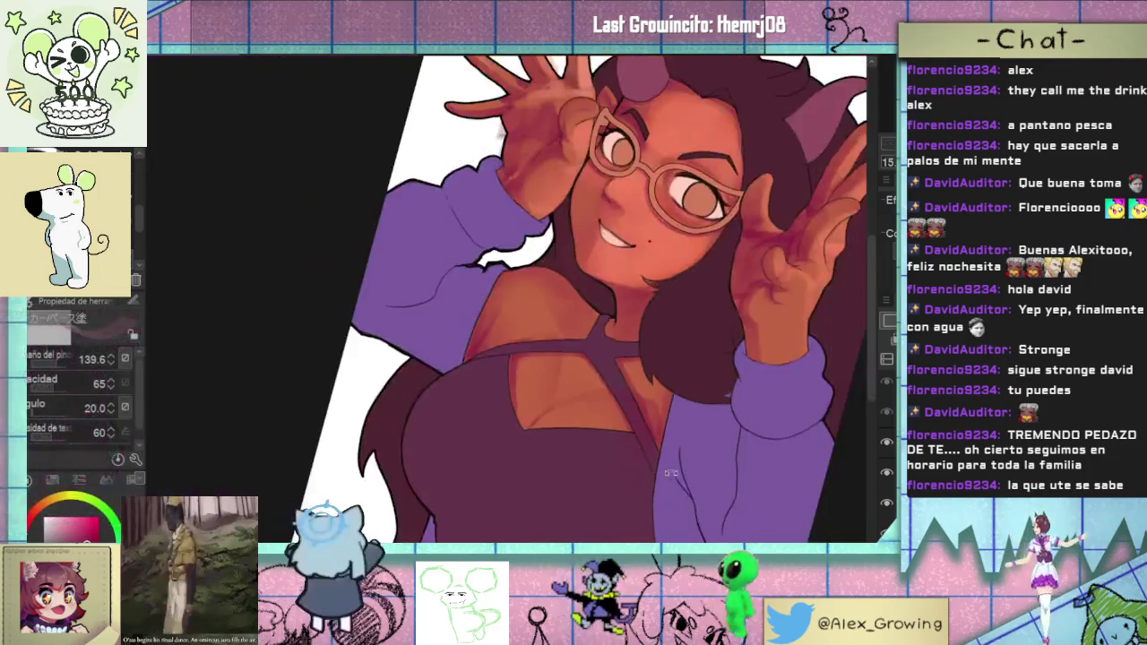
{"action": "scroll", "coordinate": [723, 307], "scroll_direction": "down", "scroll_amount": 3}
{"action": "scroll", "coordinate": [682, 330], "scroll_direction": "up", "scroll_amount": 5}
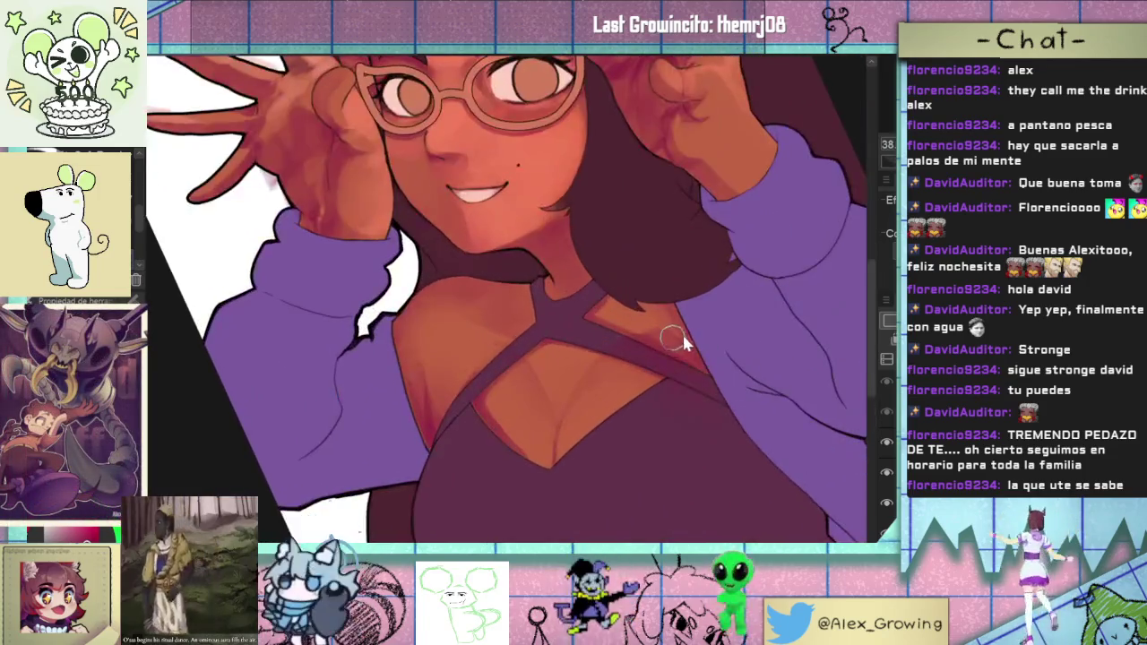
{"action": "scroll", "coordinate": [729, 340], "scroll_direction": "up", "scroll_amount": 2}
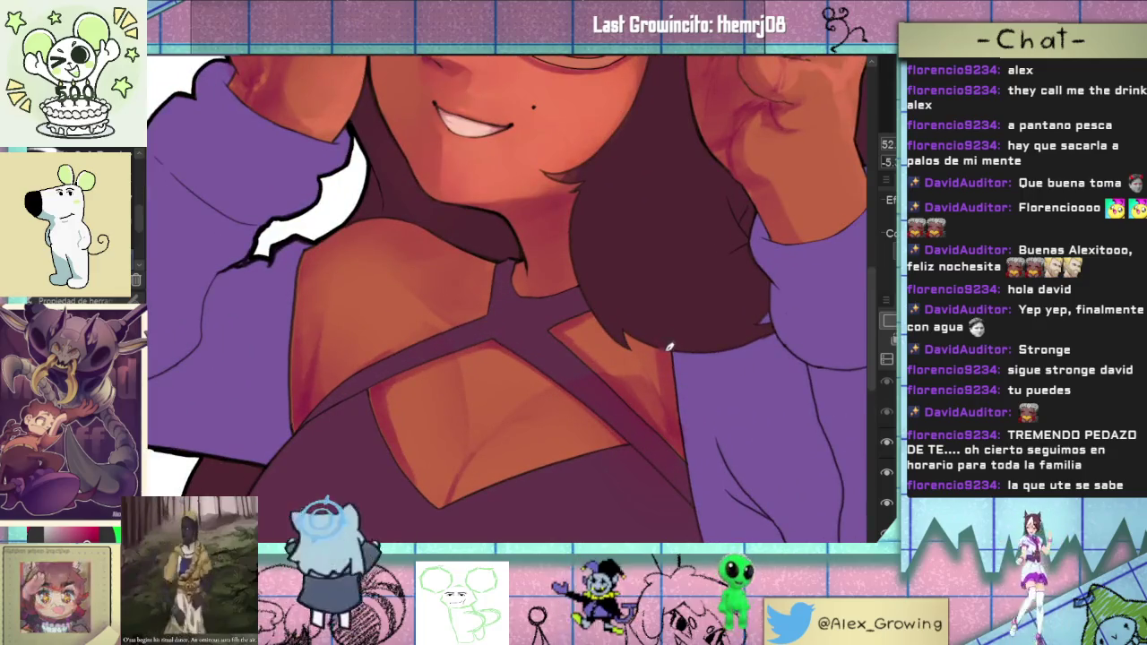
{"action": "scroll", "coordinate": [681, 421], "scroll_direction": "down", "scroll_amount": 3}
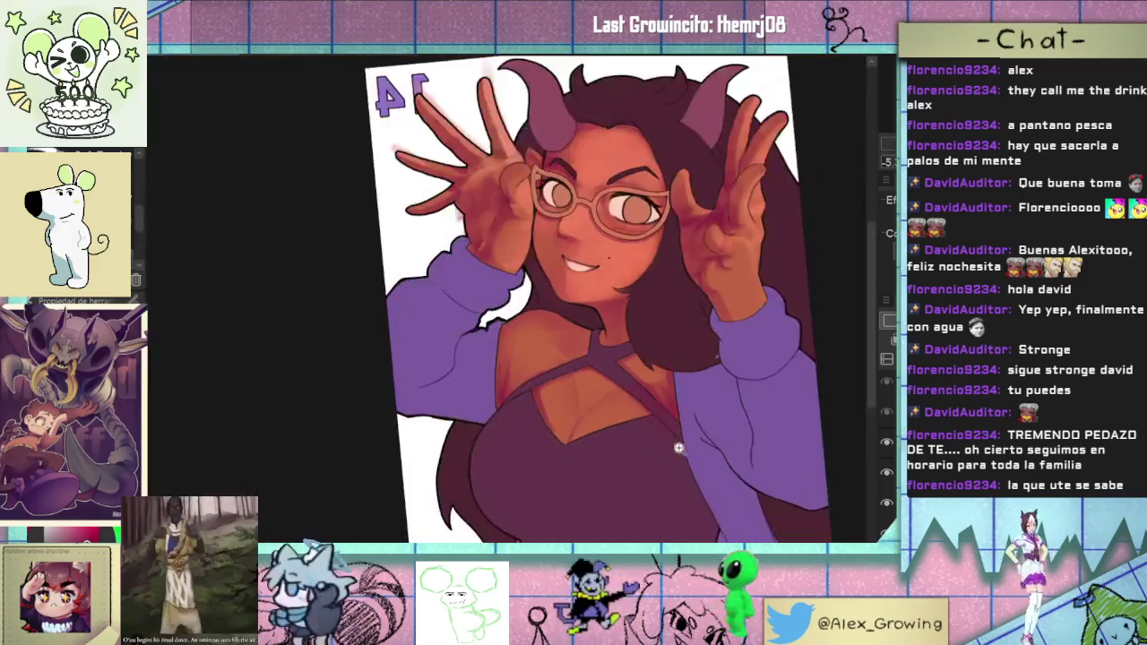
{"action": "left_click_drag", "start_coordinate": [684, 445], "coordinate": [712, 470]}
{"action": "scroll", "coordinate": [625, 485], "scroll_direction": "up", "scroll_amount": 6}
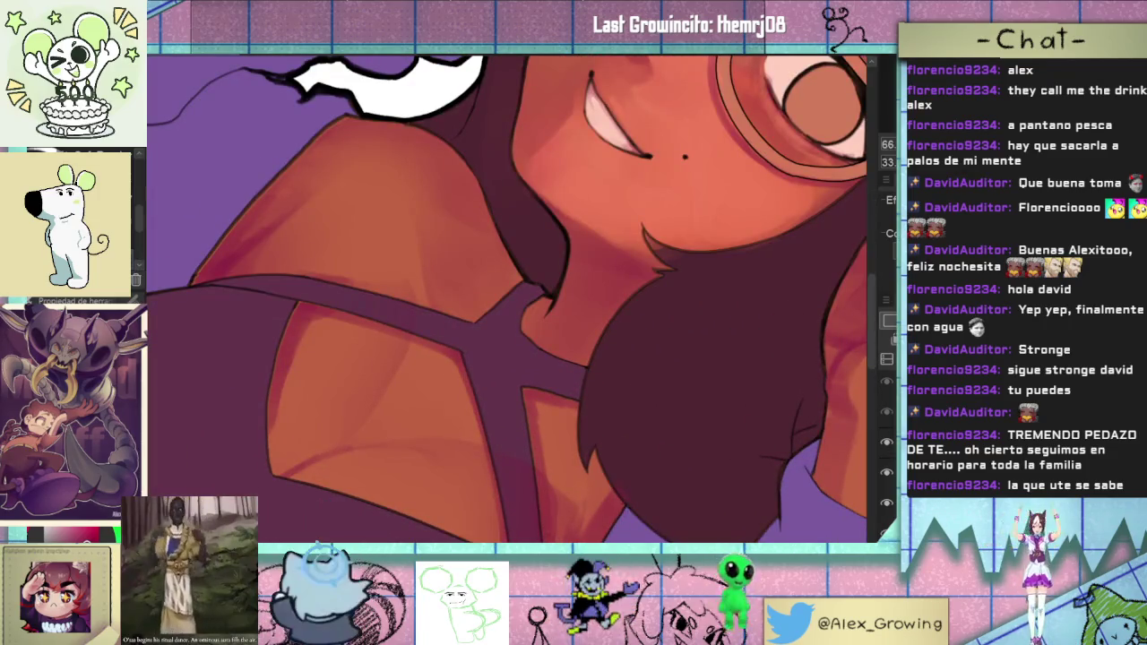
{"action": "left_click", "coordinate": [887, 502]}
- Auto-select the orange chest-cutout skin and show the shading layer again
{"action": "key", "text": "w"}
{"action": "left_click", "coordinate": [446, 266]}
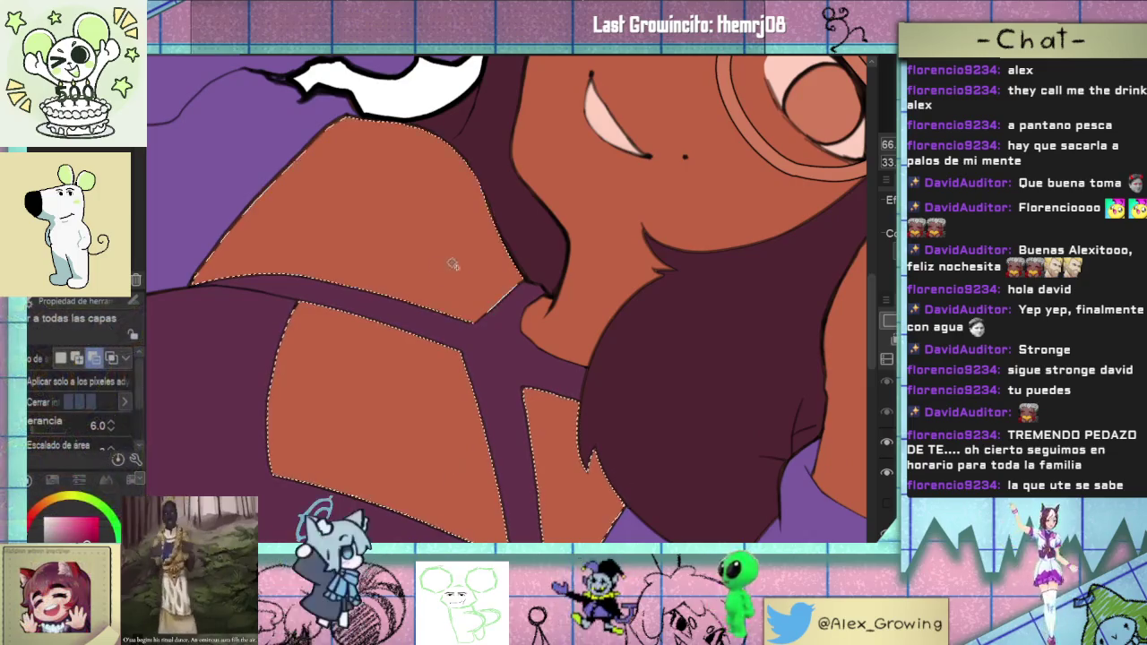
{"action": "left_click", "coordinate": [886, 503]}
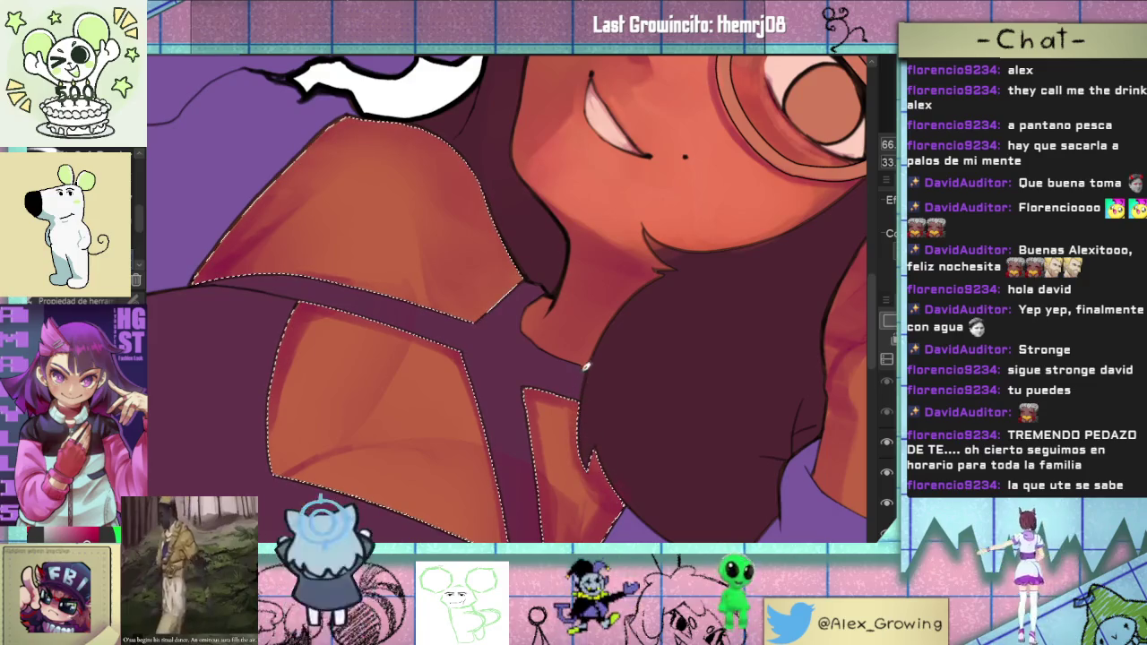
{"action": "scroll", "coordinate": [586, 370], "scroll_direction": "down", "scroll_amount": 3}
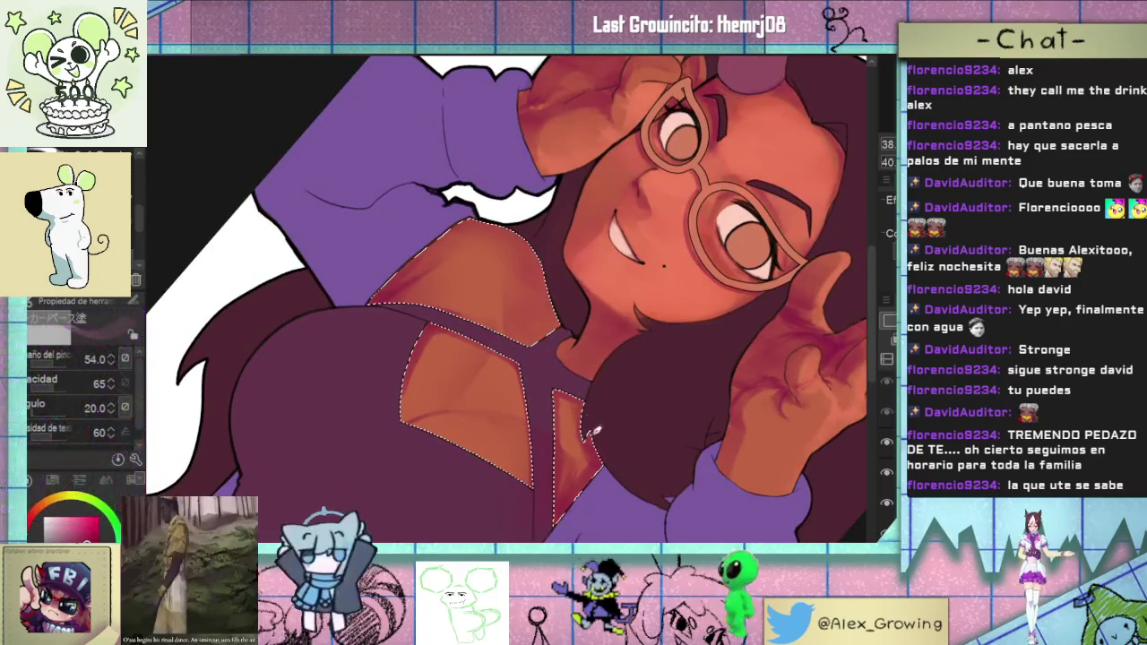
{"action": "mouse_move", "coordinate": [591, 421]}
{"action": "left_mouse_down"}
{"action": "mouse_move", "coordinate": [710, 219]}
{"action": "mouse_move", "coordinate": [591, 410]}
{"action": "left_mouse_up"}
{"action": "scroll", "coordinate": [710, 220], "scroll_direction": "up", "scroll_amount": 2}
{"action": "scroll", "coordinate": [591, 411], "scroll_direction": "up", "scroll_amount": 2}
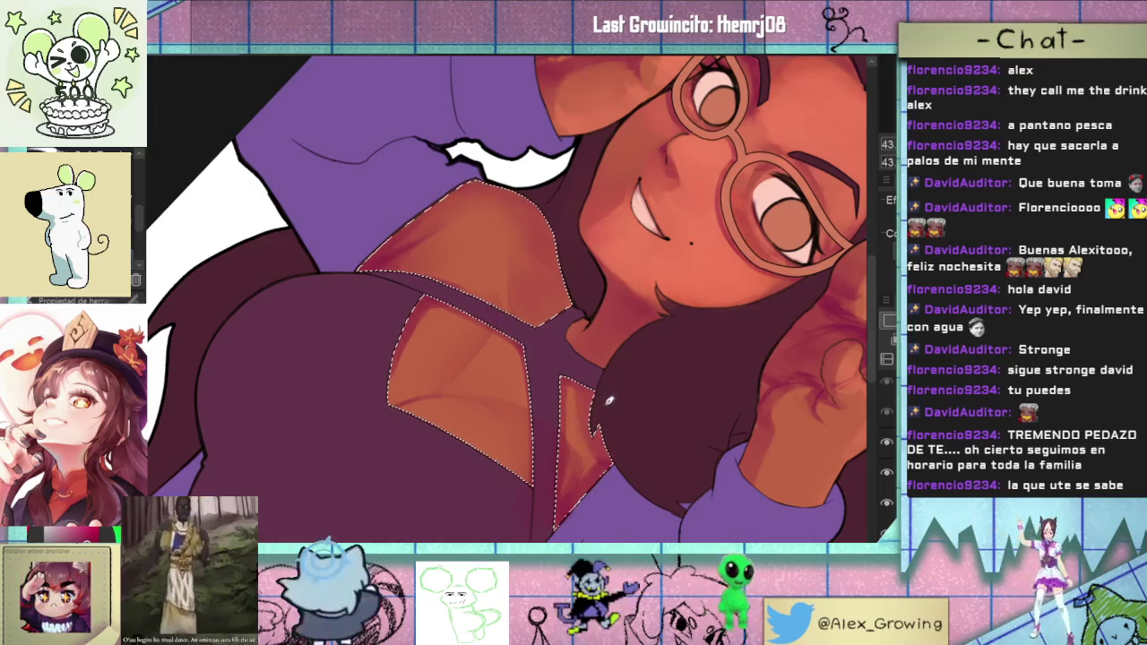
- Rotate and zoom the view around the chest and face to work on the cutout skin
{"action": "left_click_drag", "start_coordinate": [593, 370], "coordinate": [703, 275]}
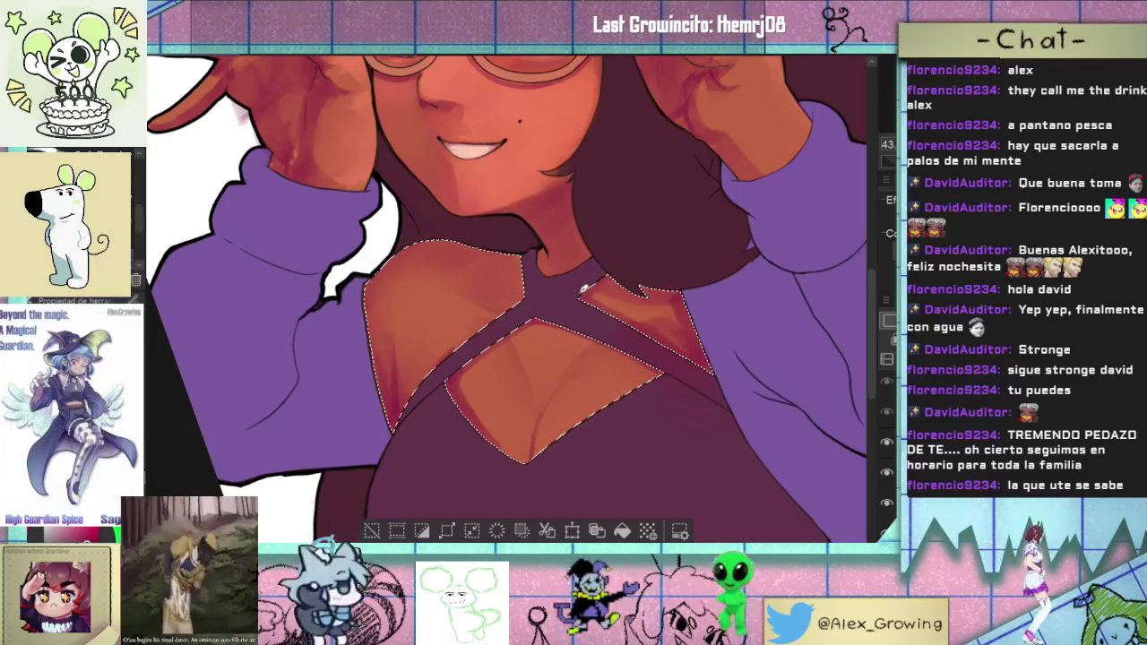
{"action": "scroll", "coordinate": [588, 287], "scroll_direction": "down", "scroll_amount": 3}
{"action": "scroll", "coordinate": [590, 349], "scroll_direction": "up", "scroll_amount": 5}
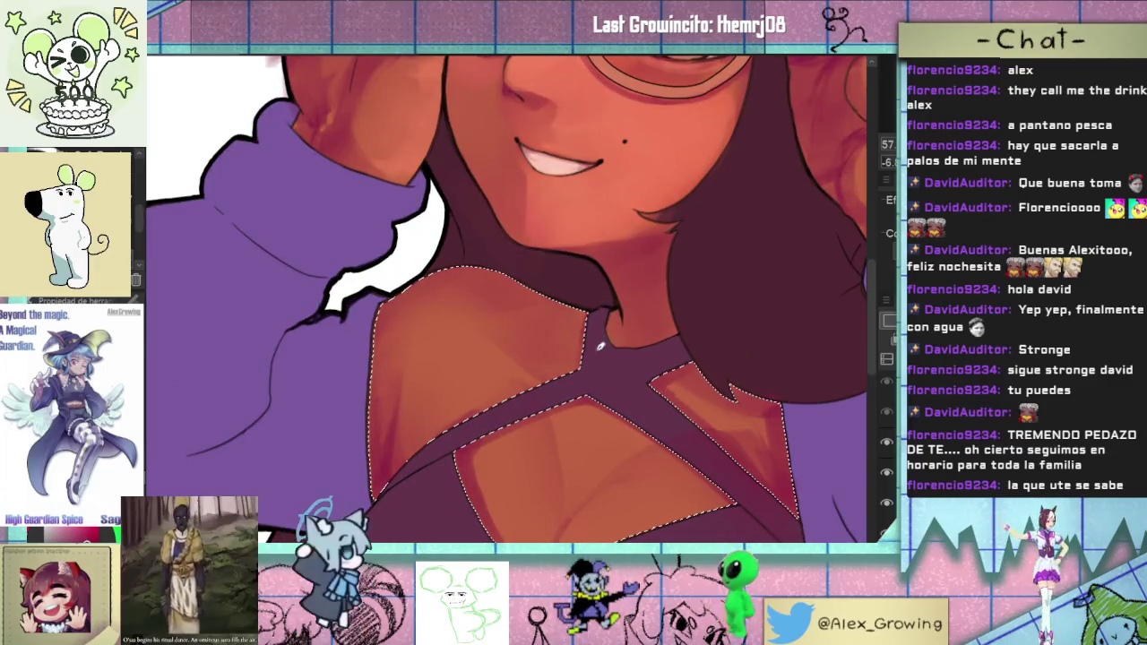
{"action": "left_click_drag", "start_coordinate": [614, 280], "coordinate": [566, 382]}
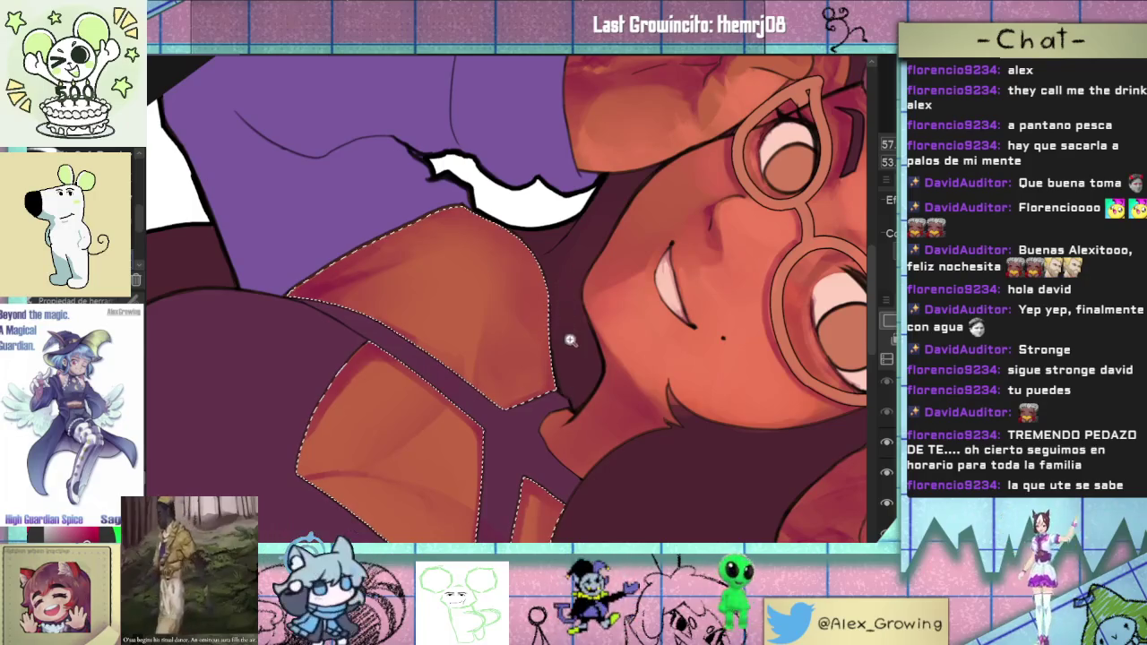
{"action": "scroll", "coordinate": [564, 339], "scroll_direction": "down", "scroll_amount": 3}
{"action": "scroll", "coordinate": [528, 358], "scroll_direction": "up", "scroll_amount": 3}
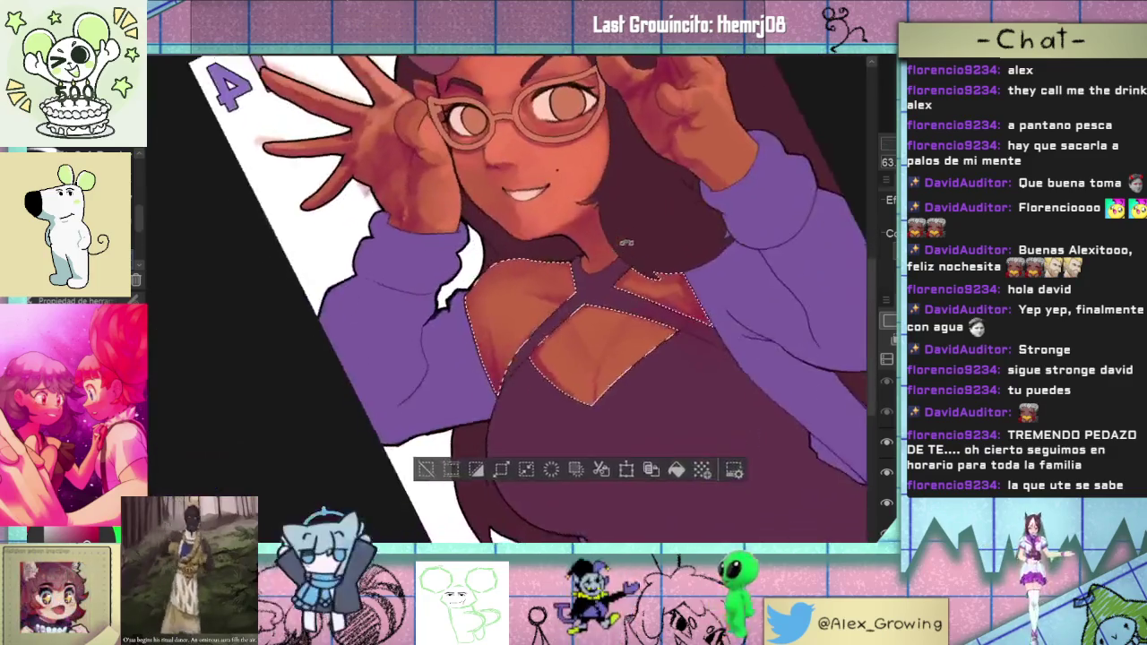
{"action": "left_click_drag", "start_coordinate": [553, 201], "coordinate": [567, 329]}
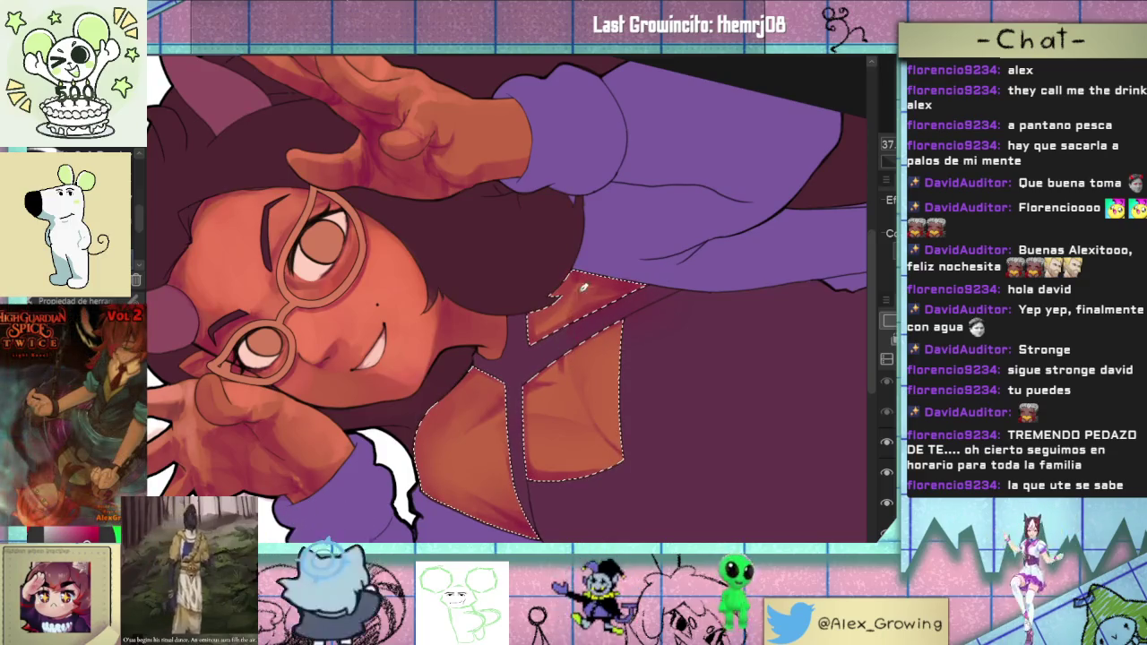
{"action": "scroll", "coordinate": [582, 313], "scroll_direction": "down", "scroll_amount": 5}
{"action": "scroll", "coordinate": [579, 347], "scroll_direction": "up", "scroll_amount": 6}
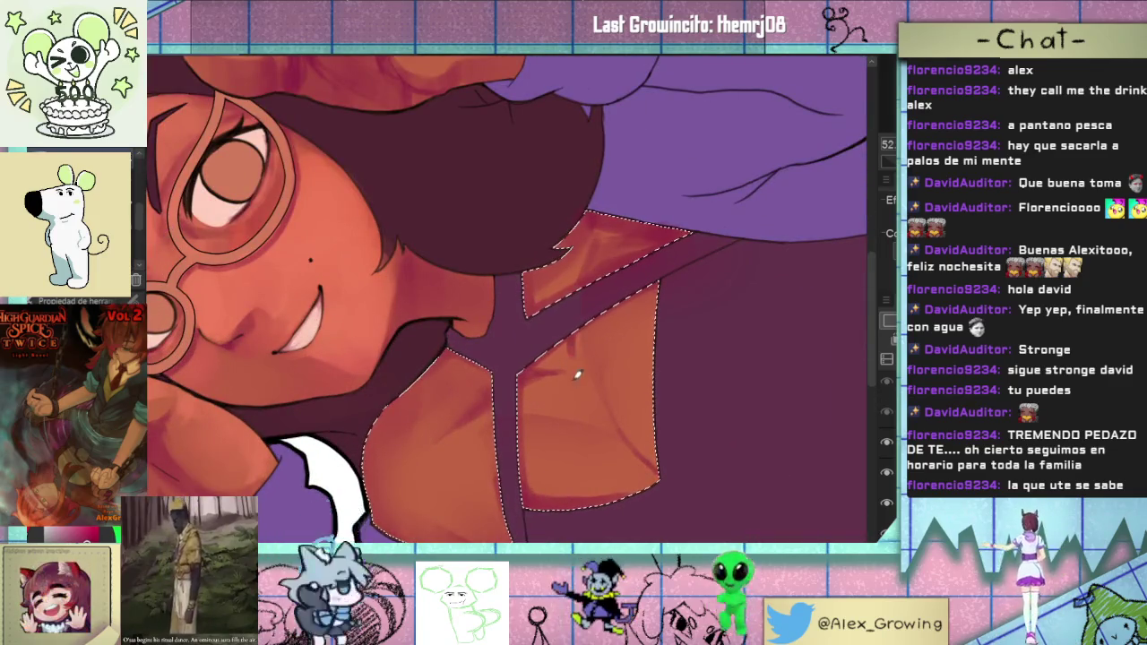
{"action": "scroll", "coordinate": [576, 356], "scroll_direction": "up", "scroll_amount": 2}
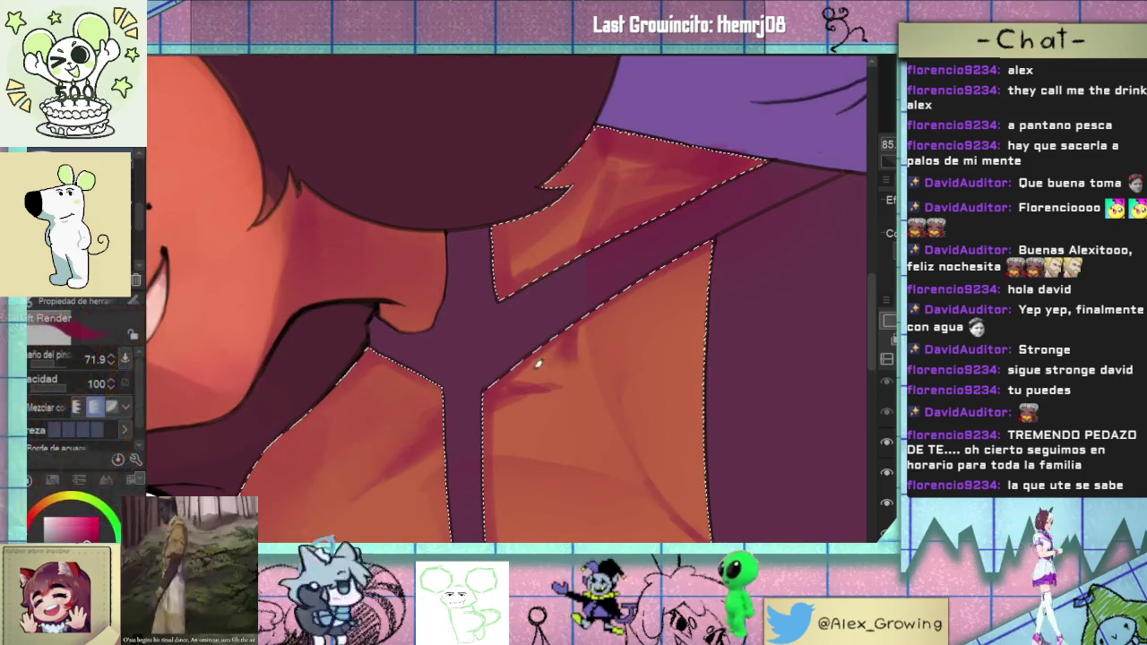
- Rotate the view 30° counter-clockwise, zoom around, and mirror it to check the shading
{"action": "key", "text": "minus"}
{"action": "key", "text": "minus"}
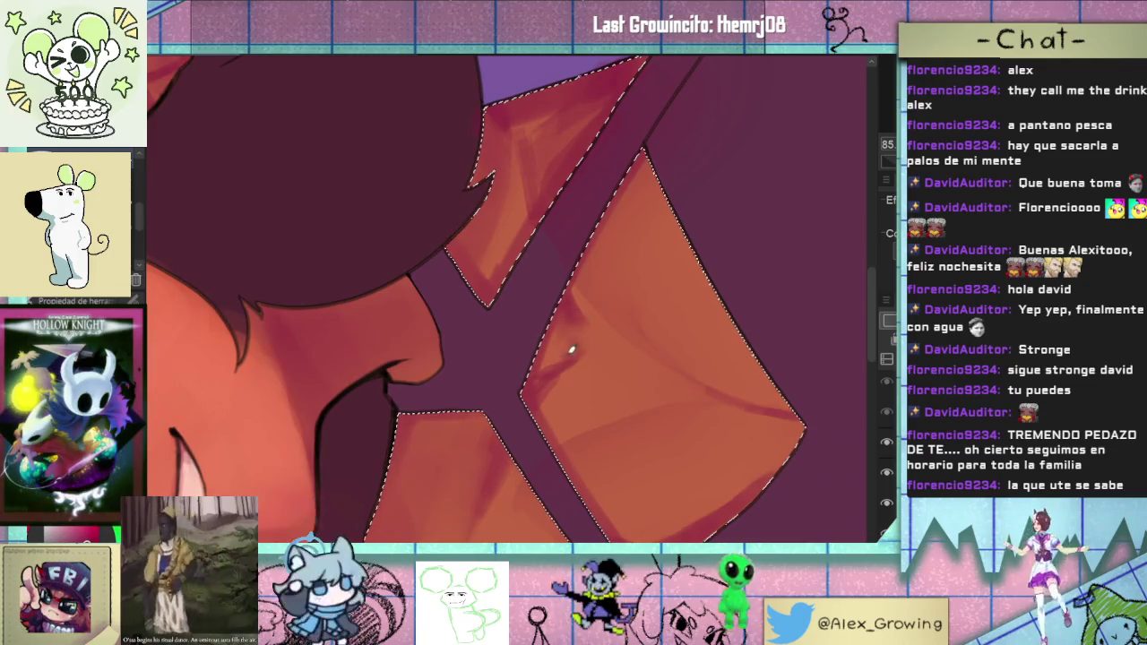
{"action": "scroll", "coordinate": [559, 367], "scroll_direction": "down", "scroll_amount": 5}
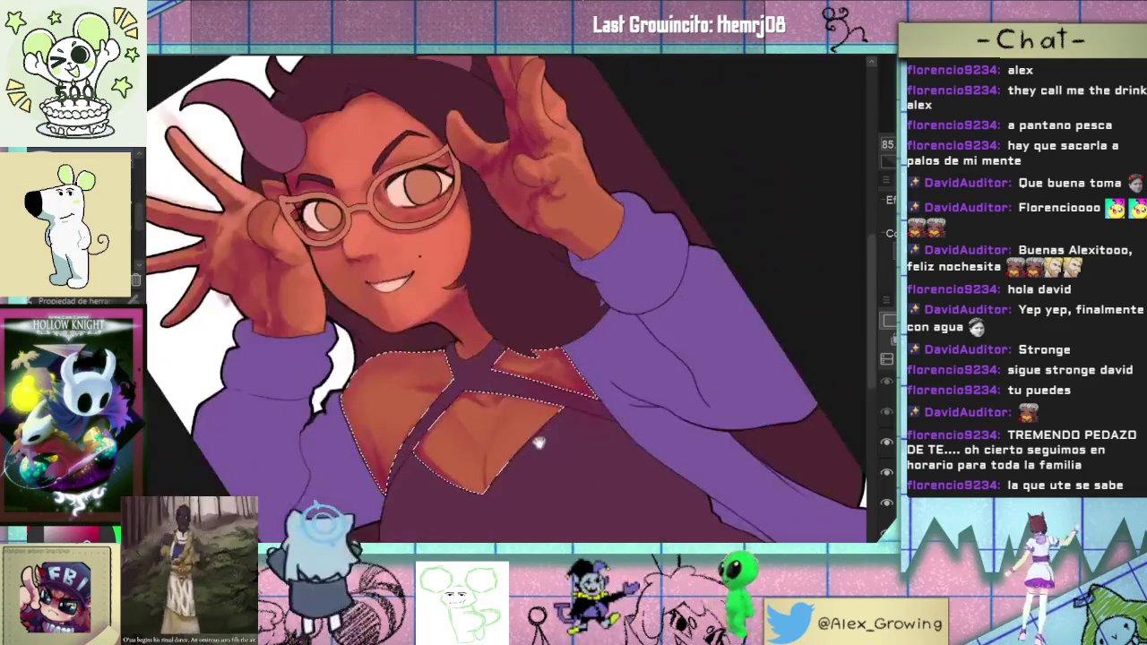
{"action": "scroll", "coordinate": [573, 442], "scroll_direction": "up", "scroll_amount": 5}
{"action": "scroll", "coordinate": [555, 412], "scroll_direction": "up", "scroll_amount": 2}
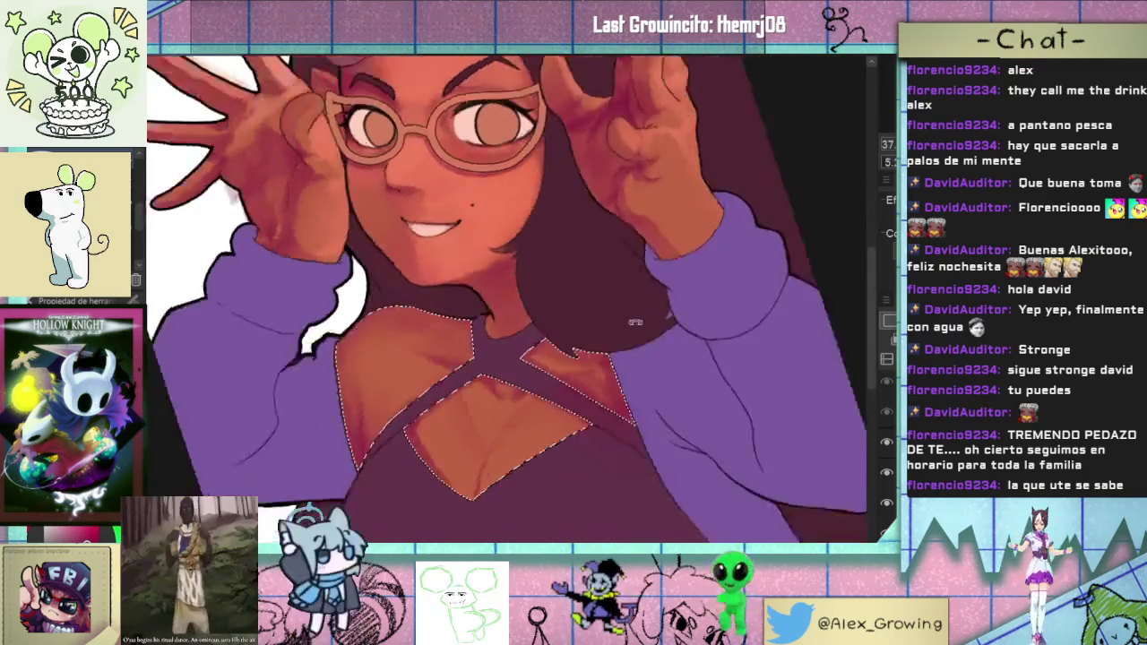
{"action": "scroll", "coordinate": [544, 384], "scroll_direction": "up", "scroll_amount": 2}
{"action": "scroll", "coordinate": [531, 398], "scroll_direction": "down", "scroll_amount": 5}
{"action": "scroll", "coordinate": [597, 361], "scroll_direction": "up", "scroll_amount": 1}
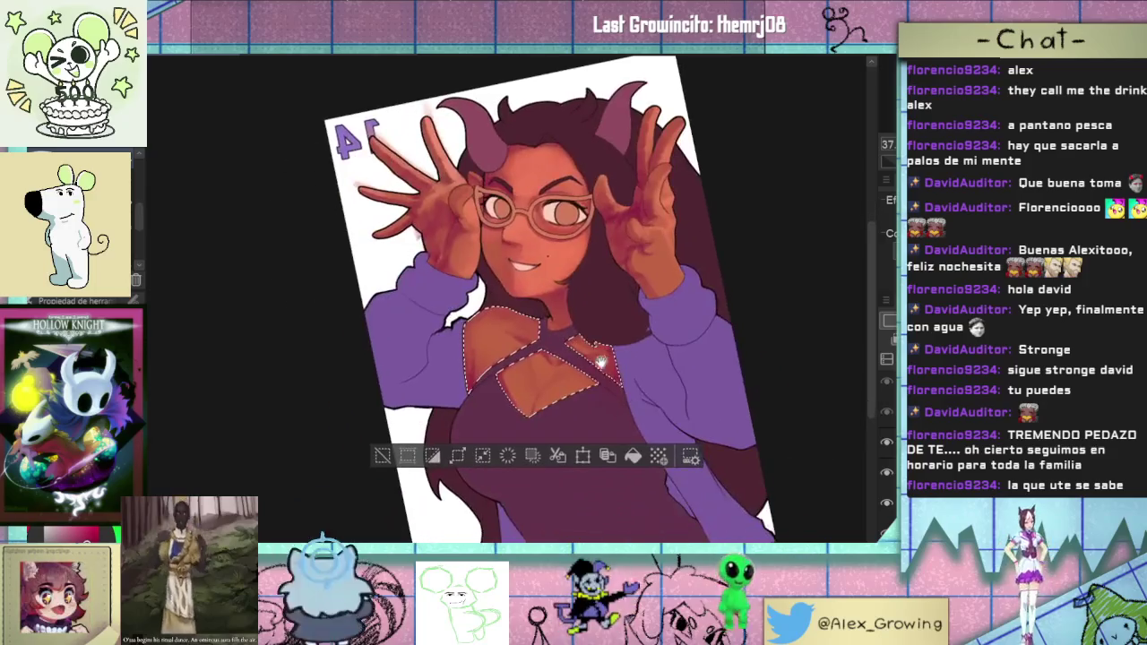
{"action": "scroll", "coordinate": [632, 362], "scroll_direction": "up", "scroll_amount": 3}
{"action": "scroll", "coordinate": [618, 361], "scroll_direction": "up", "scroll_amount": 2}
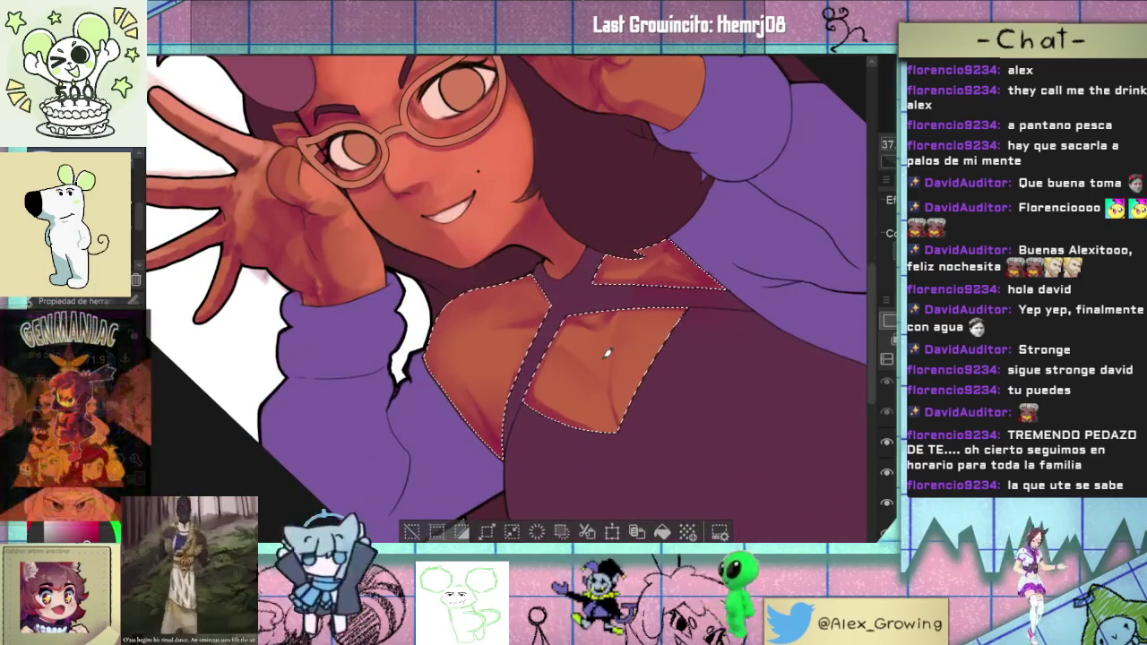
{"action": "scroll", "coordinate": [603, 360], "scroll_direction": "down", "scroll_amount": 4}
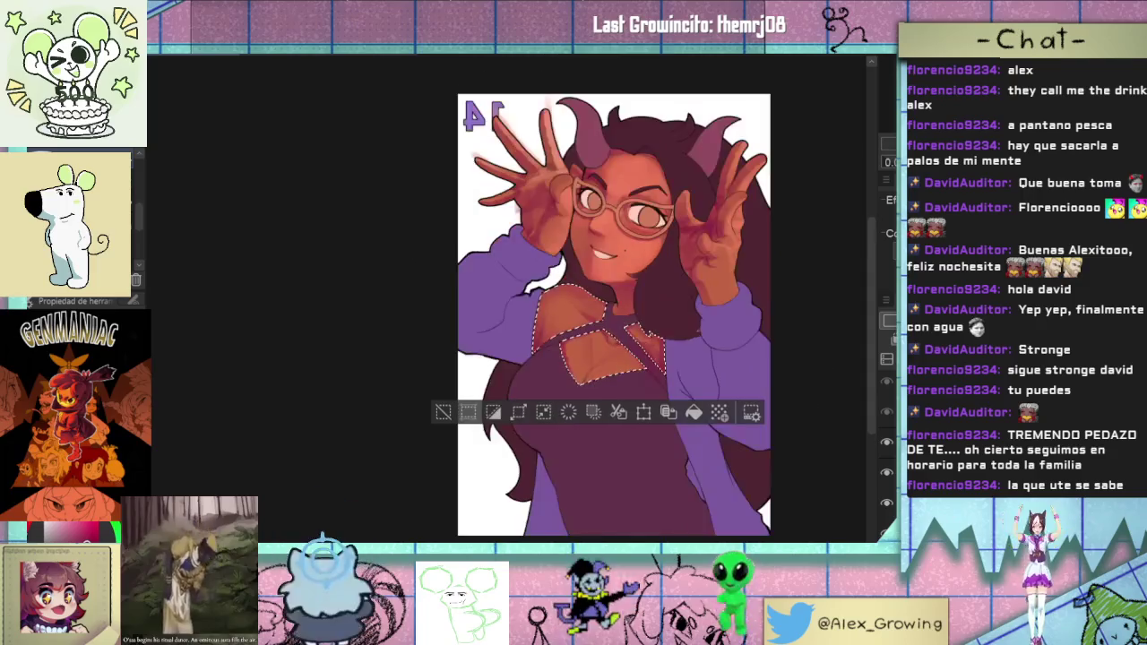
{"action": "key", "text": "h"}
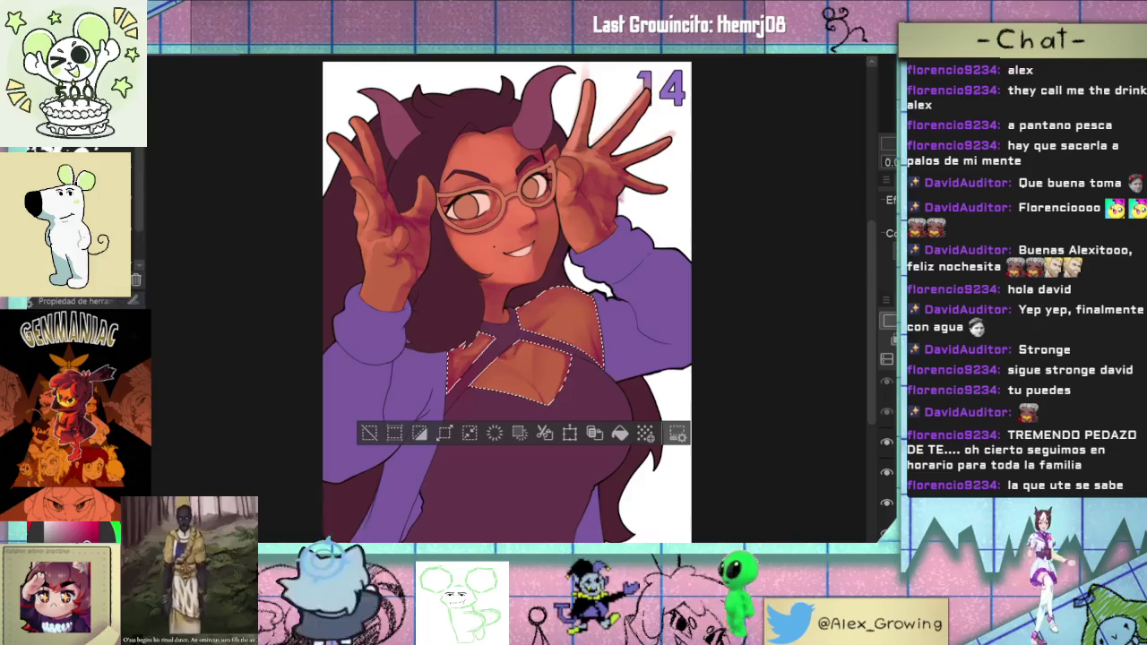
- Rotate the view around the chest, reset it upright, then turn it about 45 degrees
{"action": "left_click", "coordinate": [508, 376]}
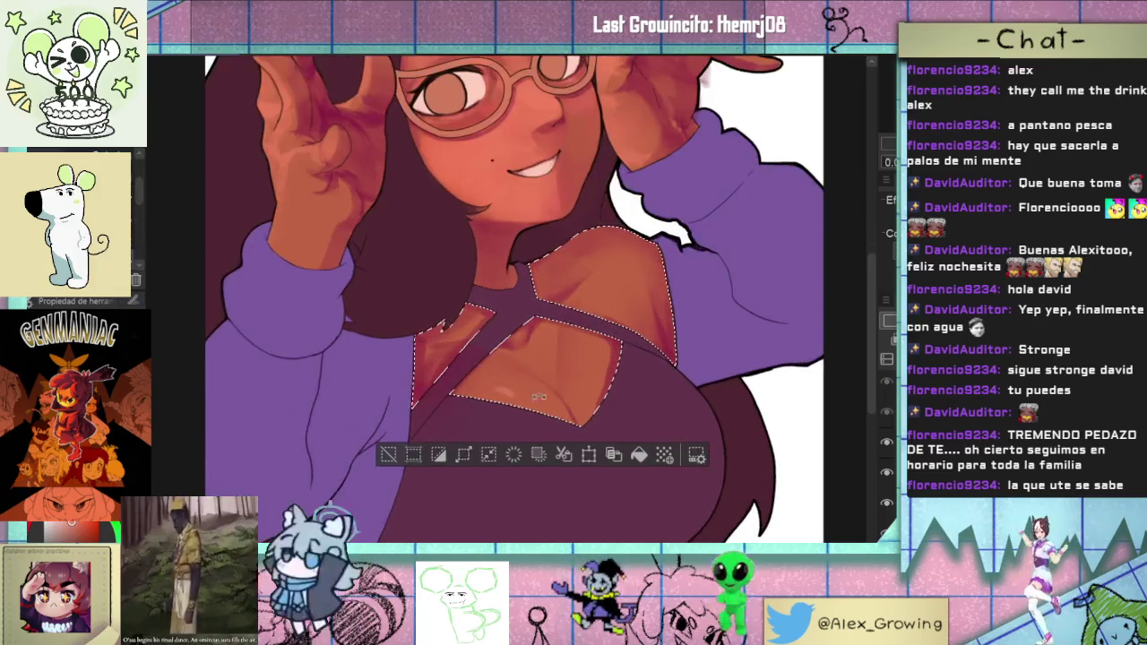
{"action": "left_click_drag", "start_coordinate": [525, 466], "coordinate": [564, 332]}
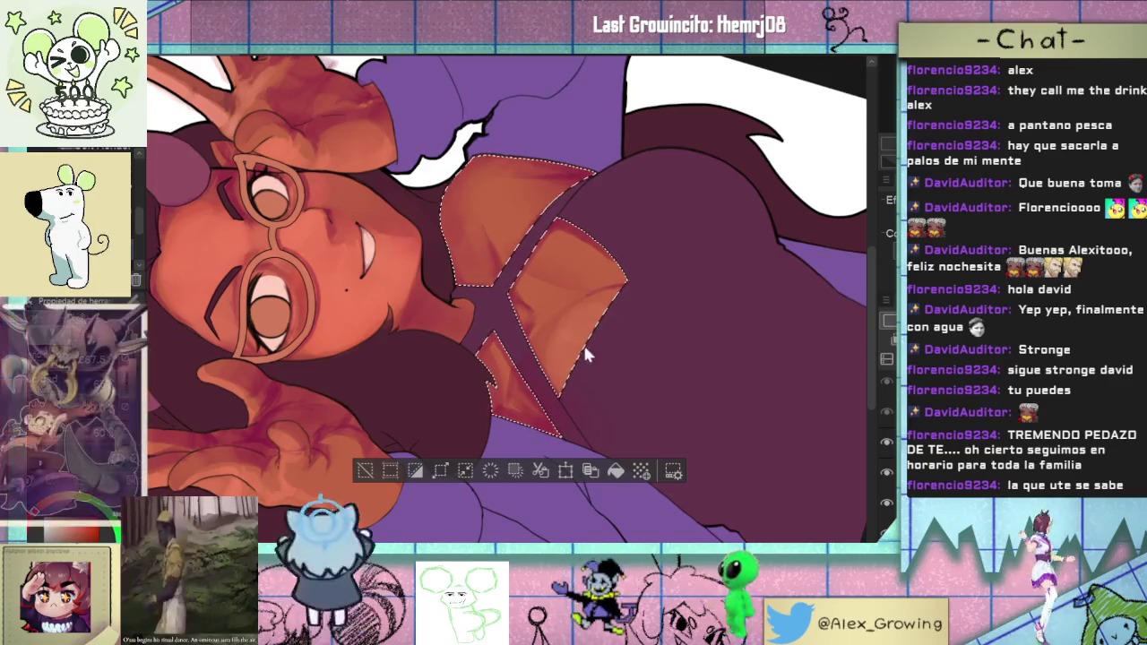
{"action": "key", "text": "ctrl+0"}
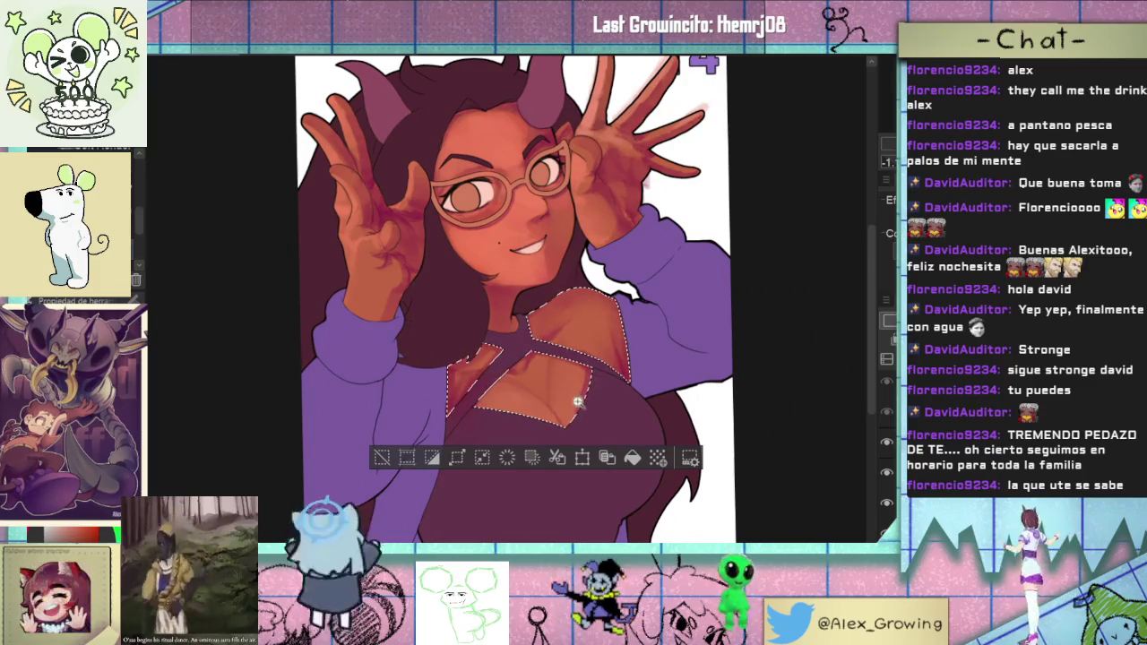
{"action": "scroll", "coordinate": [593, 338], "scroll_direction": "up", "scroll_amount": 2}
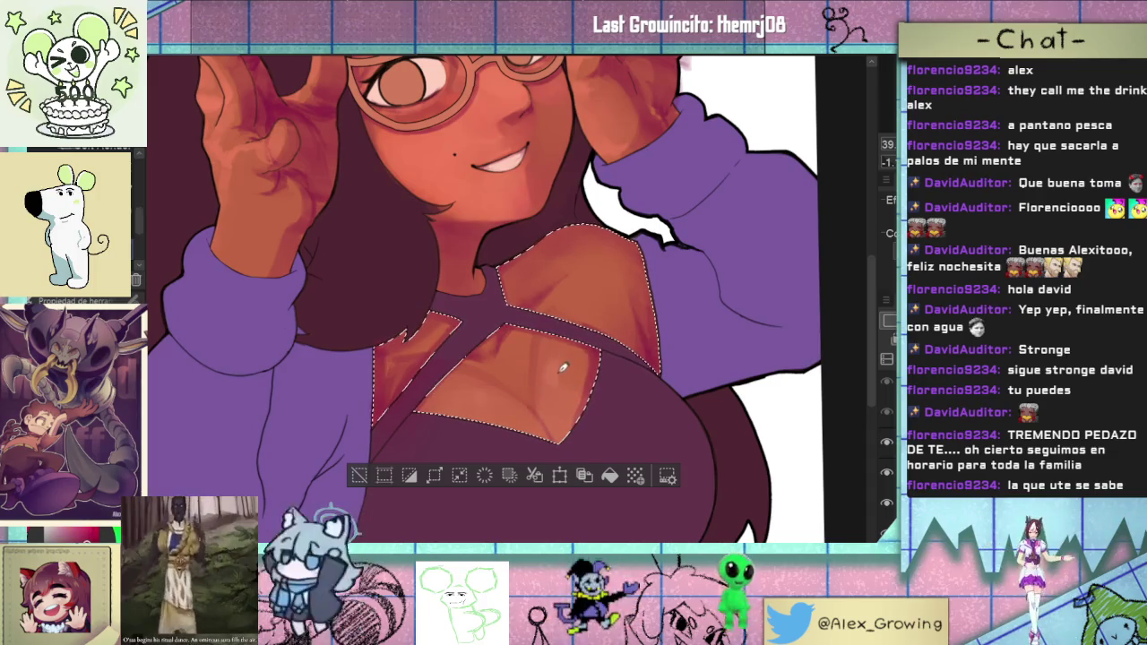
{"action": "scroll", "coordinate": [563, 368], "scroll_direction": "down", "scroll_amount": 3}
{"action": "scroll", "coordinate": [574, 358], "scroll_direction": "up", "scroll_amount": 4}
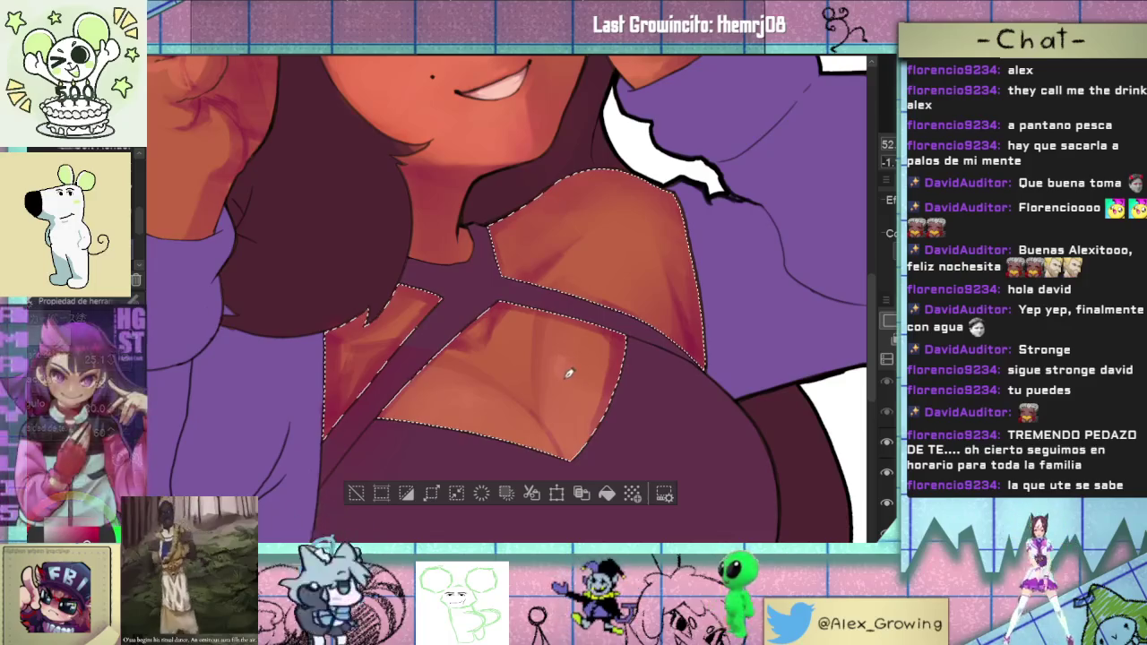
{"action": "scroll", "coordinate": [595, 387], "scroll_direction": "down", "scroll_amount": 3}
{"action": "mouse_move", "coordinate": [595, 387]}
{"action": "left_mouse_down"}
{"action": "mouse_move", "coordinate": [594, 456]}
{"action": "mouse_move", "coordinate": [607, 394]}
{"action": "left_mouse_up"}
{"action": "scroll", "coordinate": [607, 394], "scroll_direction": "up", "scroll_amount": 3}
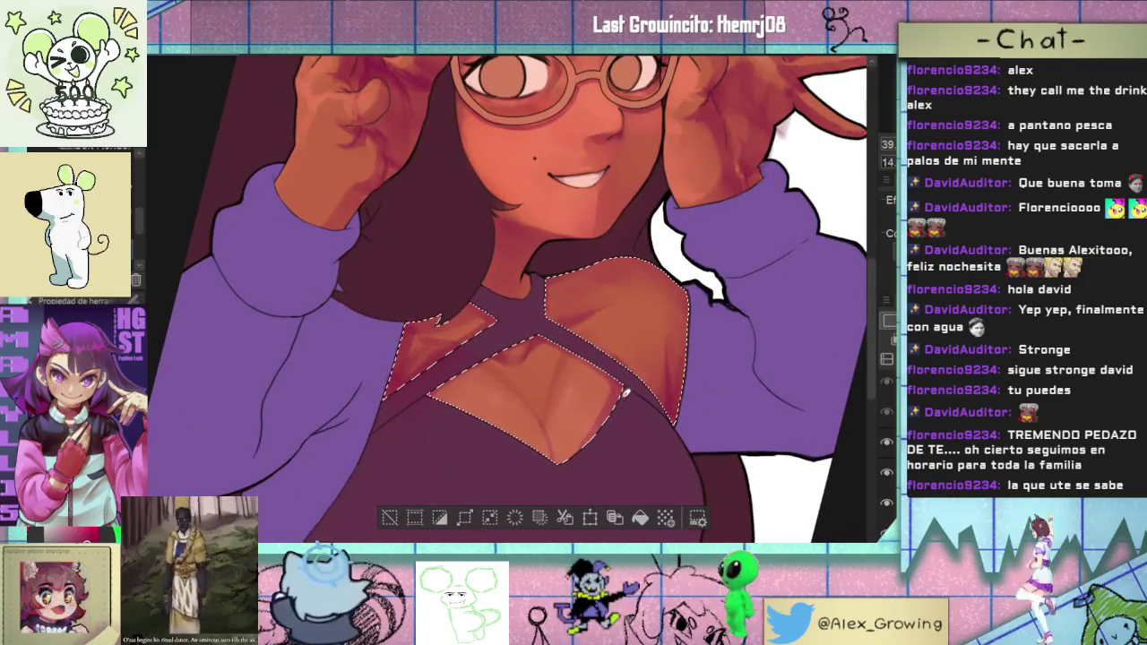
{"action": "scroll", "coordinate": [634, 320], "scroll_direction": "down", "scroll_amount": 3}
{"action": "scroll", "coordinate": [659, 298], "scroll_direction": "up", "scroll_amount": 2}
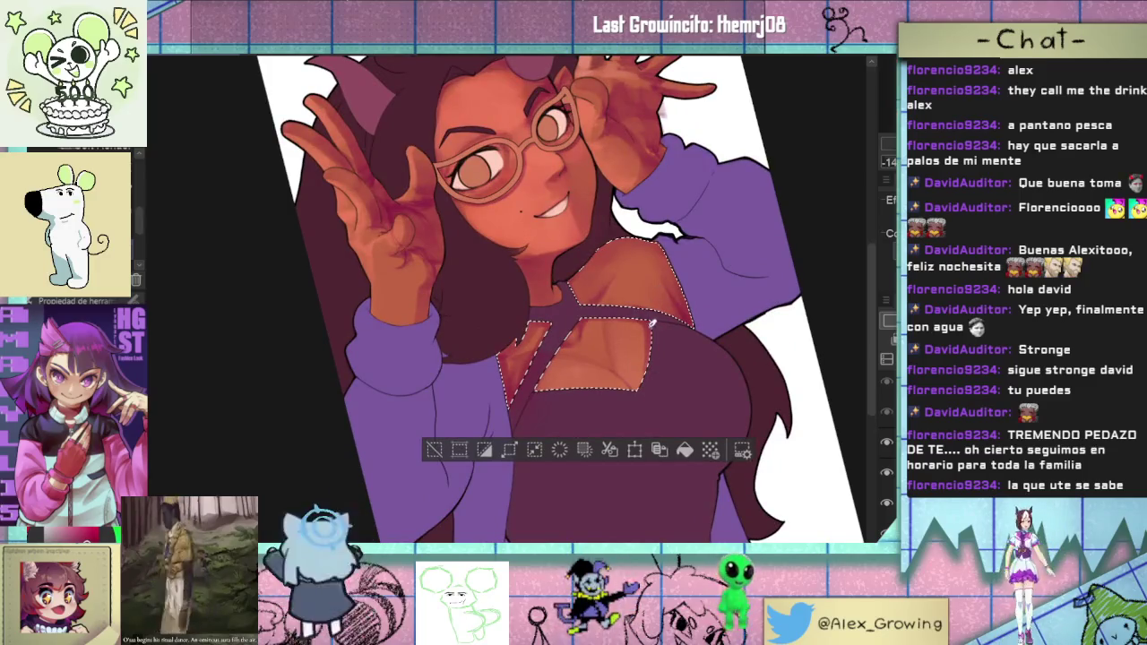
- Tilt and zoom the view around the chest to inspect the cutout shading
{"action": "mouse_move", "coordinate": [654, 330]}
{"action": "left_mouse_down"}
{"action": "mouse_move", "coordinate": [545, 354]}
{"action": "mouse_move", "coordinate": [632, 256]}
{"action": "left_mouse_up"}
{"action": "scroll", "coordinate": [631, 255], "scroll_direction": "up", "scroll_amount": 2}
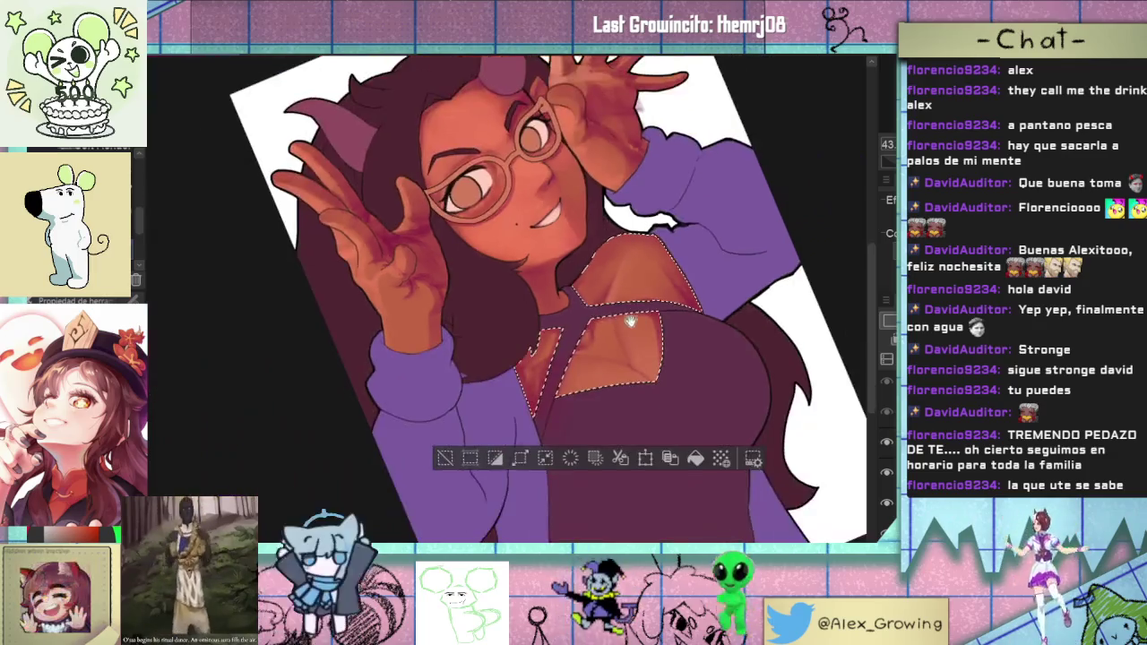
{"action": "mouse_move", "coordinate": [648, 197]}
{"action": "left_mouse_down"}
{"action": "mouse_move", "coordinate": [610, 328]}
{"action": "mouse_move", "coordinate": [624, 347]}
{"action": "mouse_move", "coordinate": [594, 458]}
{"action": "mouse_move", "coordinate": [621, 414]}
{"action": "left_mouse_up"}
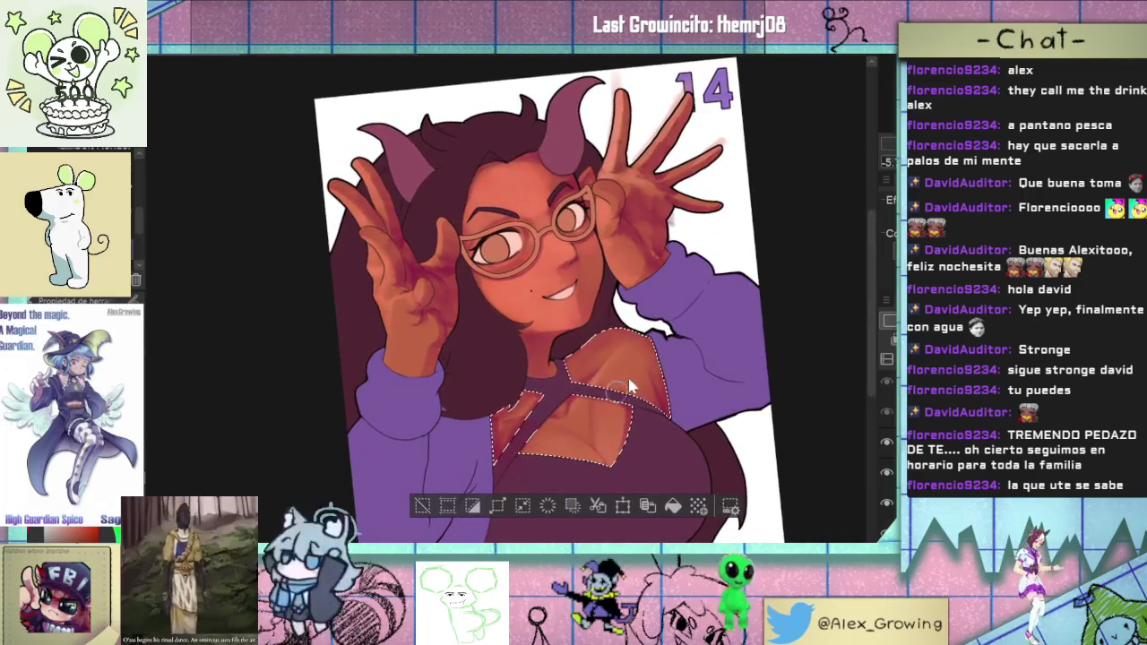
{"action": "scroll", "coordinate": [642, 362], "scroll_direction": "up", "scroll_amount": 1}
{"action": "scroll", "coordinate": [642, 362], "scroll_direction": "up", "scroll_amount": 1}
{"action": "scroll", "coordinate": [645, 355], "scroll_direction": "up", "scroll_amount": 2}
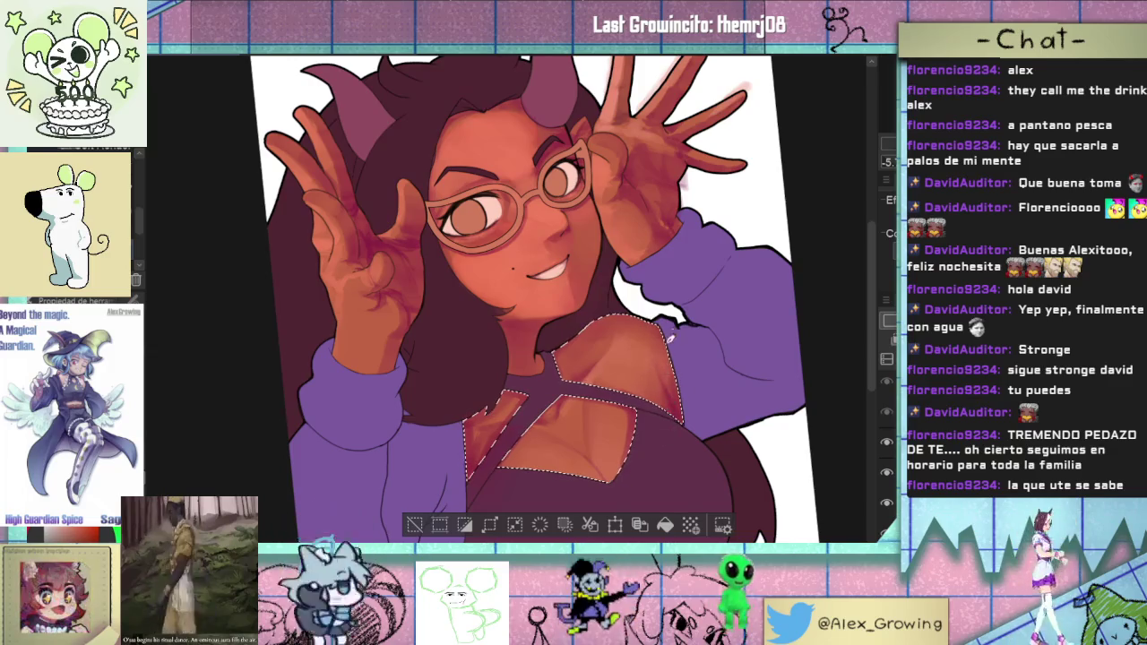
{"action": "scroll", "coordinate": [690, 377], "scroll_direction": "down", "scroll_amount": 2}
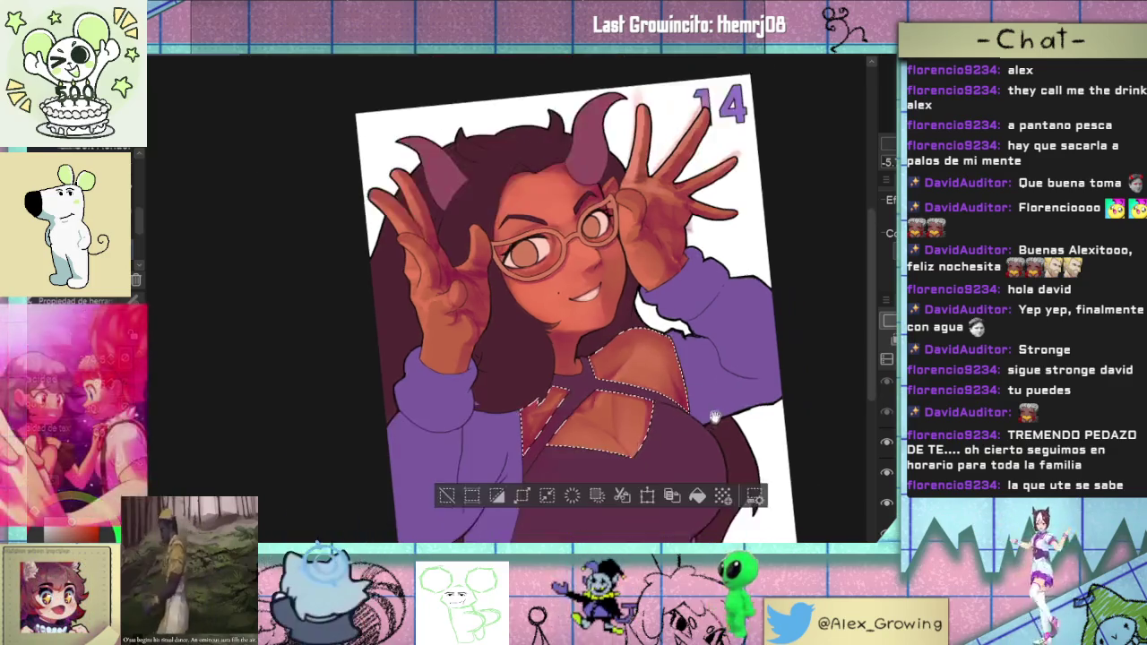
{"action": "scroll", "coordinate": [685, 368], "scroll_direction": "down", "scroll_amount": 1}
{"action": "scroll", "coordinate": [679, 355], "scroll_direction": "down", "scroll_amount": 1}
{"action": "scroll", "coordinate": [679, 354], "scroll_direction": "up", "scroll_amount": 1}
- Clear the selection, reset and mirror the view, and zoom in on face and chest
{"action": "key", "text": "ctrl+d"}
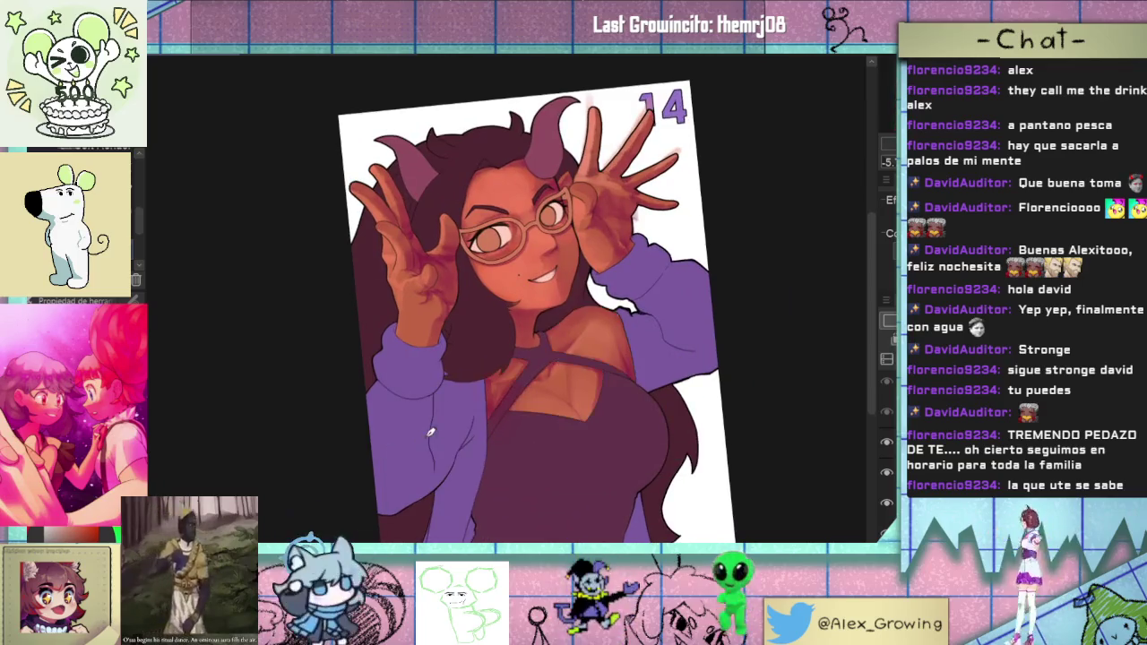
{"action": "key", "text": "ctrl+0"}
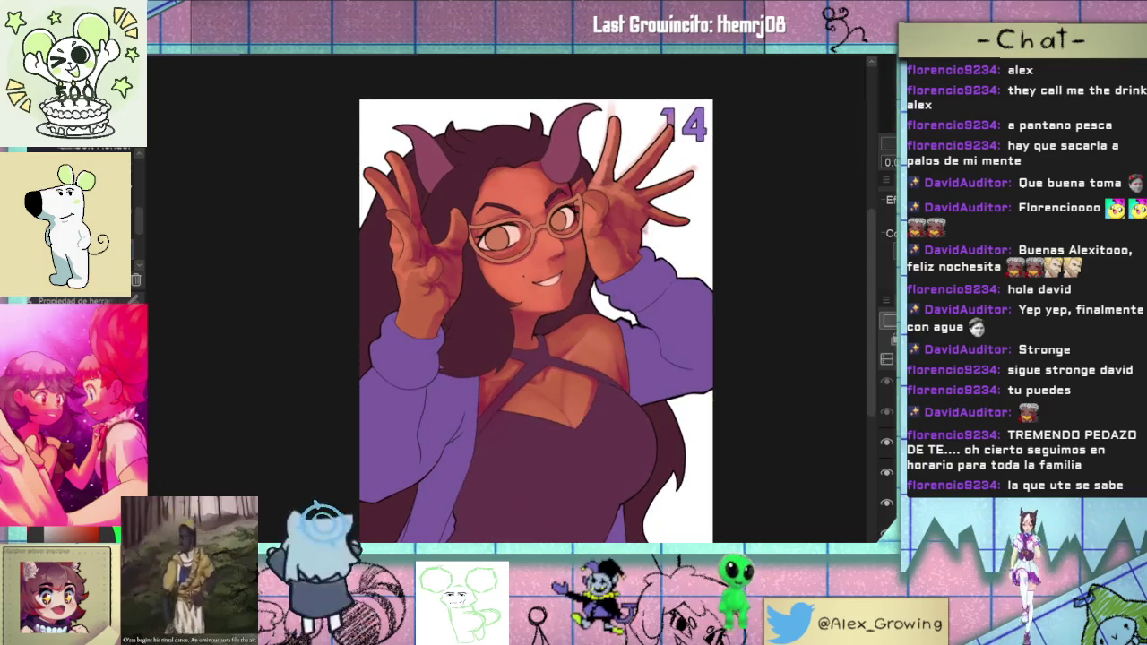
{"action": "key", "text": "h"}
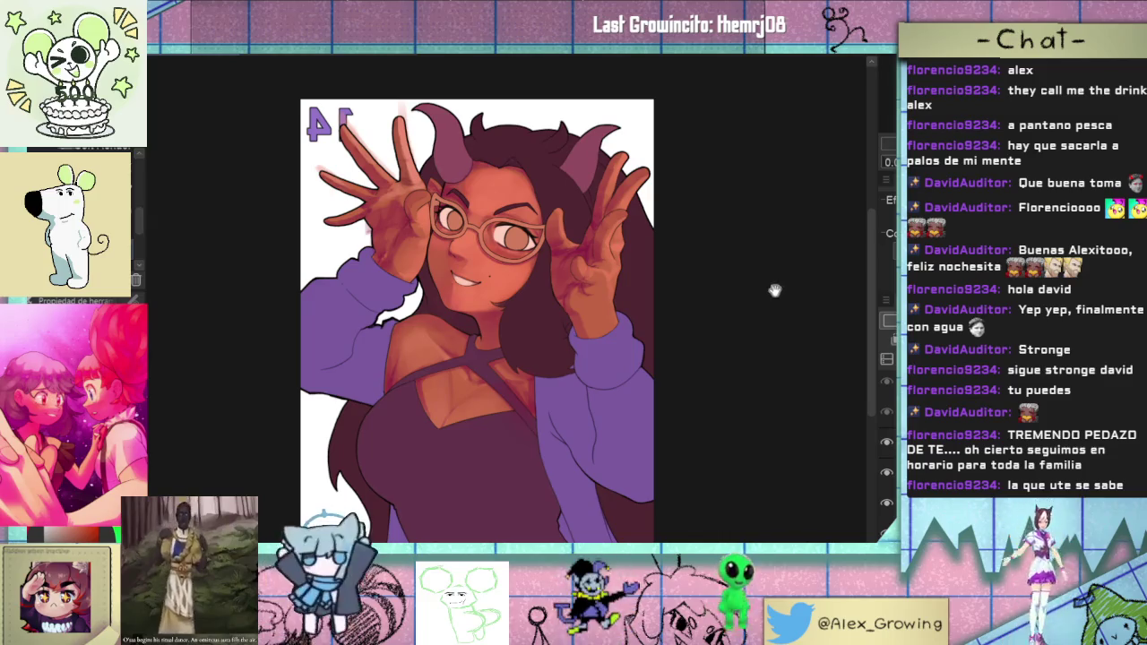
{"action": "left_click_drag", "start_coordinate": [767, 295], "coordinate": [876, 298]}
{"action": "scroll", "coordinate": [561, 399], "scroll_direction": "up", "scroll_amount": 3}
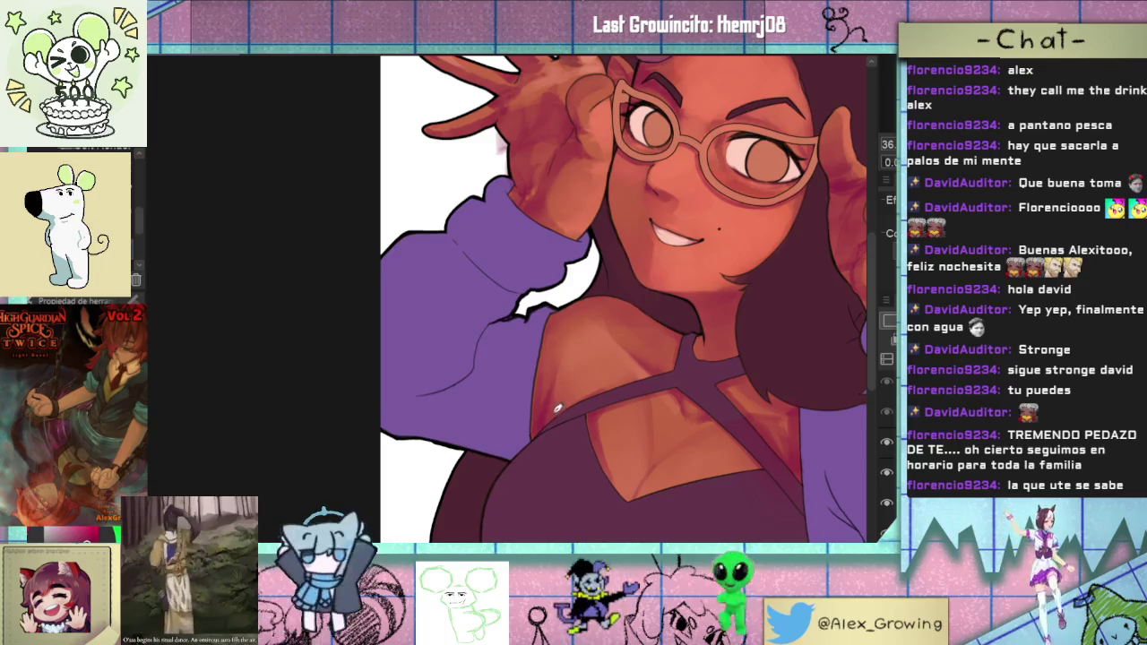
- Reselect the chest-cutout skin, refine its soft shading, then deselect
{"action": "left_click", "coordinate": [567, 389]}
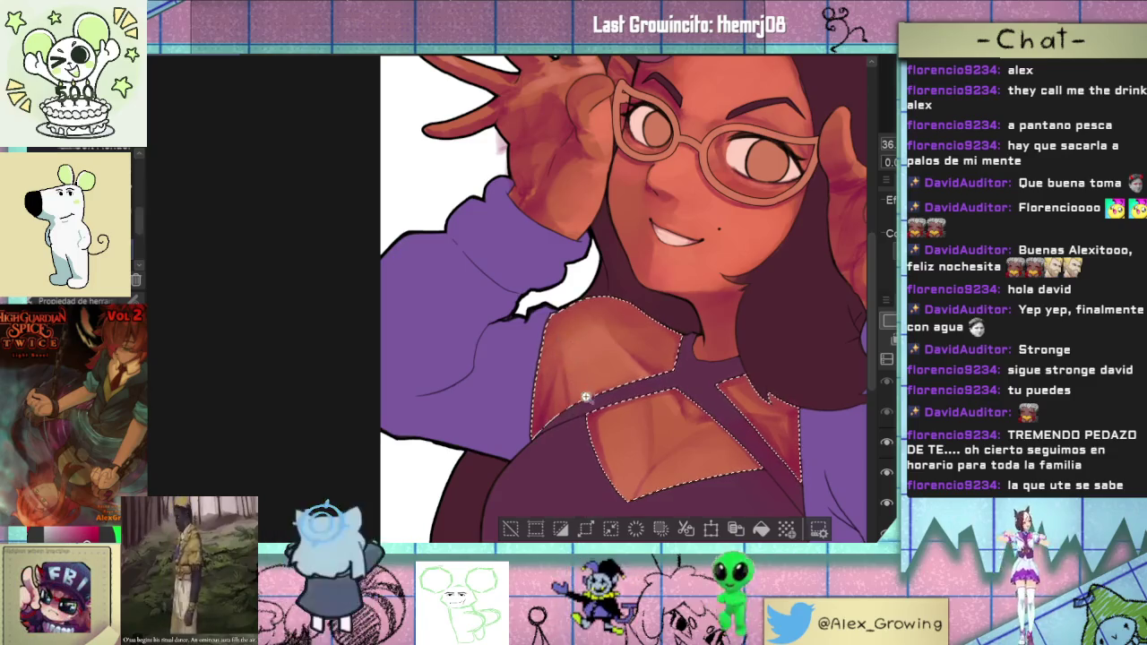
{"action": "scroll", "coordinate": [588, 393], "scroll_direction": "down", "scroll_amount": 5}
{"action": "scroll", "coordinate": [577, 380], "scroll_direction": "up", "scroll_amount": 5}
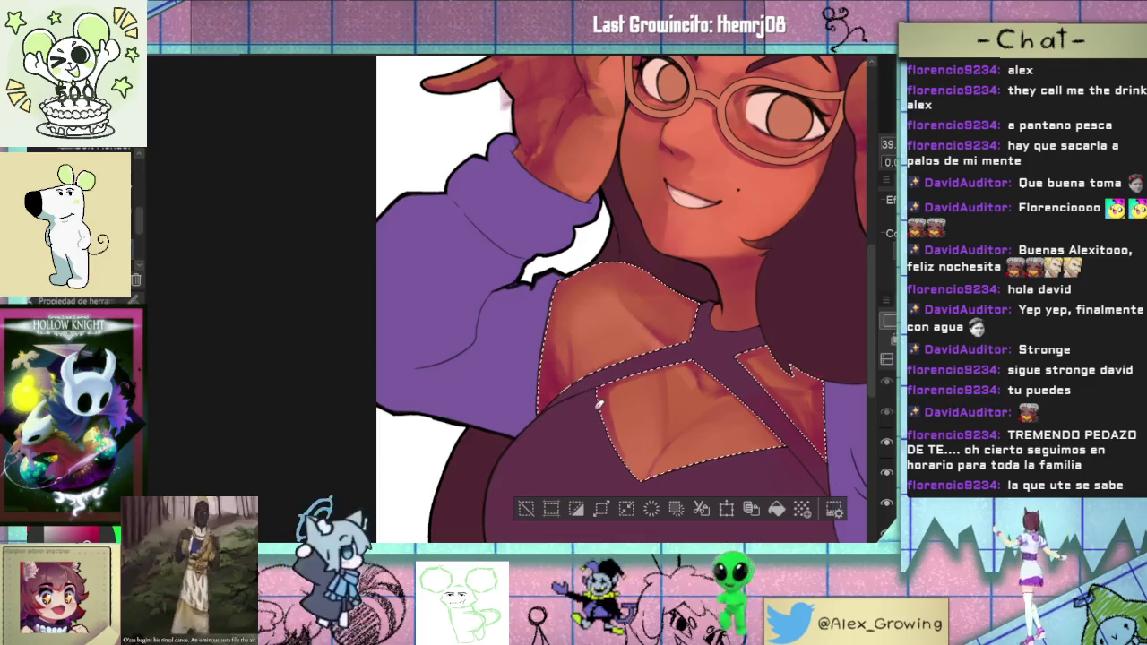
{"action": "scroll", "coordinate": [566, 383], "scroll_direction": "down", "scroll_amount": 5}
{"action": "scroll", "coordinate": [559, 354], "scroll_direction": "up", "scroll_amount": 5}
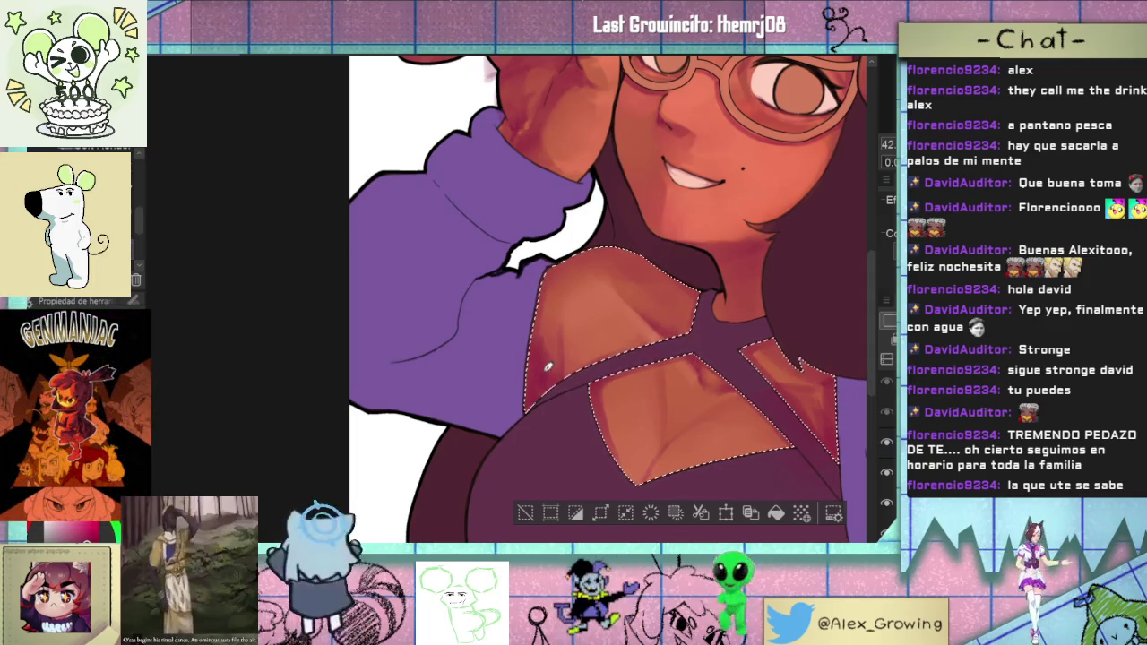
{"action": "scroll", "coordinate": [563, 423], "scroll_direction": "down", "scroll_amount": 5}
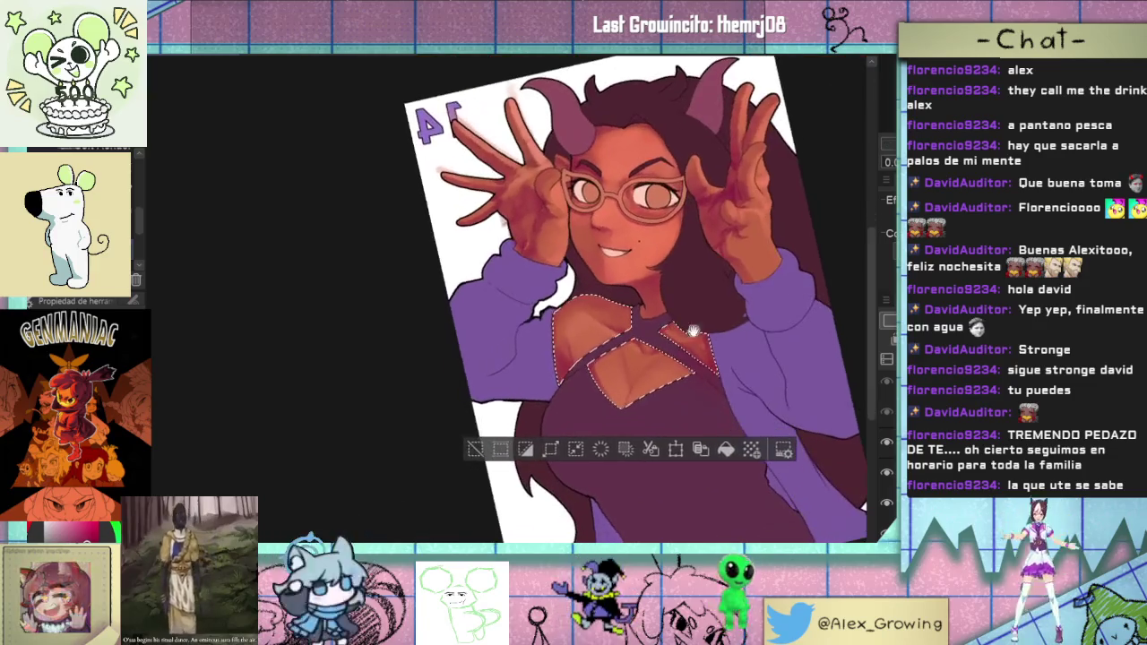
{"action": "left_click", "coordinate": [476, 449]}
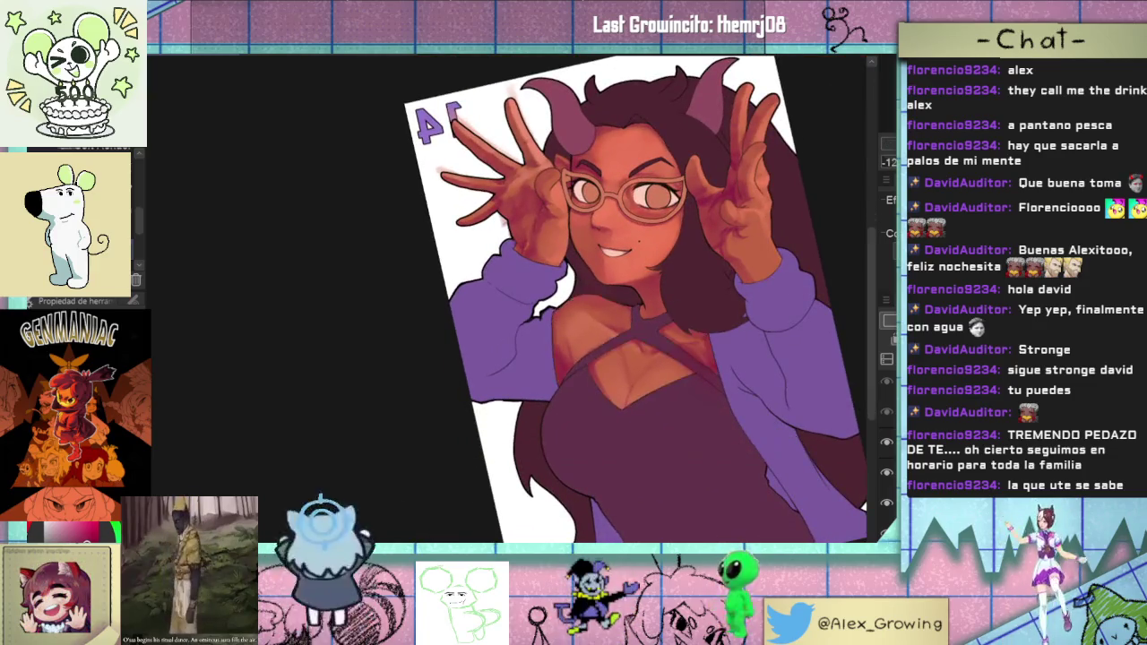
{"action": "key", "text": "ctrl+at"}
{"action": "key", "text": "h"}
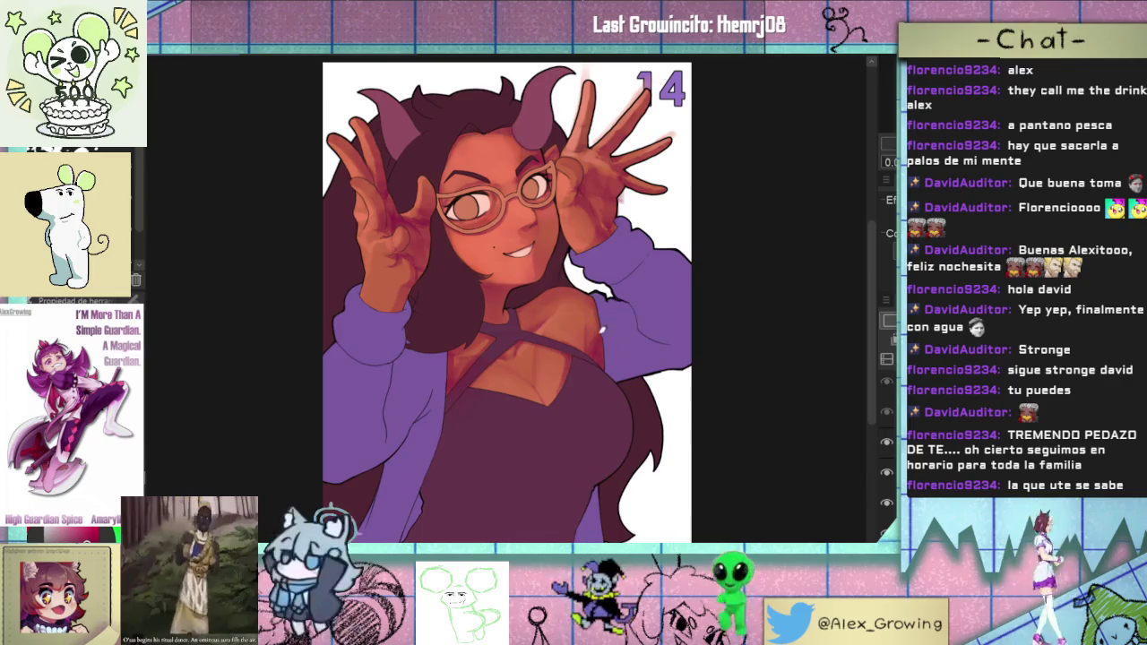
{"action": "left_click", "coordinate": [886, 502]}
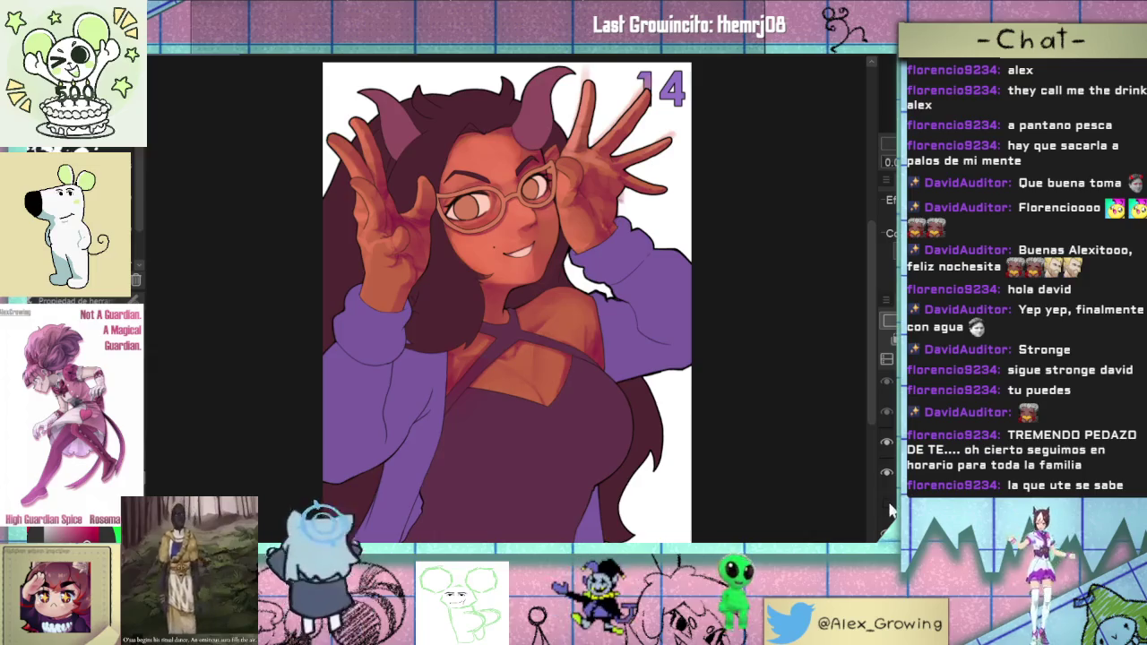
{"action": "left_click_drag", "start_coordinate": [787, 265], "coordinate": [750, 206]}
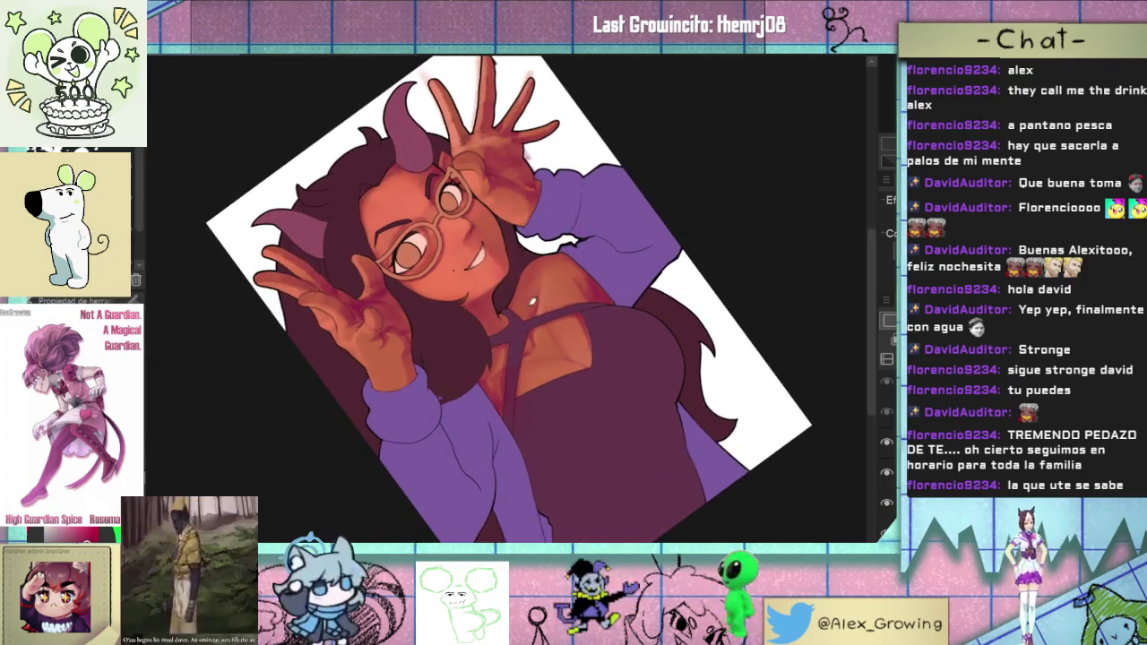
{"action": "left_click", "coordinate": [641, 275]}
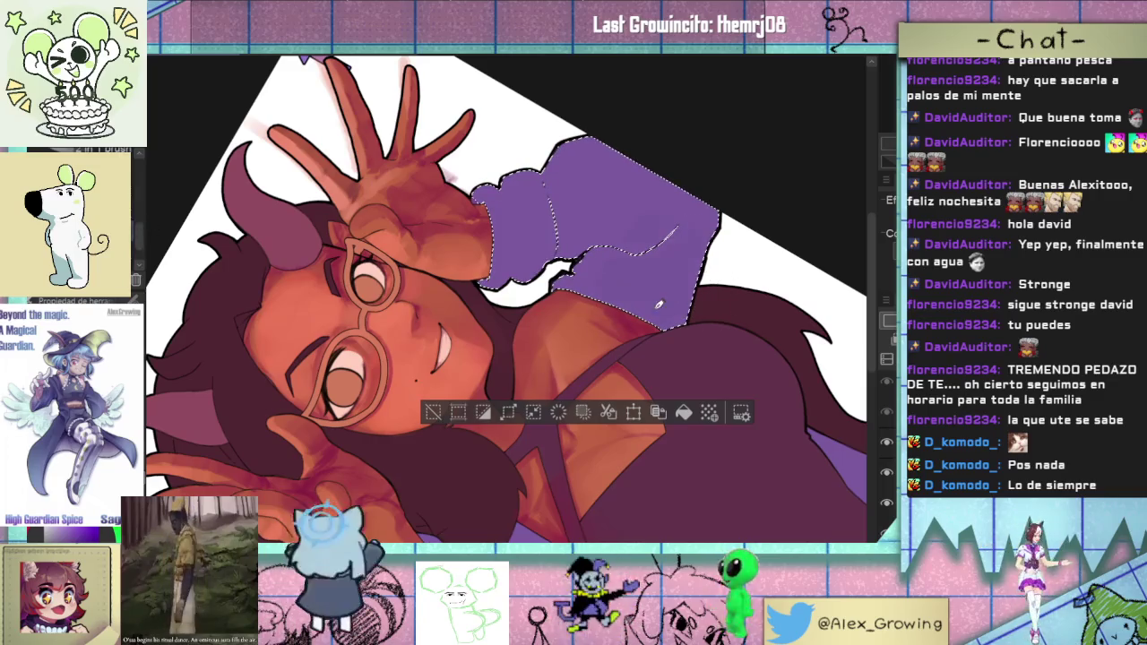
- Brush darker purple shadow strokes across the upper and upper-left raised sleeve
{"action": "scroll", "coordinate": [697, 269], "scroll_direction": "up", "scroll_amount": 5}
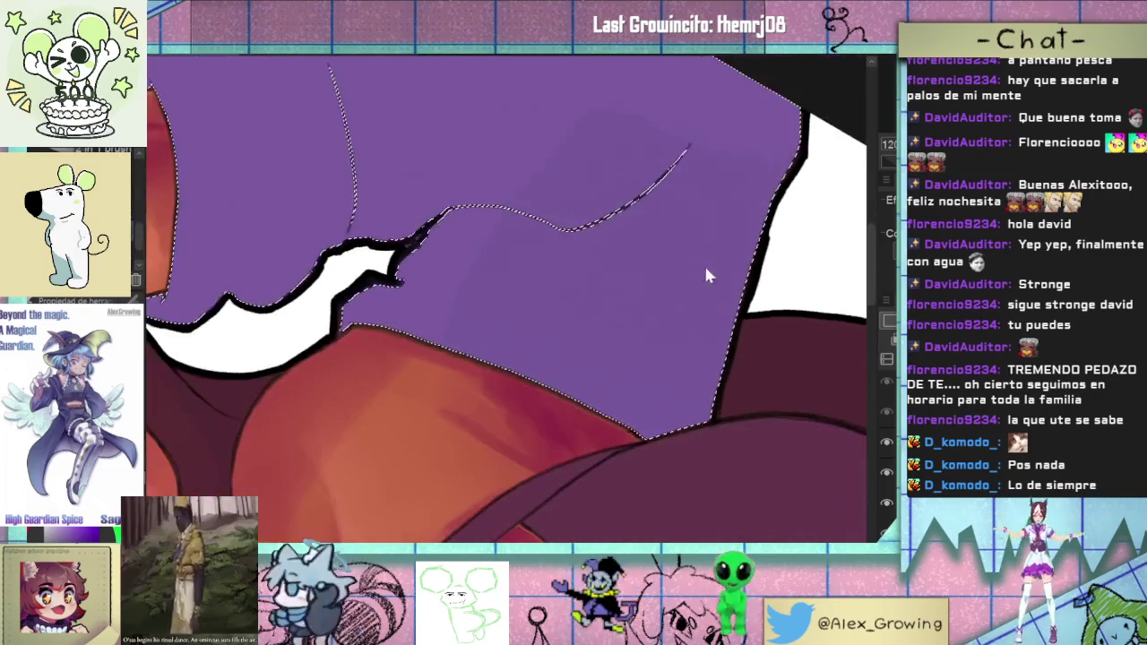
{"action": "left_click", "coordinate": [616, 354]}
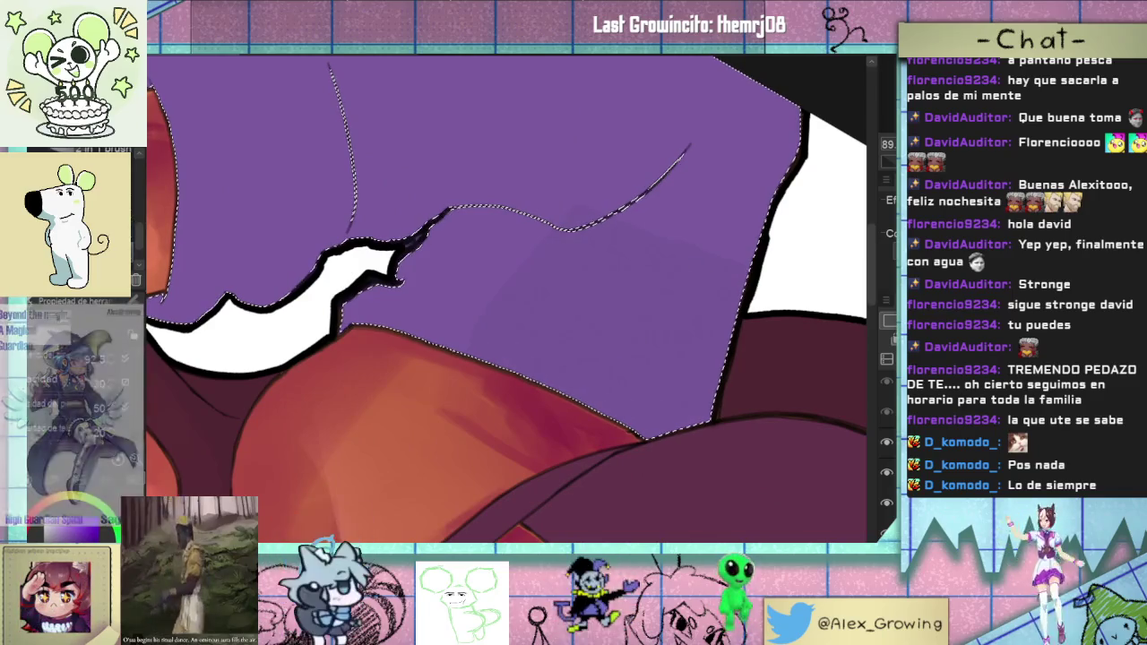
{"action": "left_click_drag", "start_coordinate": [673, 283], "coordinate": [596, 359]}
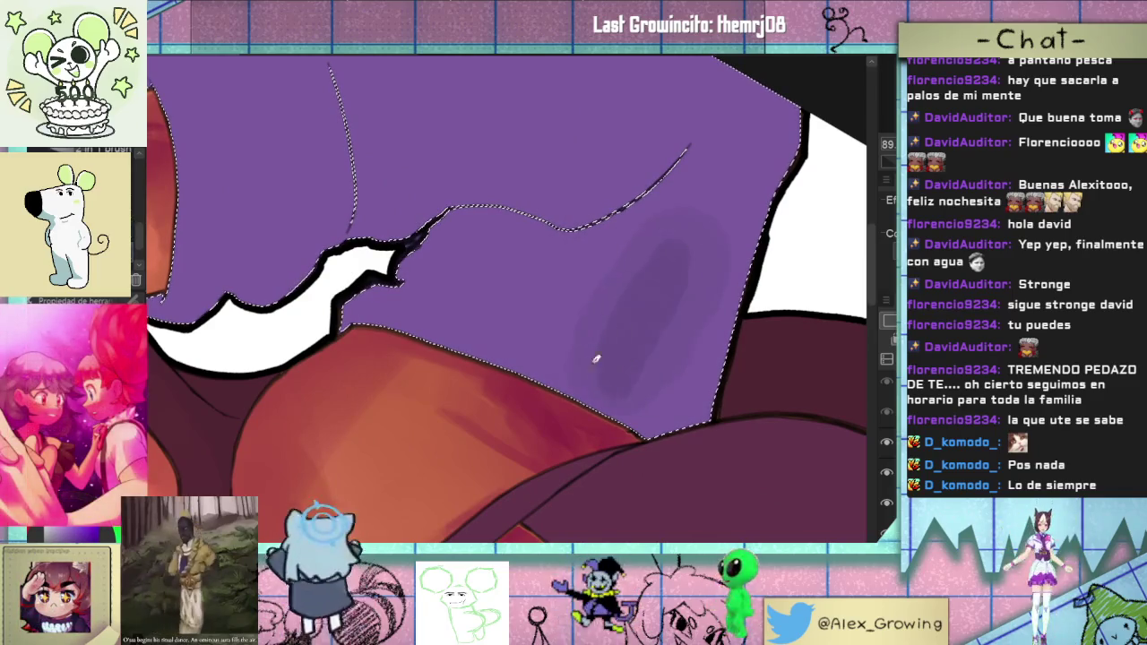
{"action": "scroll", "coordinate": [637, 277], "scroll_direction": "up", "scroll_amount": 4}
{"action": "scroll", "coordinate": [594, 307], "scroll_direction": "down", "scroll_amount": 3}
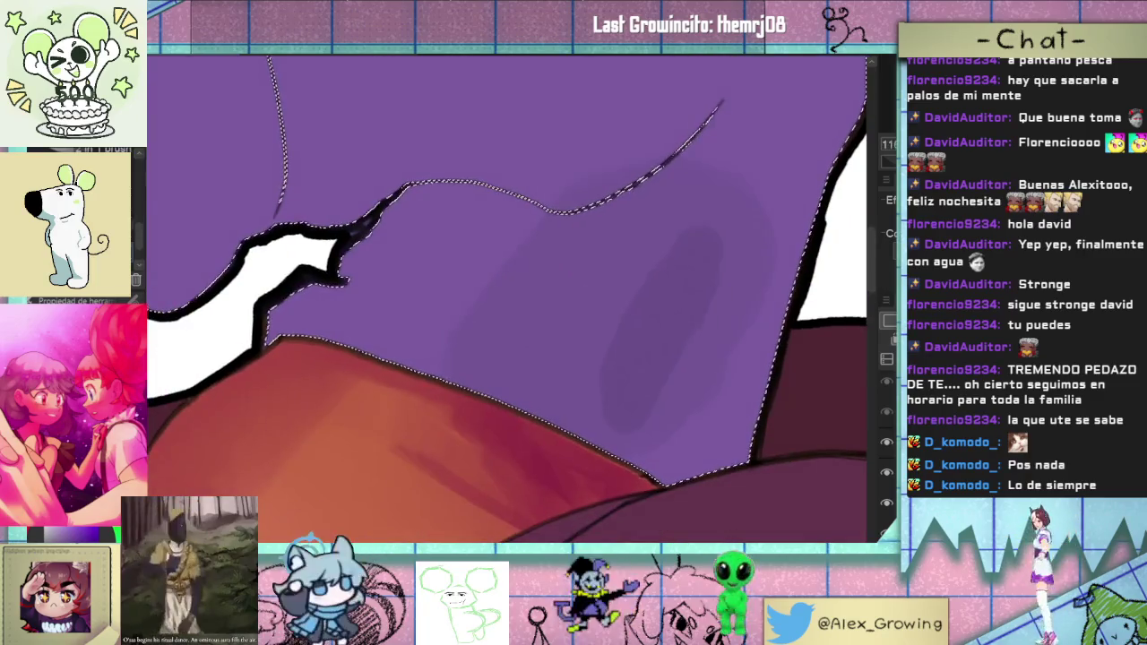
{"action": "left_click_drag", "start_coordinate": [662, 258], "coordinate": [583, 367]}
{"action": "scroll", "coordinate": [717, 386], "scroll_direction": "down", "scroll_amount": 1}
{"action": "scroll", "coordinate": [752, 325], "scroll_direction": "down", "scroll_amount": 2}
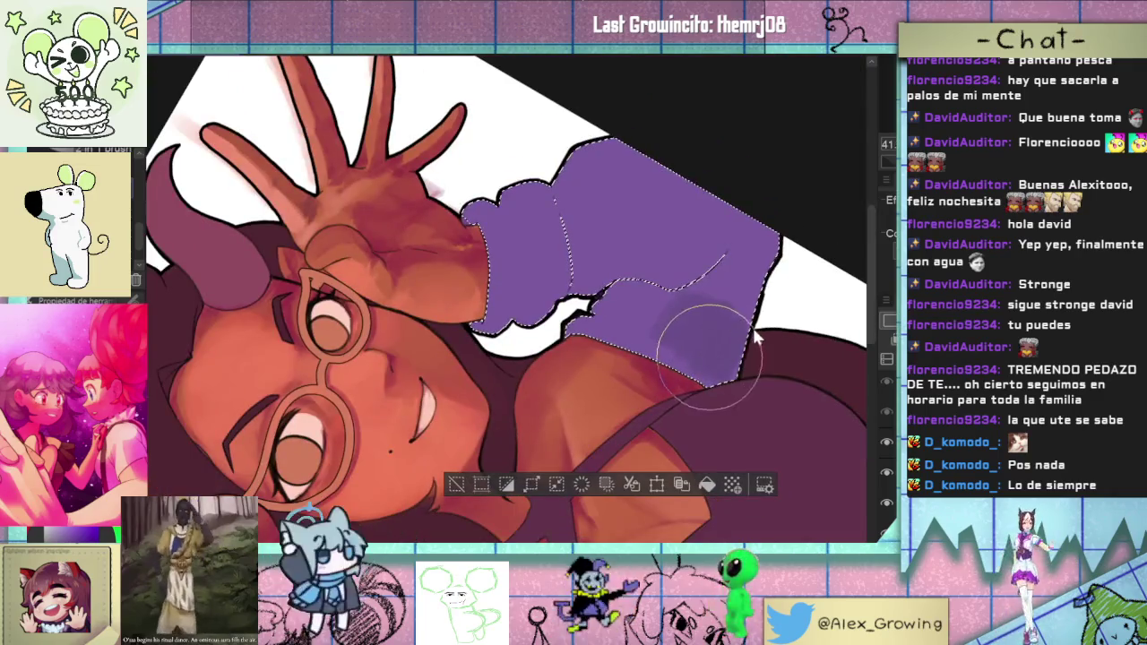
{"action": "left_click_drag", "start_coordinate": [751, 318], "coordinate": [673, 292]}
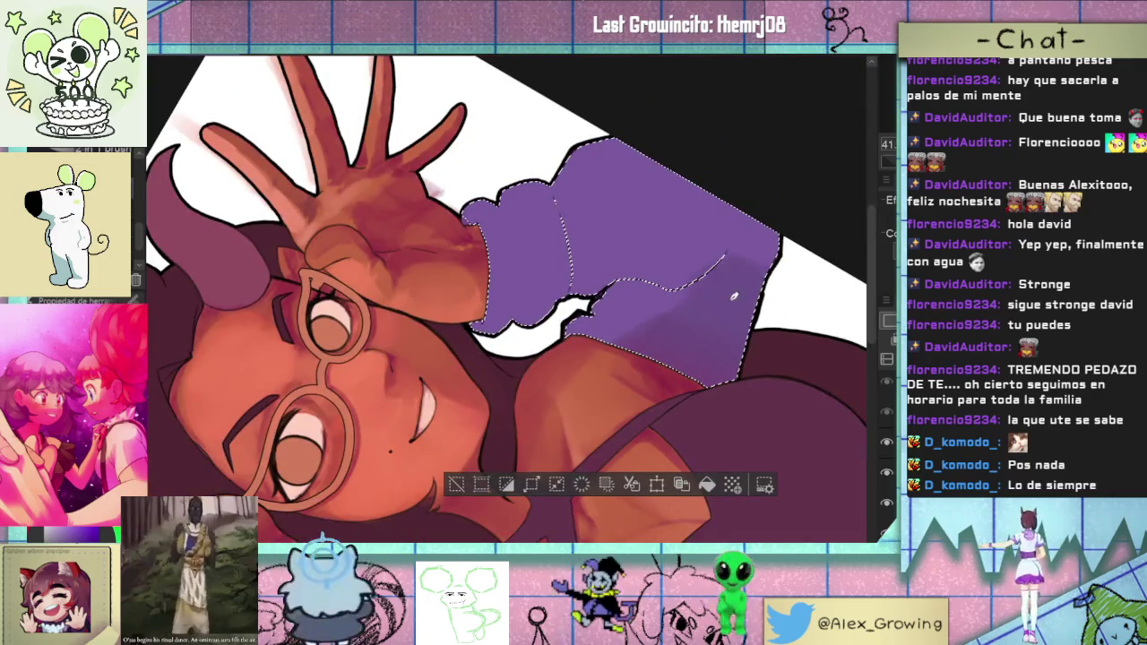
{"action": "mouse_move", "coordinate": [784, 256]}
{"action": "left_mouse_down"}
{"action": "mouse_move", "coordinate": [645, 148]}
{"action": "mouse_move", "coordinate": [668, 212]}
{"action": "left_mouse_up"}
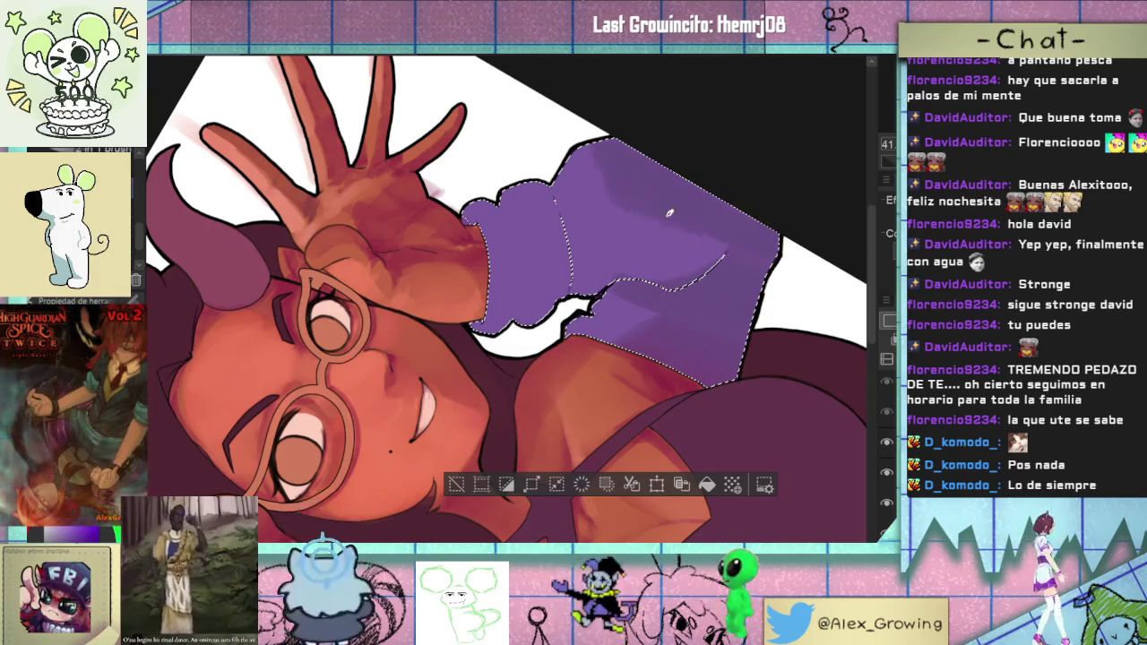
{"action": "left_click_drag", "start_coordinate": [610, 164], "coordinate": [564, 215]}
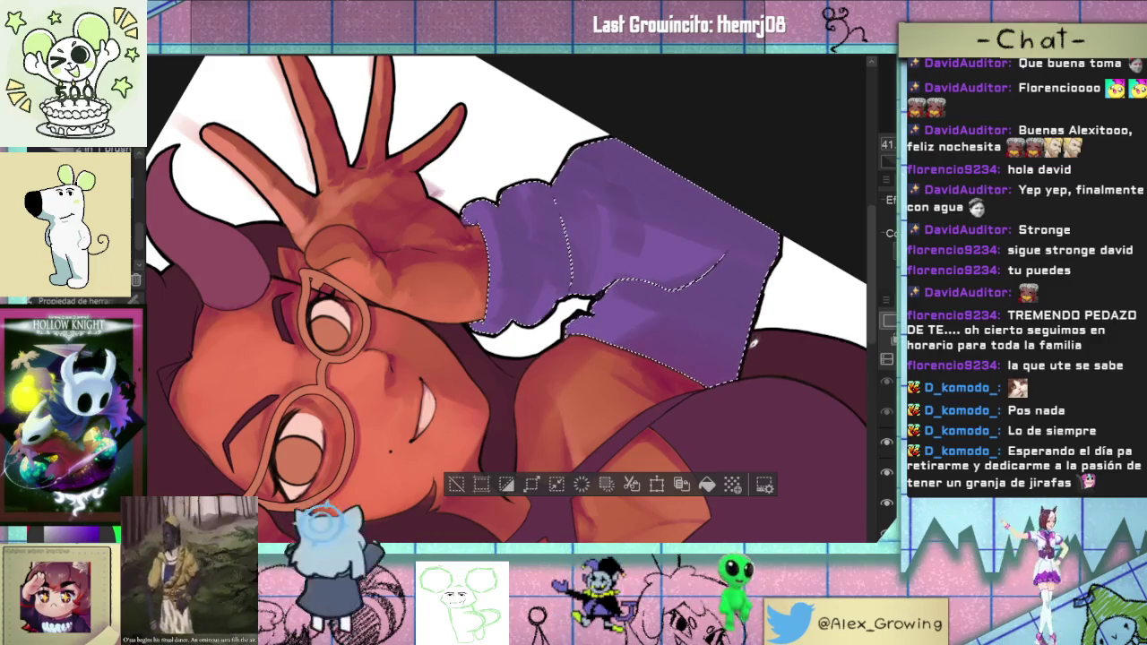
{"action": "mouse_move", "coordinate": [753, 349]}
{"action": "left_mouse_down"}
{"action": "mouse_move", "coordinate": [768, 227]}
{"action": "mouse_move", "coordinate": [774, 240]}
{"action": "left_mouse_up"}
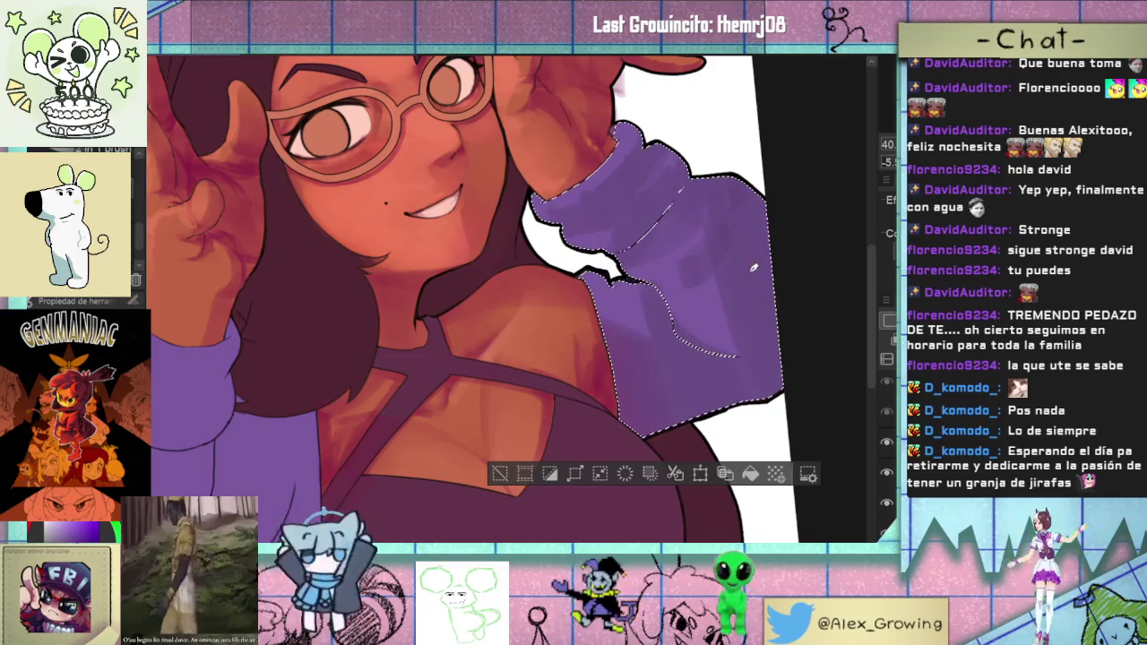
- Darken part of the sleeve and refine the paint near its white highlight
{"action": "scroll", "coordinate": [744, 277], "scroll_direction": "down", "scroll_amount": 2}
{"action": "scroll", "coordinate": [736, 291], "scroll_direction": "up", "scroll_amount": 1}
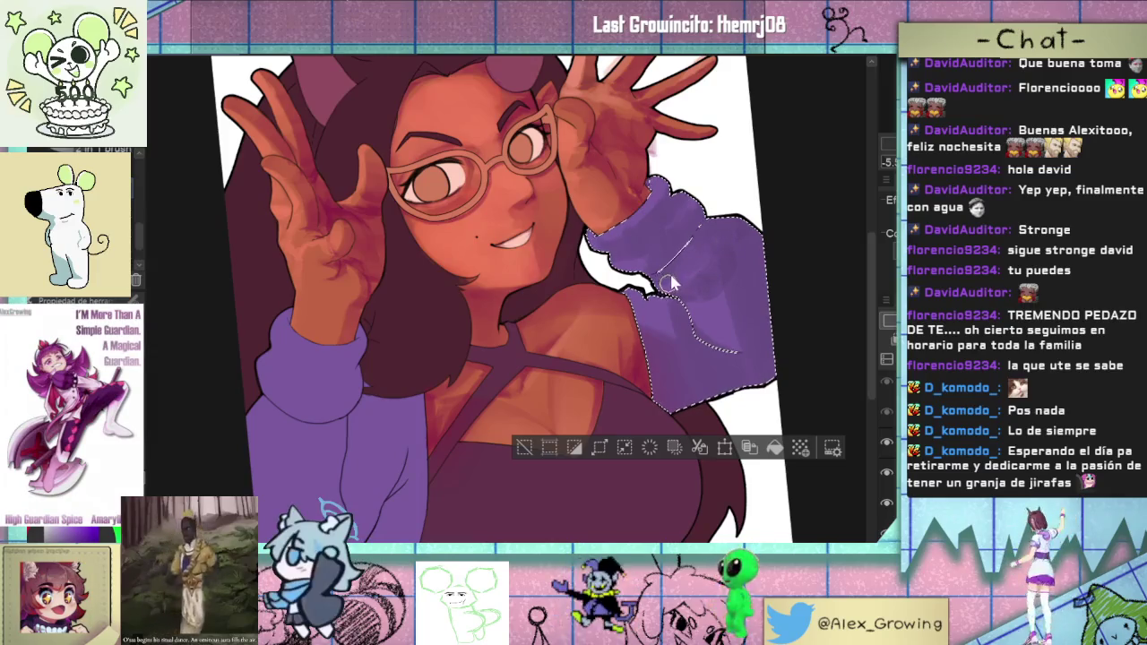
{"action": "left_click_drag", "start_coordinate": [672, 283], "coordinate": [682, 270]}
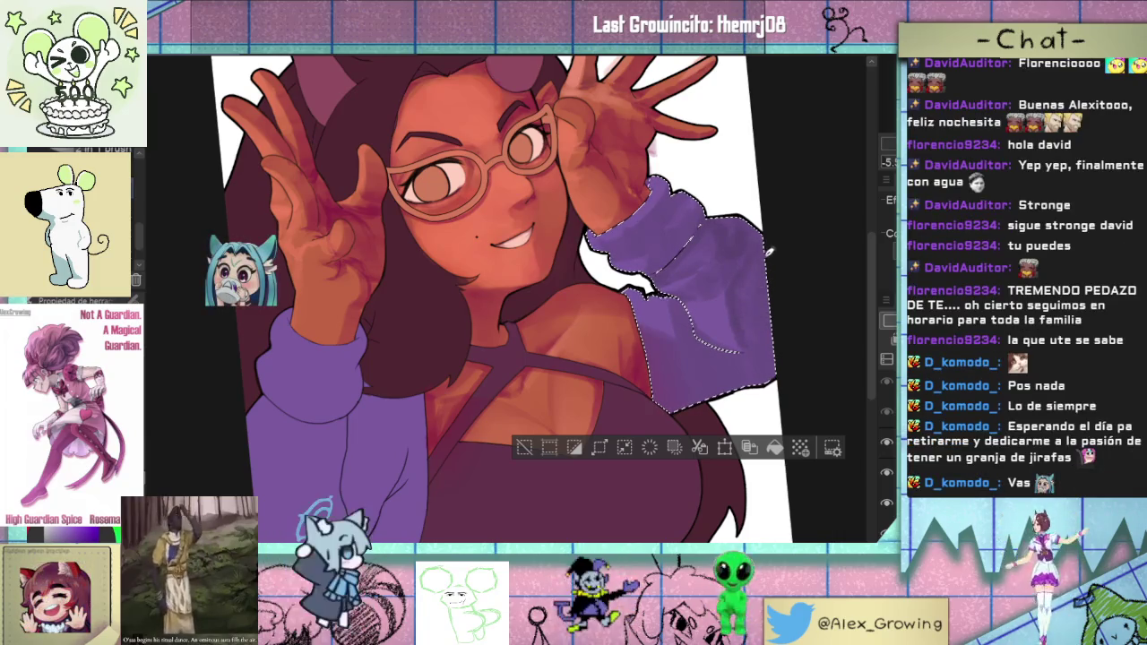
{"action": "left_click_drag", "start_coordinate": [694, 235], "coordinate": [661, 267]}
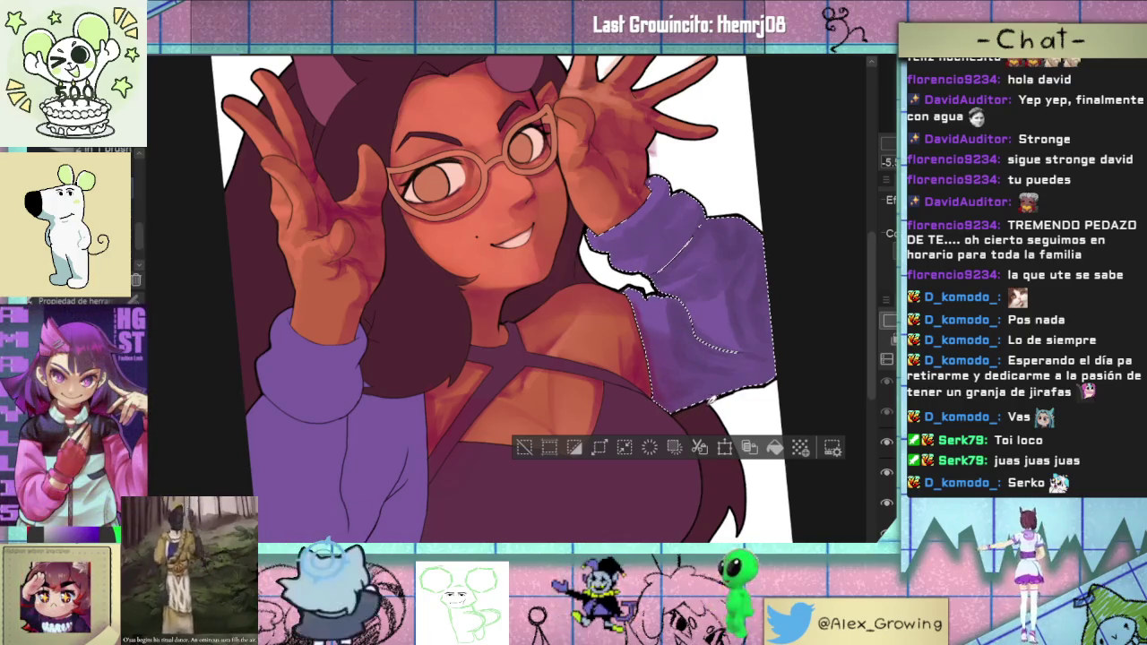
{"action": "left_click_drag", "start_coordinate": [756, 371], "coordinate": [780, 310]}
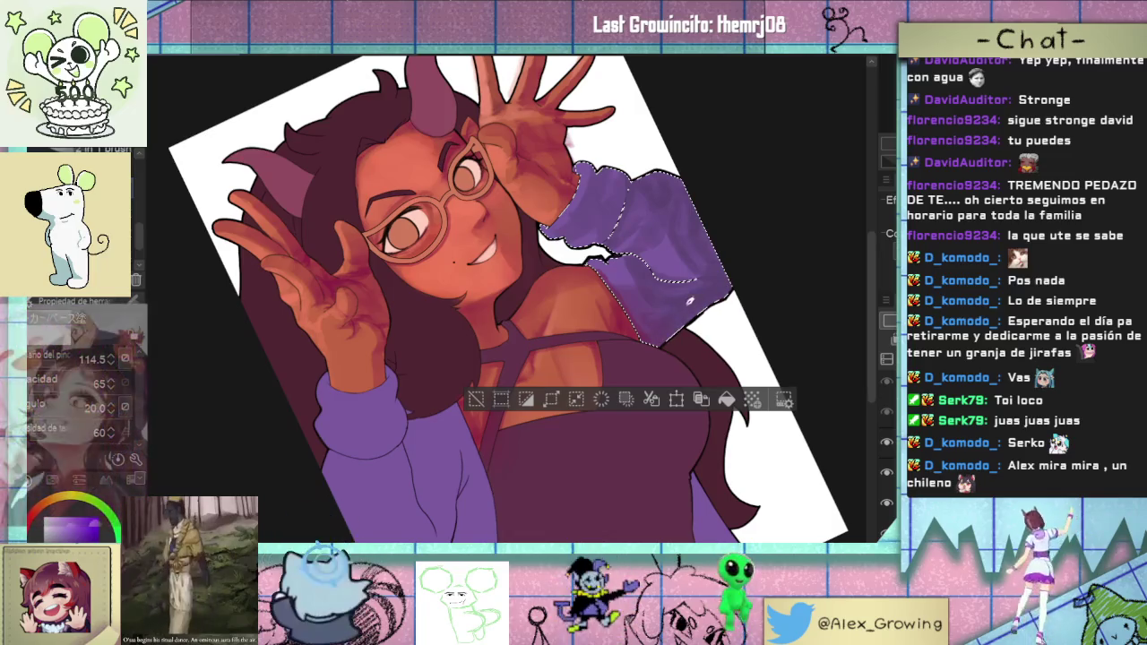
- Zoom out, clear the sleeve selection, and reset the canvas rotation to fit the drawing
{"action": "scroll", "coordinate": [734, 322], "scroll_direction": "down", "scroll_amount": 3}
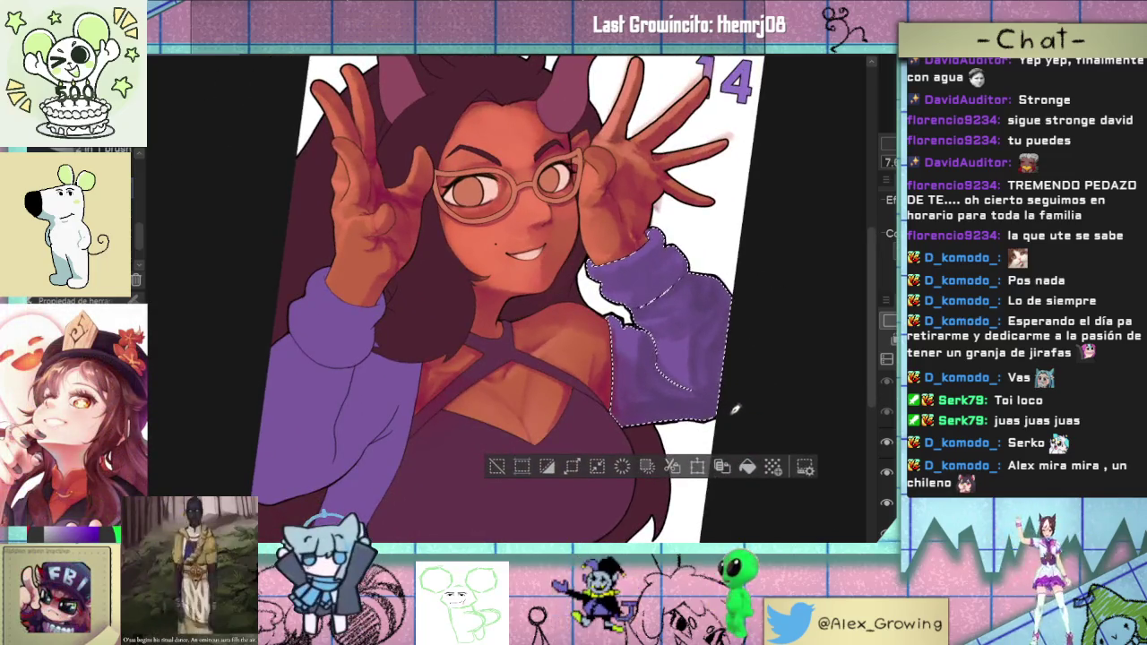
{"action": "scroll", "coordinate": [745, 369], "scroll_direction": "down", "scroll_amount": 1}
{"action": "scroll", "coordinate": [698, 374], "scroll_direction": "up", "scroll_amount": 3}
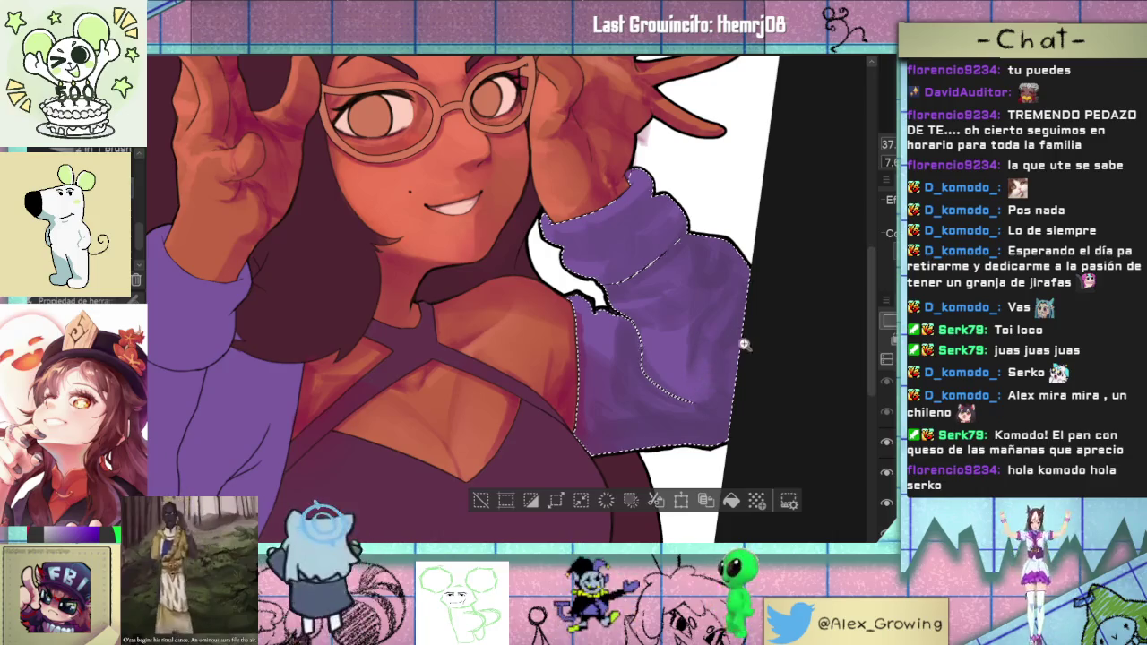
{"action": "scroll", "coordinate": [717, 385], "scroll_direction": "down", "scroll_amount": 3}
{"action": "key", "text": "ctrl+d"}
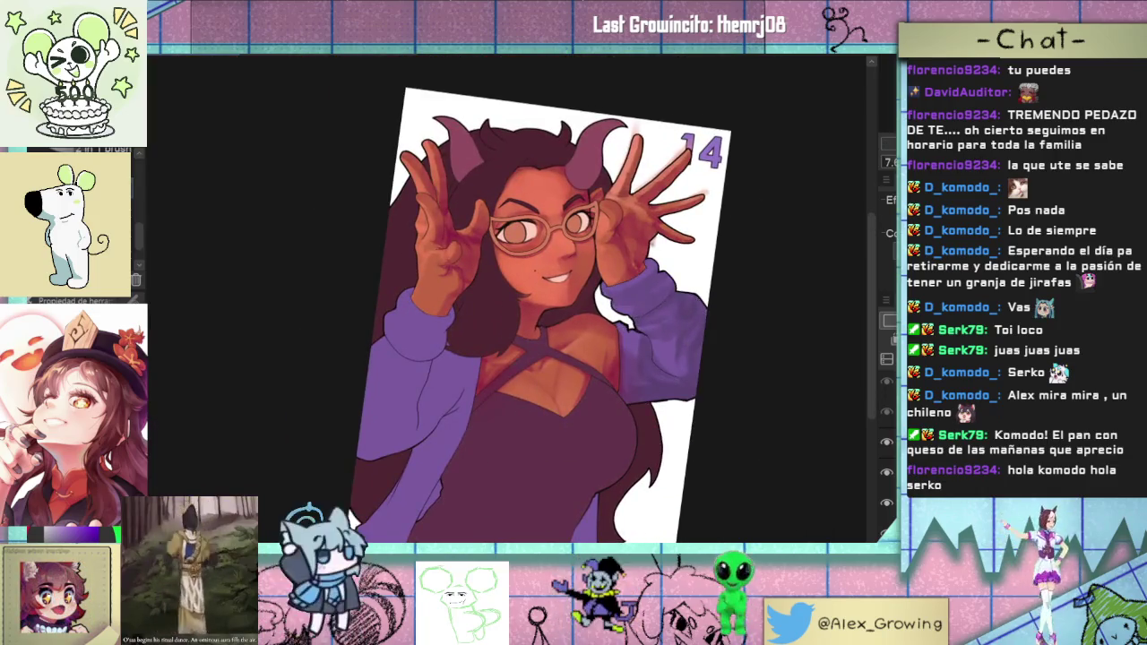
{"action": "key", "text": "ctrl+0"}
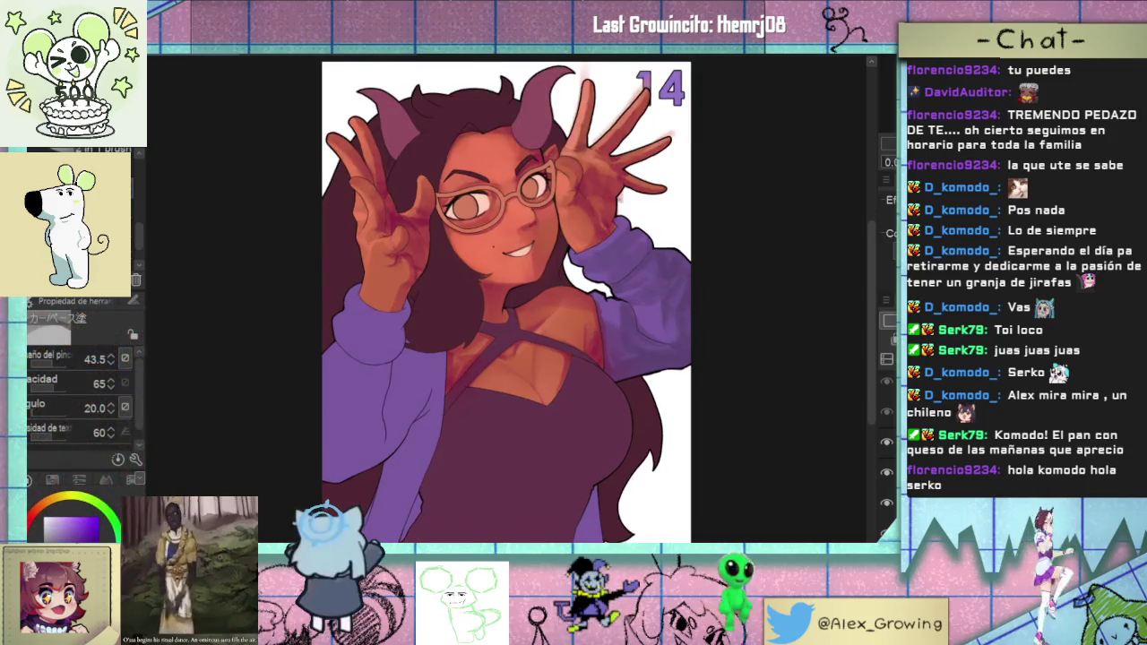
- Mirror the view, flip it back, and lighten part of the lower sleeve
{"action": "key", "text": "h"}
{"action": "key", "text": "h"}
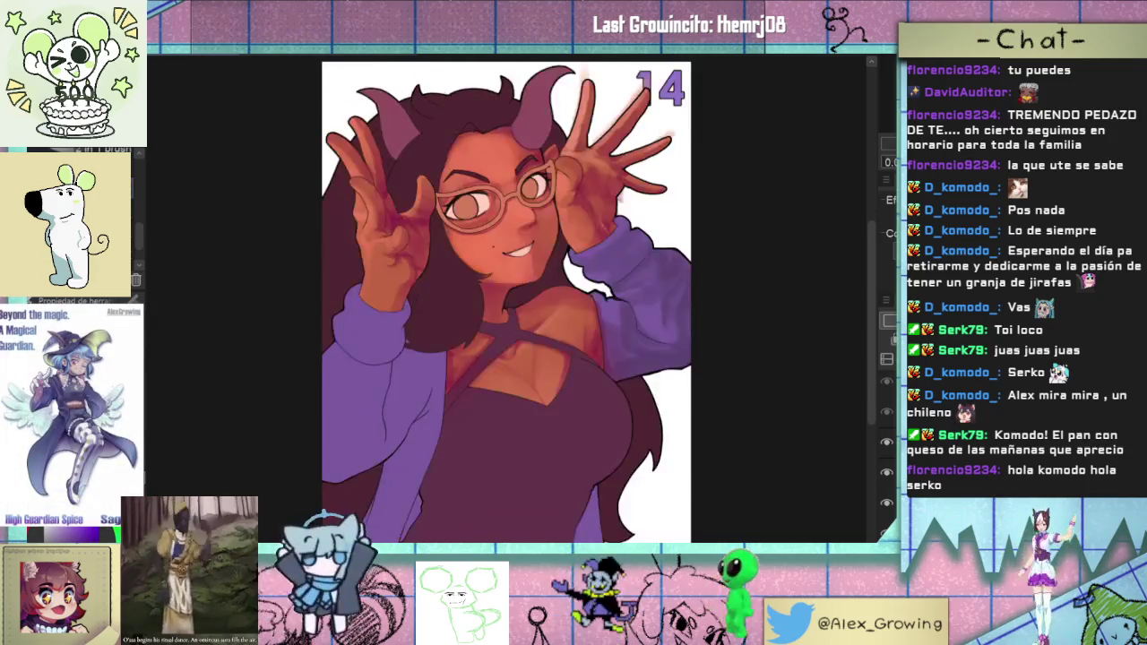
{"action": "key", "text": "ctrl+z"}
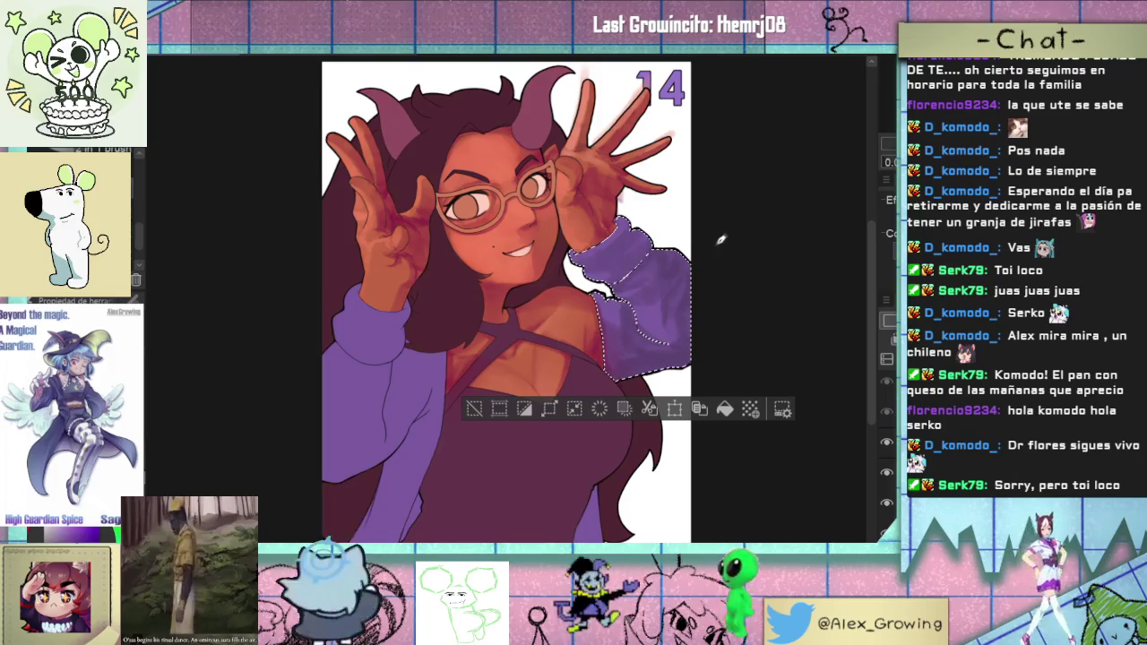
{"action": "scroll", "coordinate": [720, 238], "scroll_direction": "up", "scroll_amount": 5}
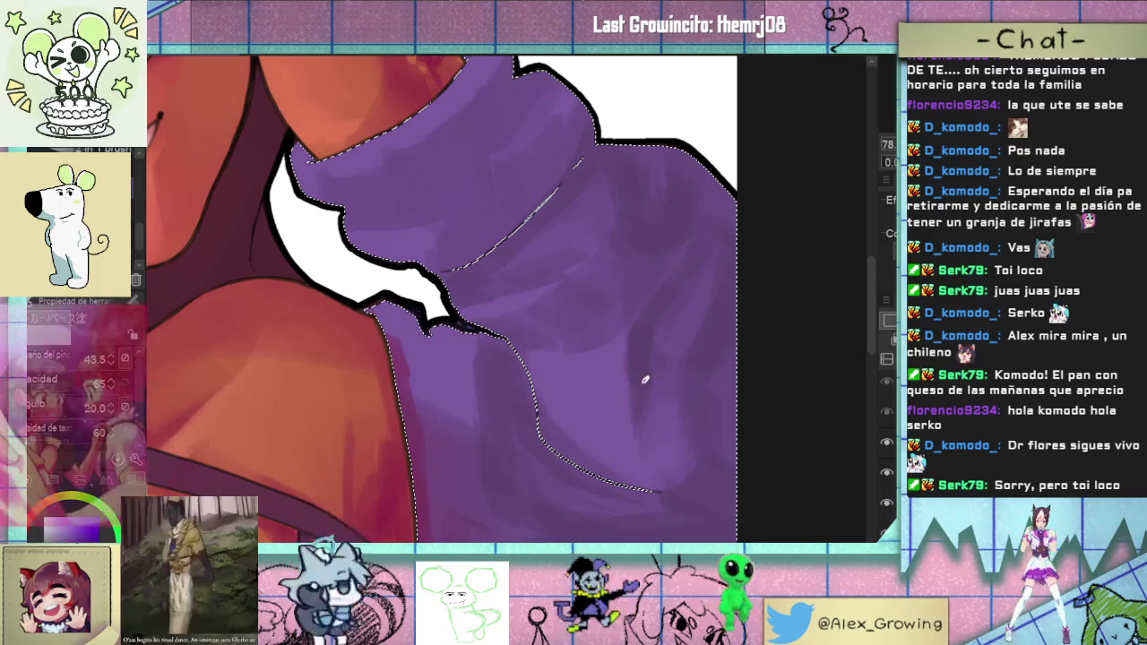
{"action": "scroll", "coordinate": [683, 307], "scroll_direction": "down", "scroll_amount": 1}
{"action": "scroll", "coordinate": [563, 388], "scroll_direction": "down", "scroll_amount": 1}
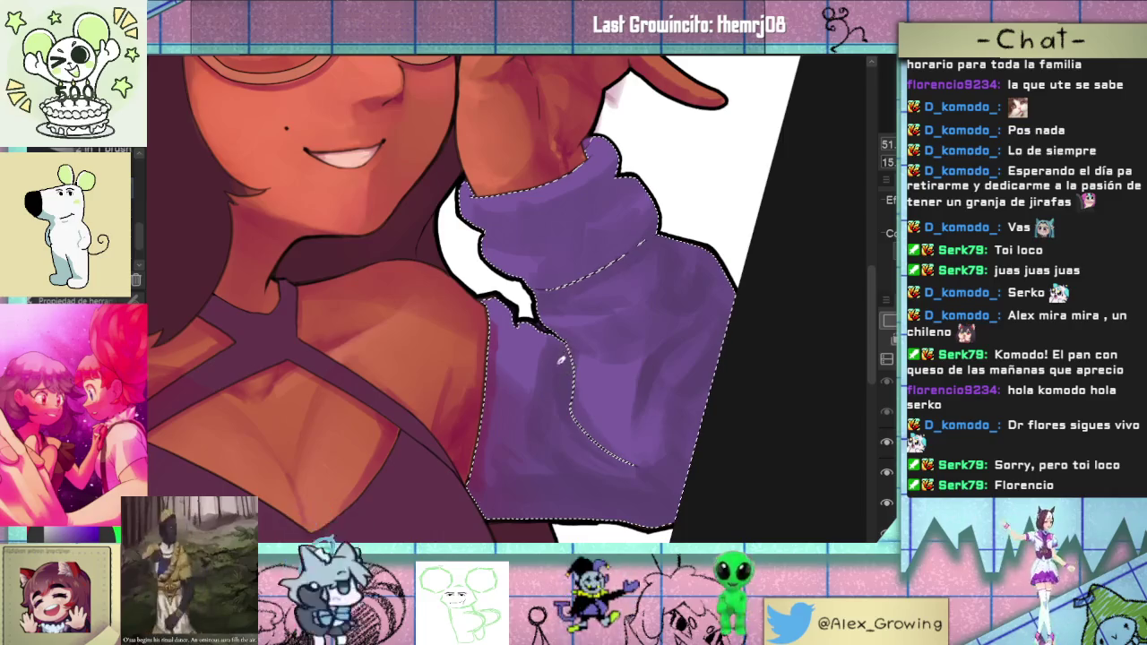
{"action": "left_click_drag", "start_coordinate": [591, 448], "coordinate": [564, 358]}
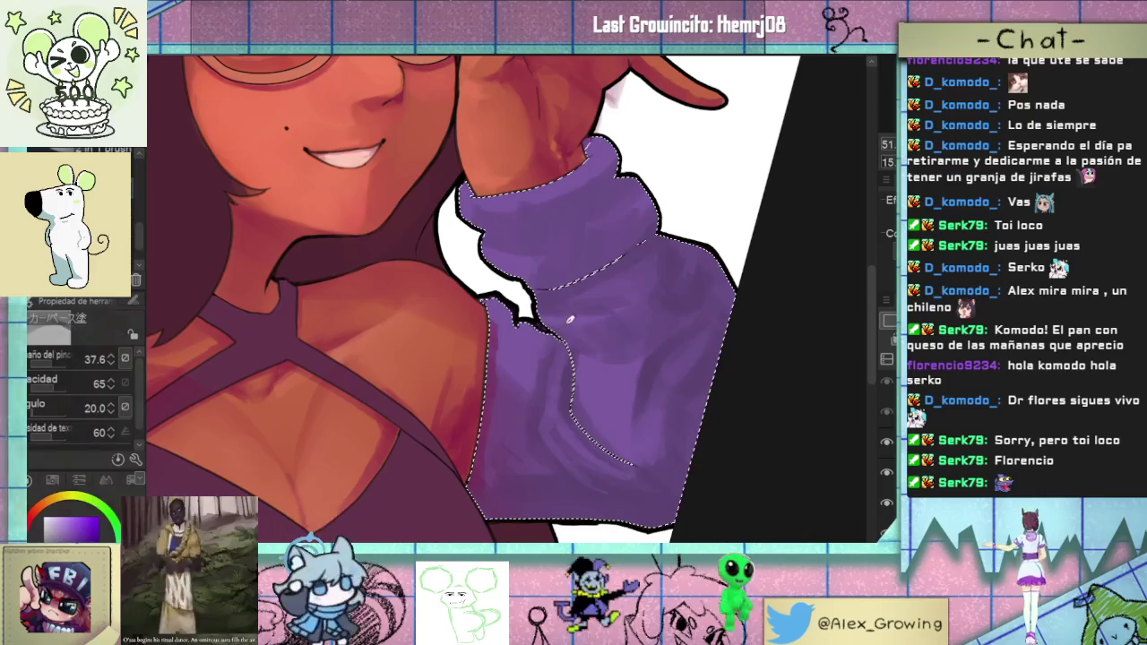
- Zoom in and out on the sleeve and turn the canvas upright again
{"action": "scroll", "coordinate": [627, 353], "scroll_direction": "down", "scroll_amount": 4}
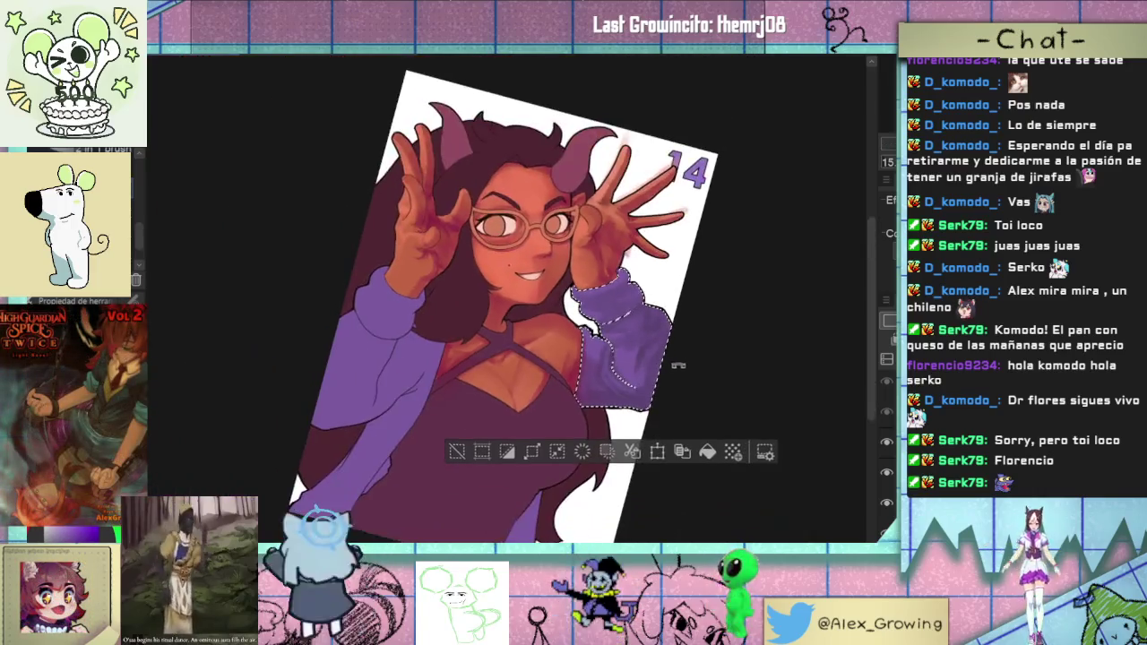
{"action": "scroll", "coordinate": [663, 368], "scroll_direction": "up", "scroll_amount": 4}
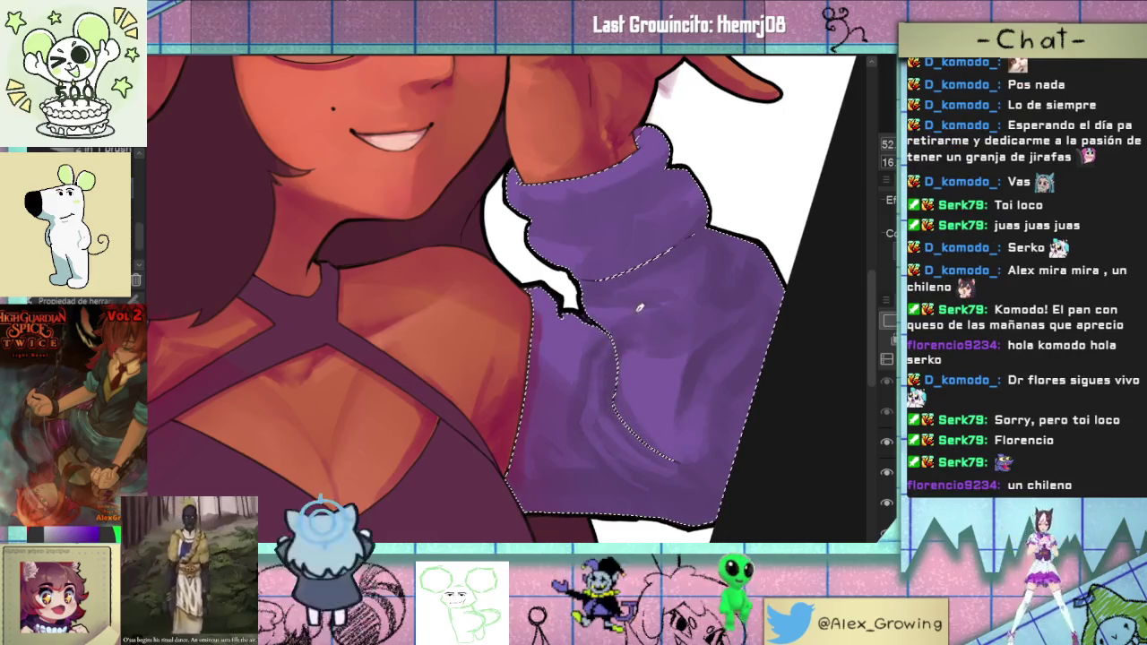
{"action": "scroll", "coordinate": [639, 308], "scroll_direction": "down", "scroll_amount": 3}
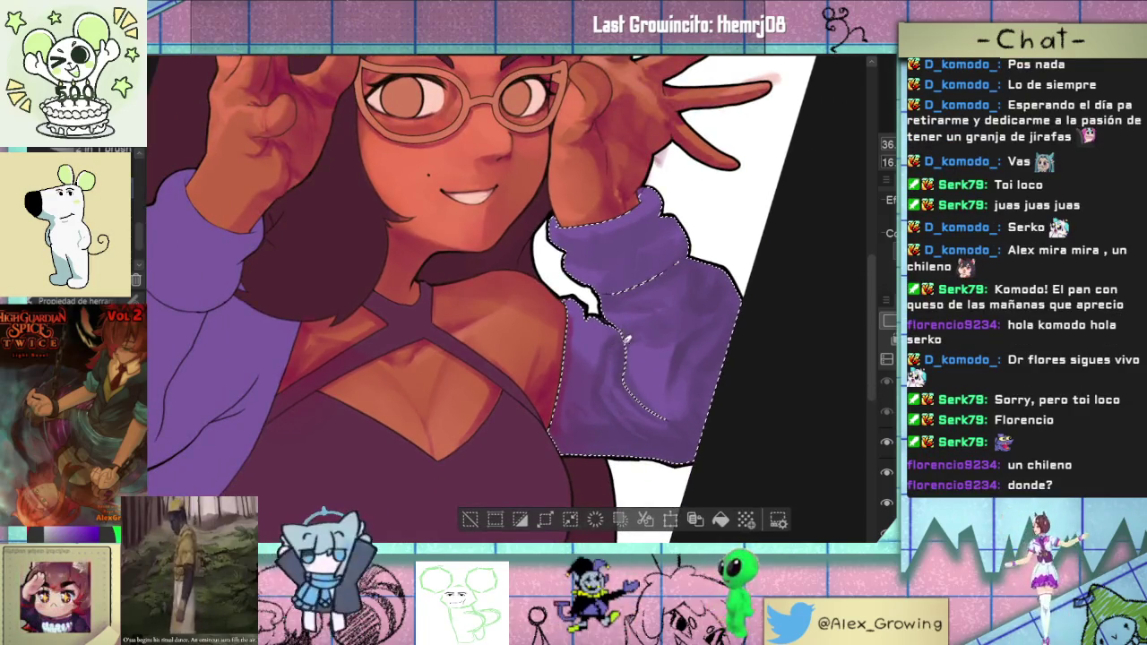
{"action": "scroll", "coordinate": [627, 339], "scroll_direction": "down", "scroll_amount": 2}
{"action": "scroll", "coordinate": [589, 370], "scroll_direction": "up", "scroll_amount": 5}
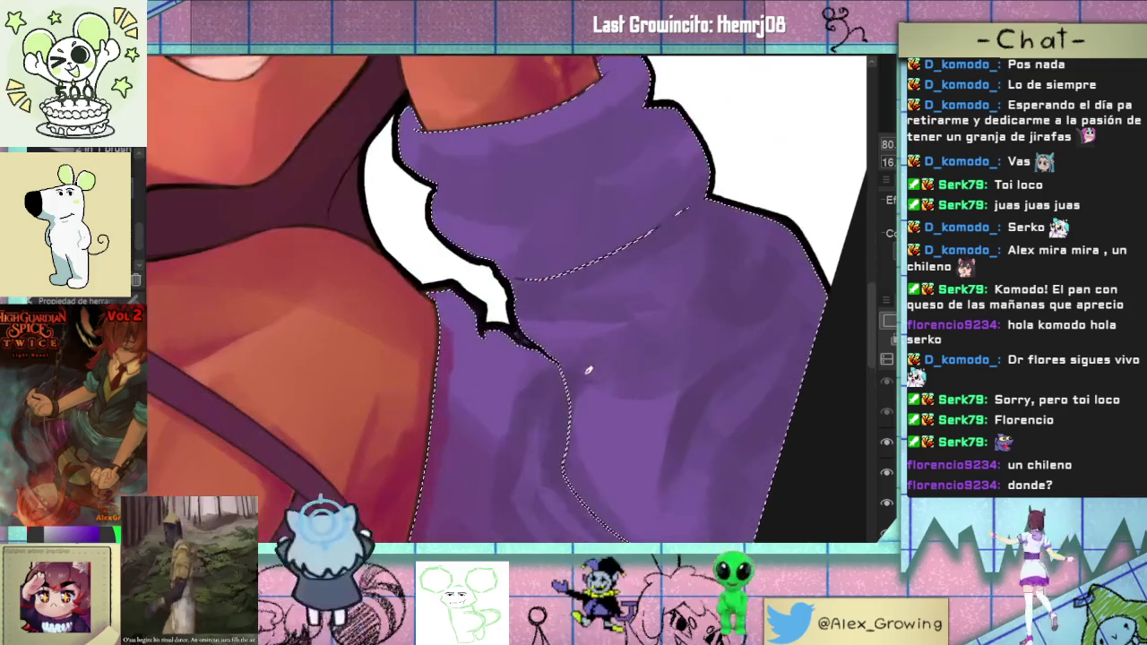
{"action": "scroll", "coordinate": [591, 376], "scroll_direction": "down", "scroll_amount": 3}
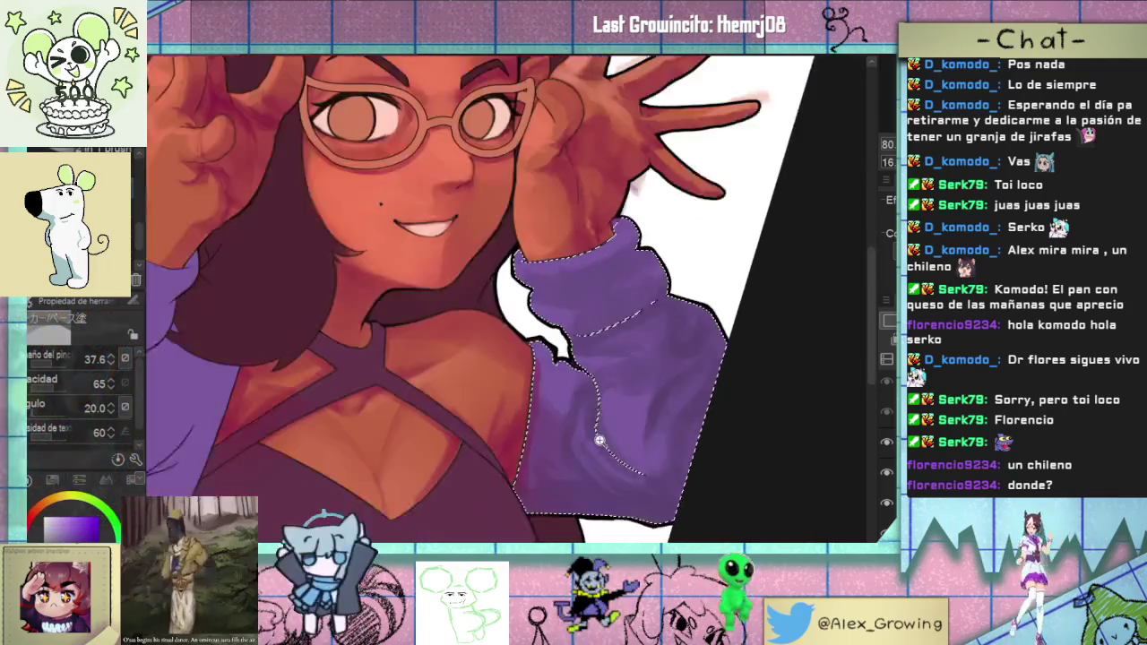
{"action": "scroll", "coordinate": [610, 390], "scroll_direction": "up", "scroll_amount": 3}
{"action": "scroll", "coordinate": [618, 398], "scroll_direction": "down", "scroll_amount": 2}
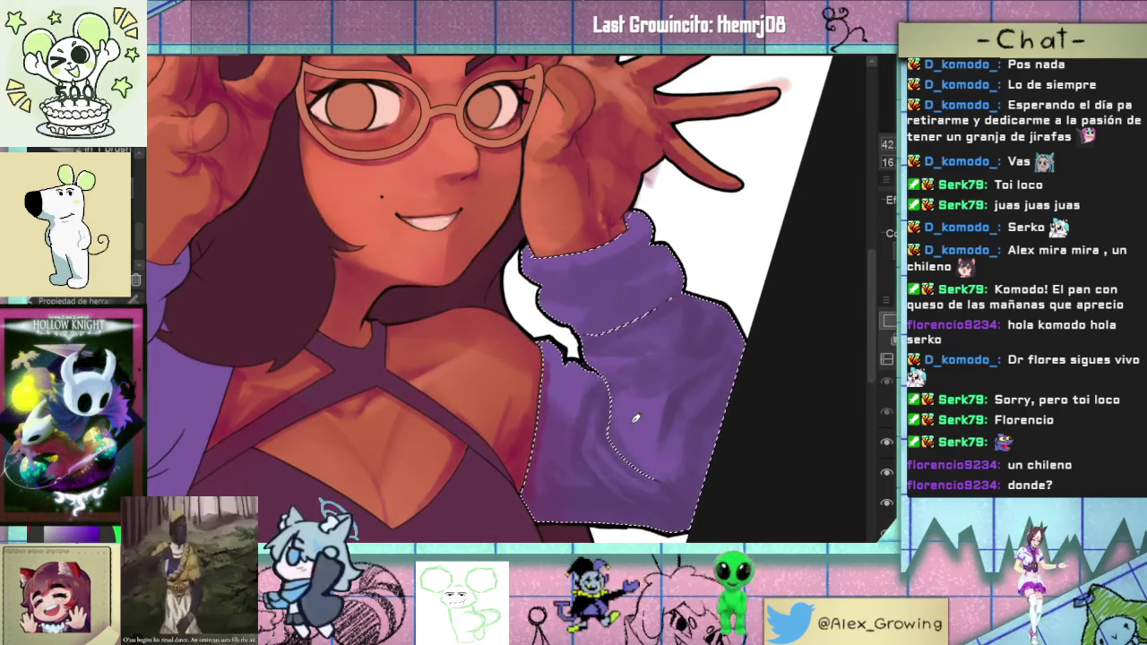
{"action": "scroll", "coordinate": [635, 418], "scroll_direction": "down", "scroll_amount": 1}
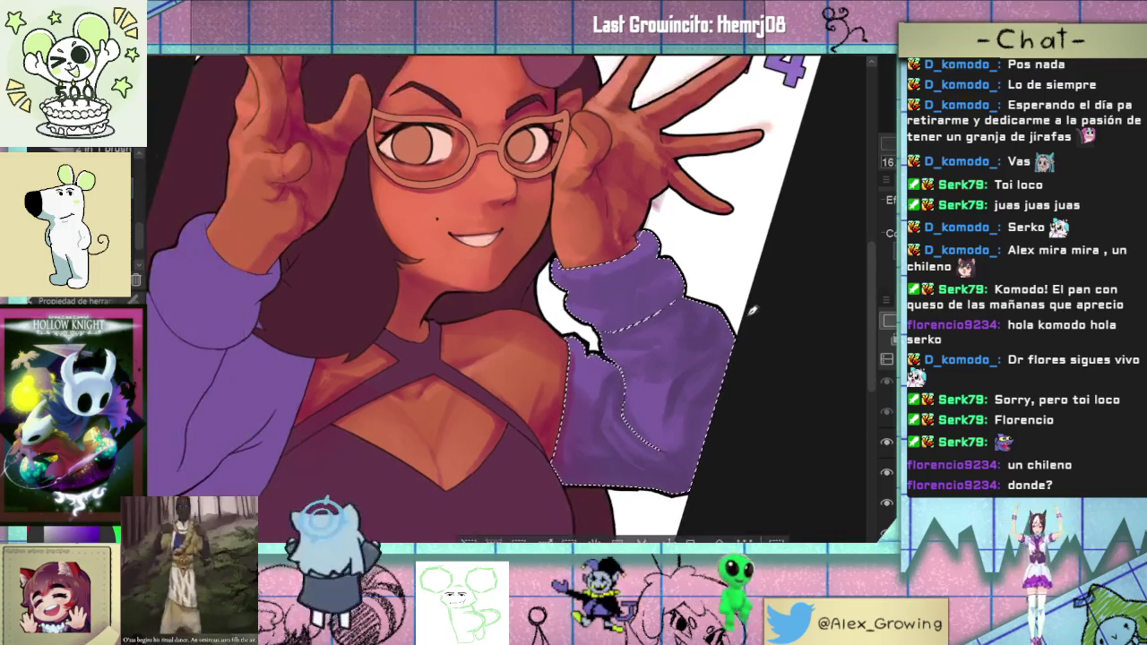
{"action": "key", "text": "ctrl+at"}
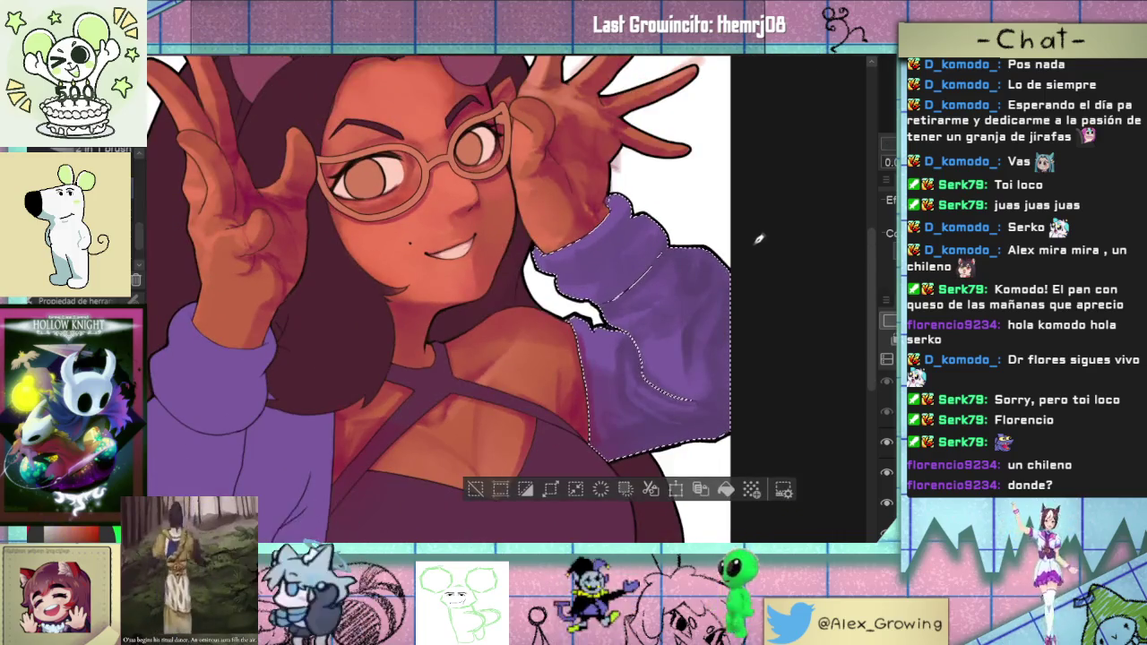
- Recentre on the sleeve, fit the whole illustration, and tilt it slightly counter-clockwise
{"action": "scroll", "coordinate": [623, 216], "scroll_direction": "up", "scroll_amount": 1}
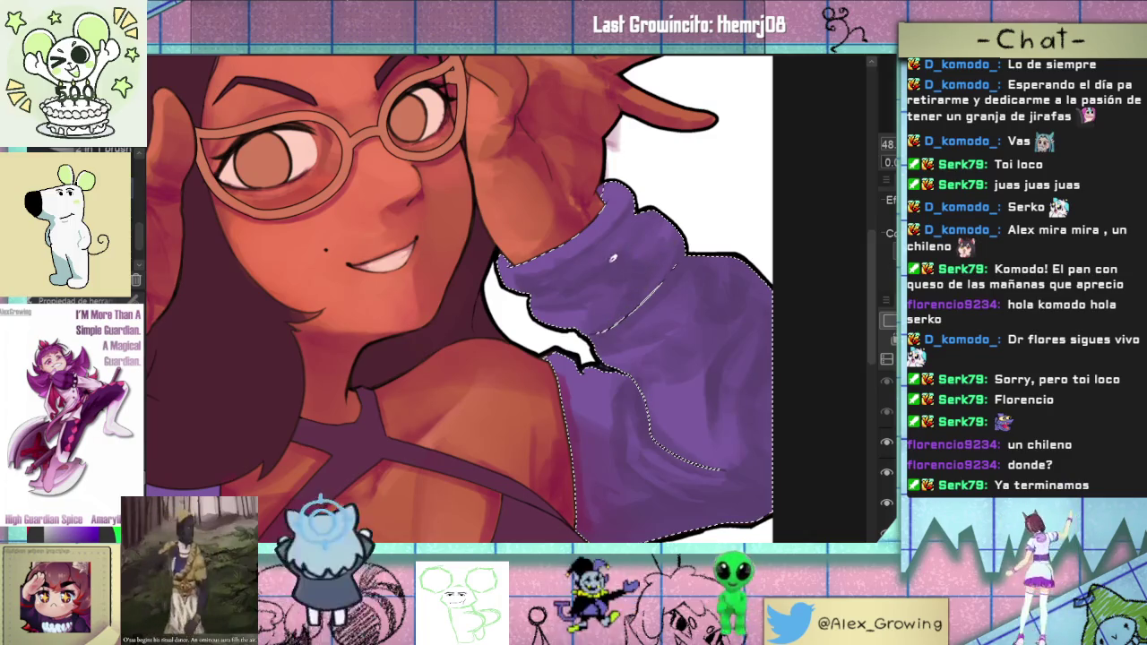
{"action": "scroll", "coordinate": [668, 224], "scroll_direction": "down", "scroll_amount": 5}
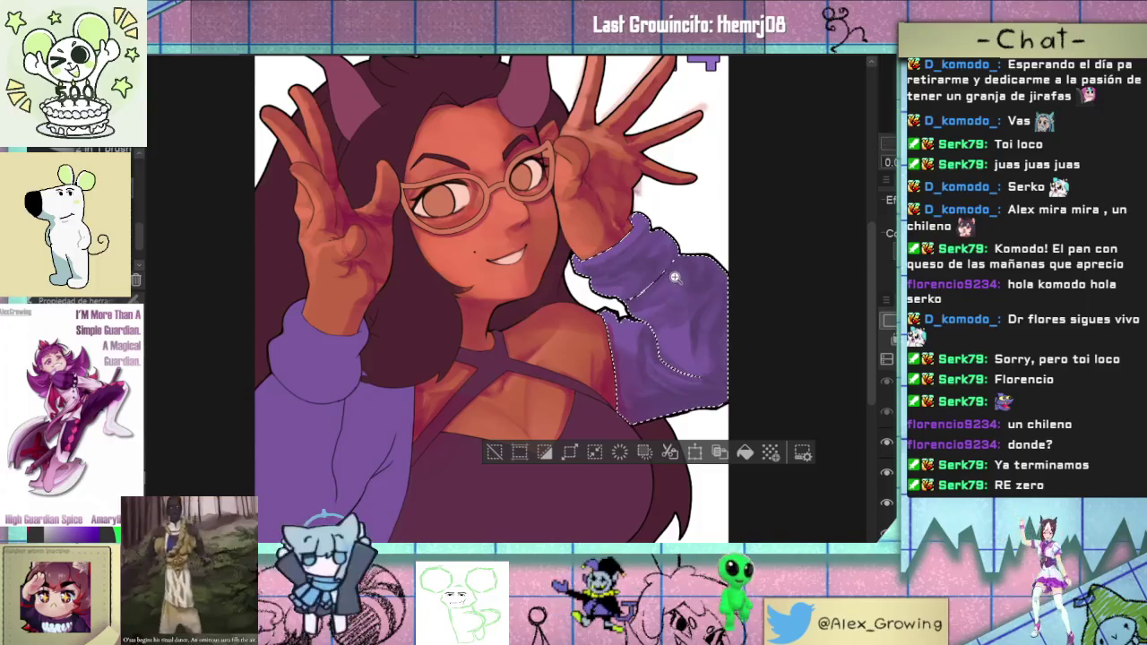
{"action": "scroll", "coordinate": [648, 276], "scroll_direction": "up", "scroll_amount": 5}
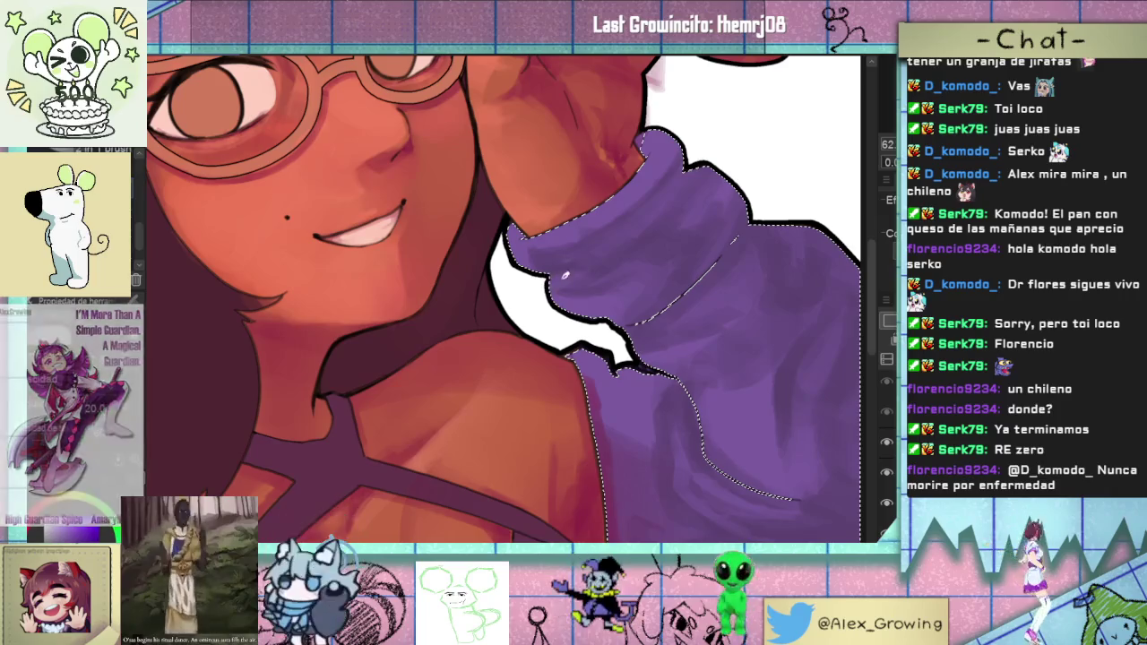
{"action": "left_click_drag", "start_coordinate": [529, 242], "coordinate": [566, 283]}
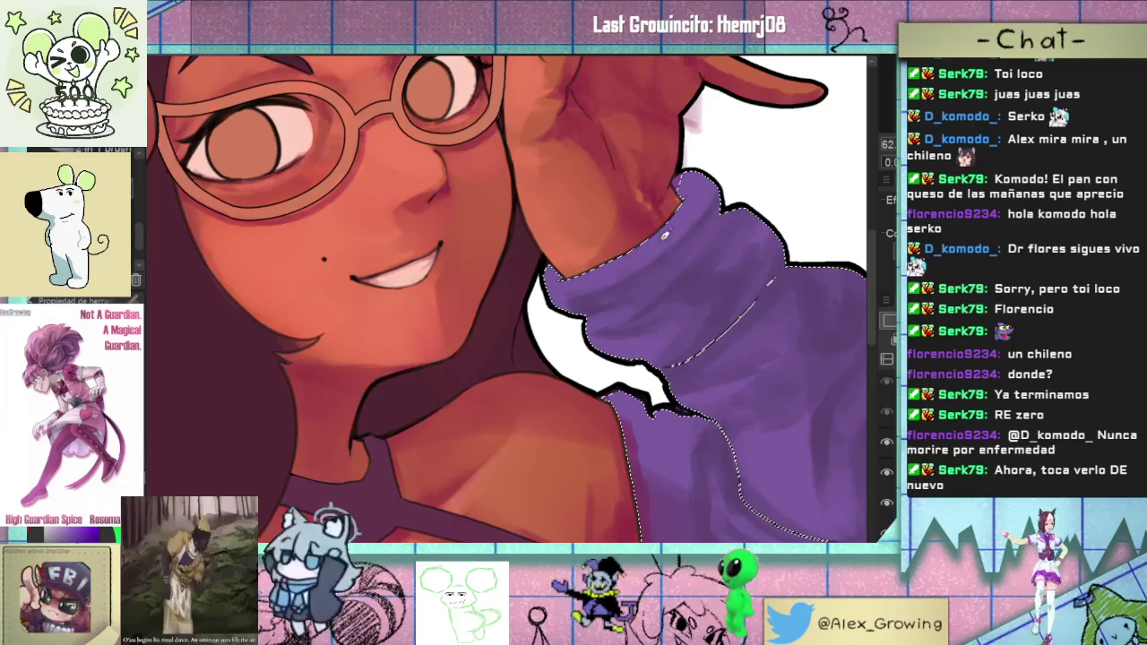
{"action": "key", "text": "ctrl+0"}
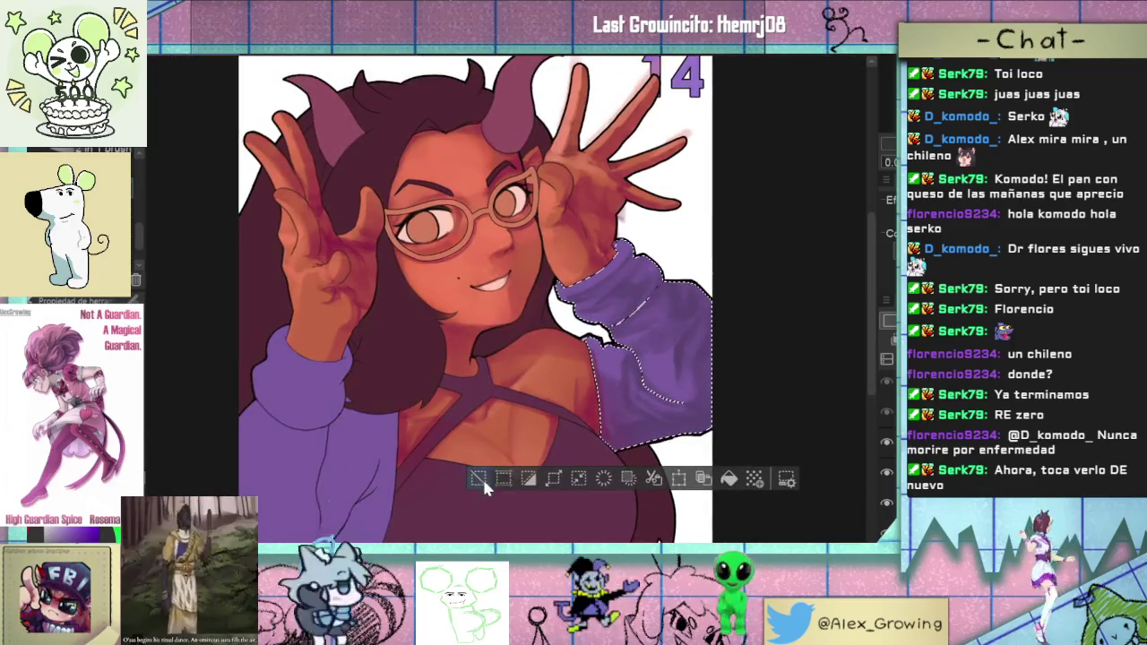
{"action": "left_click_drag", "start_coordinate": [482, 476], "coordinate": [763, 290]}
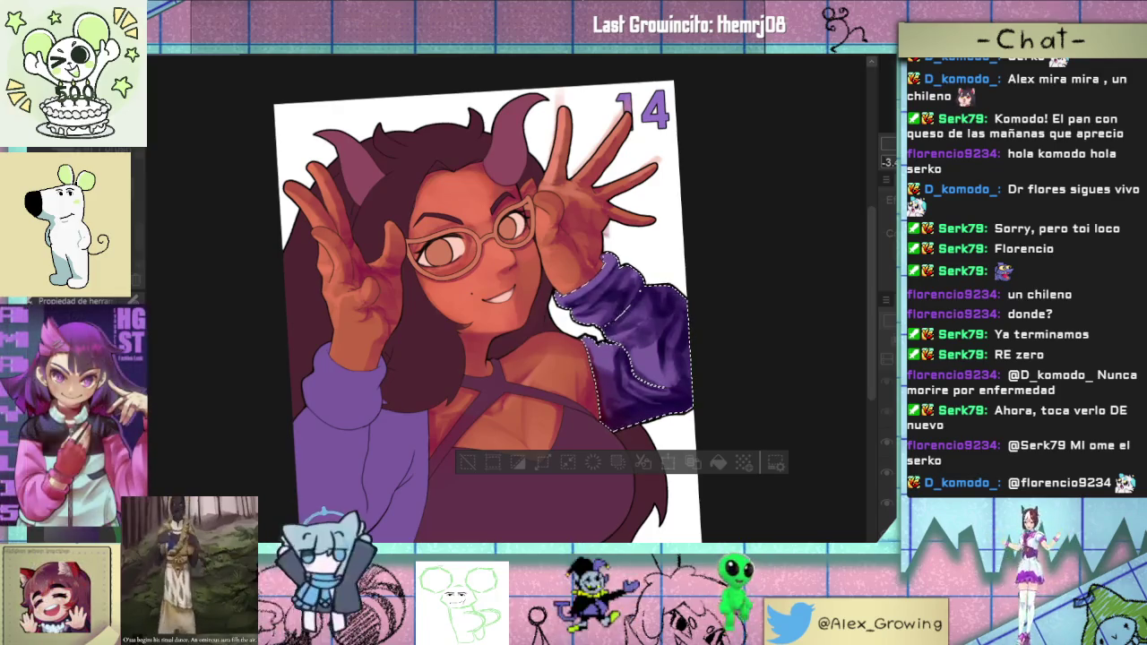
- Compare the sleeve shading with undo/redo, then straighten, mirror, and release the selection
{"action": "key", "text": "ctrl+z"}
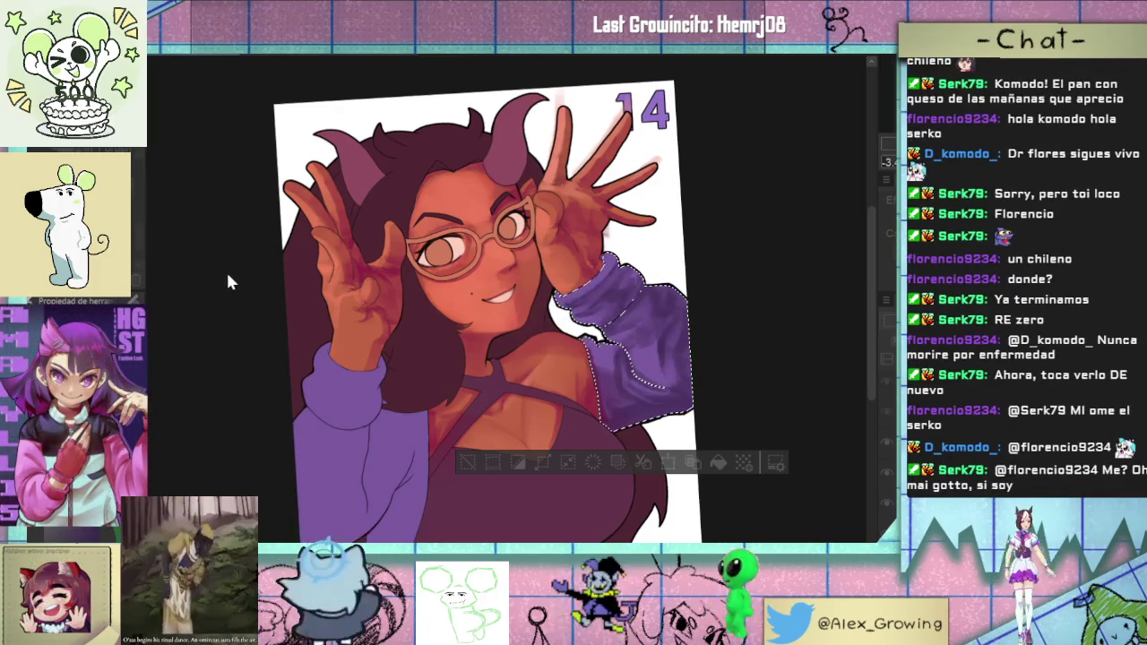
{"action": "key", "text": "ctrl+y"}
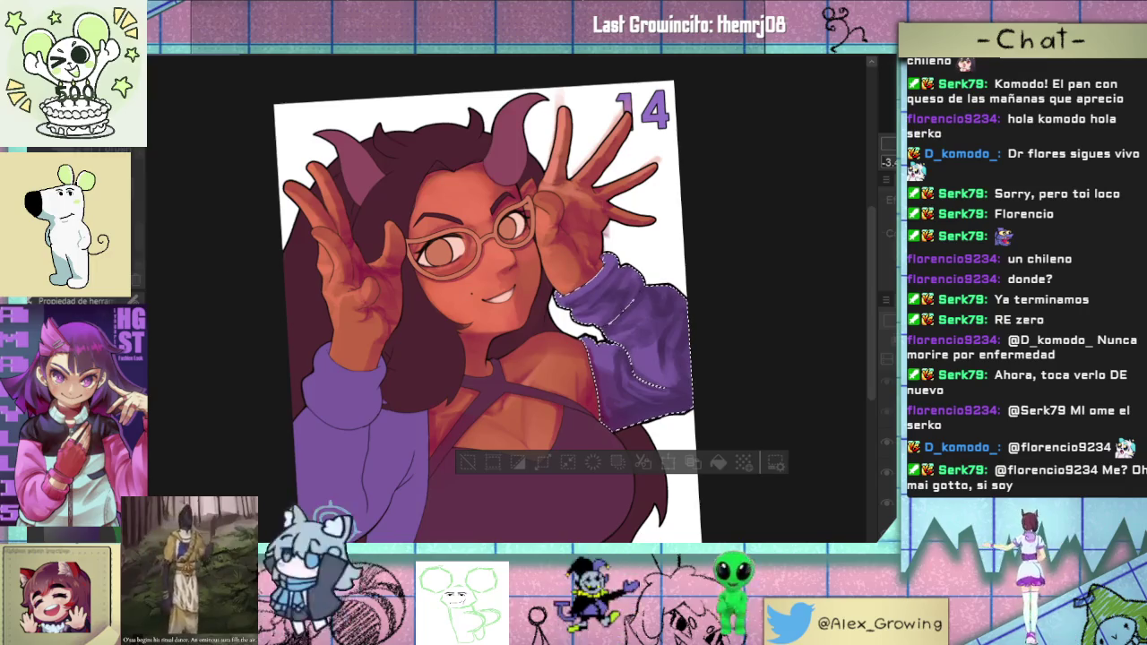
{"action": "key", "text": "ctrl+z"}
{"action": "key", "text": "ctrl+y"}
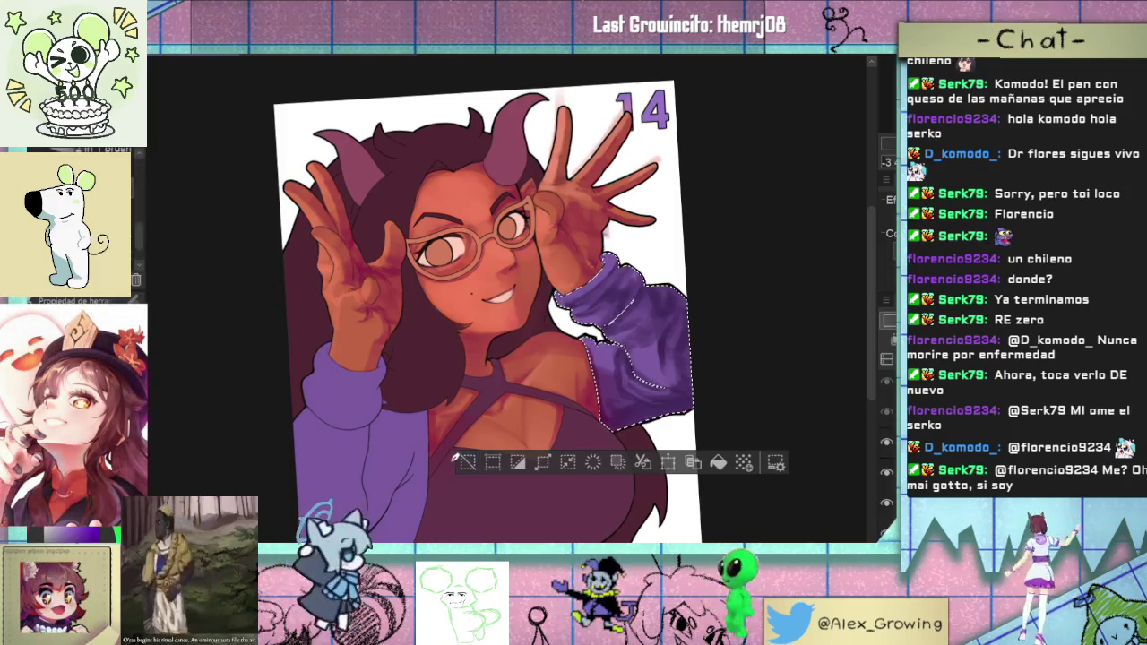
{"action": "scroll", "coordinate": [627, 368], "scroll_direction": "up", "scroll_amount": 3}
{"action": "scroll", "coordinate": [645, 359], "scroll_direction": "up", "scroll_amount": 2}
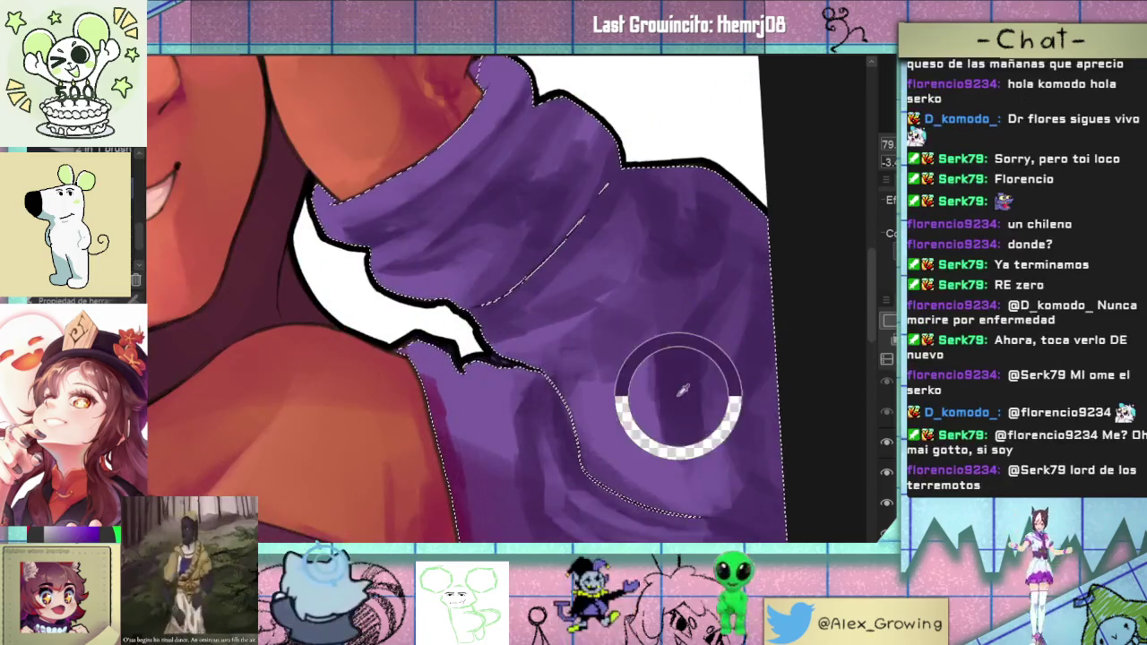
{"action": "scroll", "coordinate": [634, 288], "scroll_direction": "down", "scroll_amount": 6}
{"action": "key", "text": "ctrl+0"}
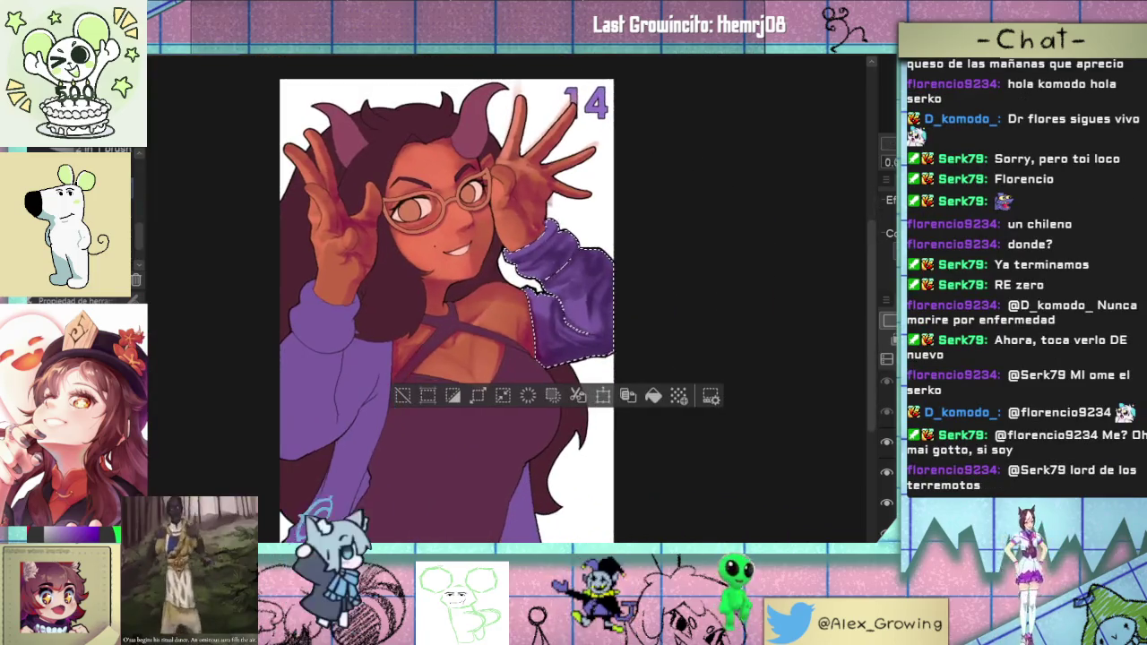
{"action": "key", "text": "h"}
{"action": "left_click", "coordinate": [249, 408]}
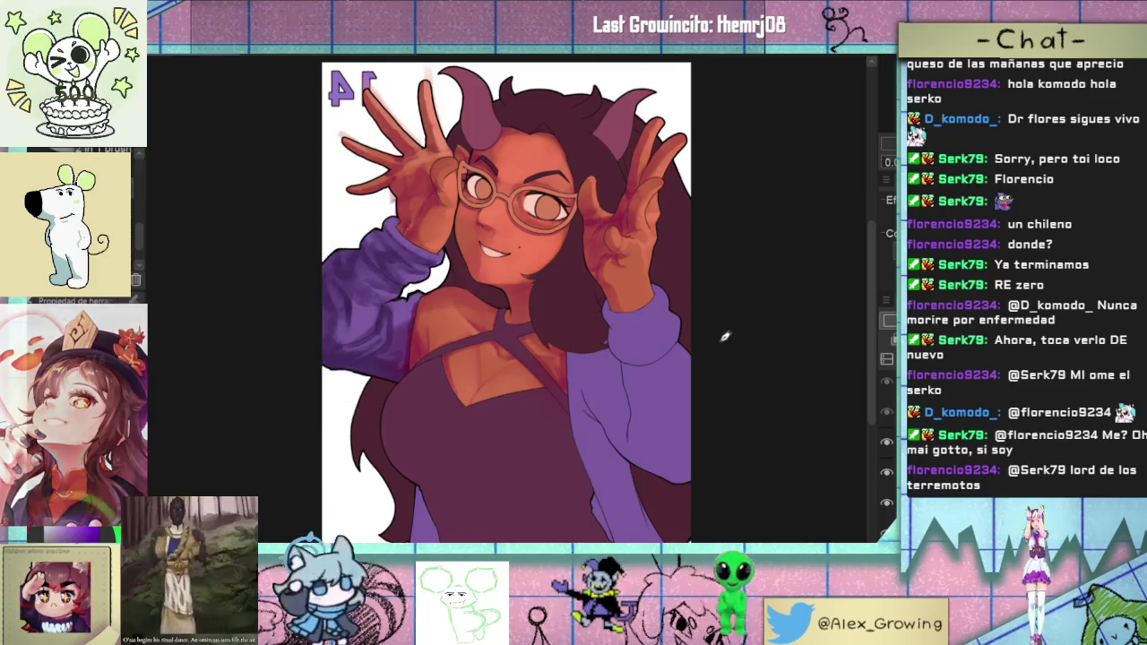
- Hide the panels, isolate the left sleeve, and airbrush darker teal-tinted shading onto it
{"action": "key", "text": "Tab"}
{"action": "key", "text": "Tab"}
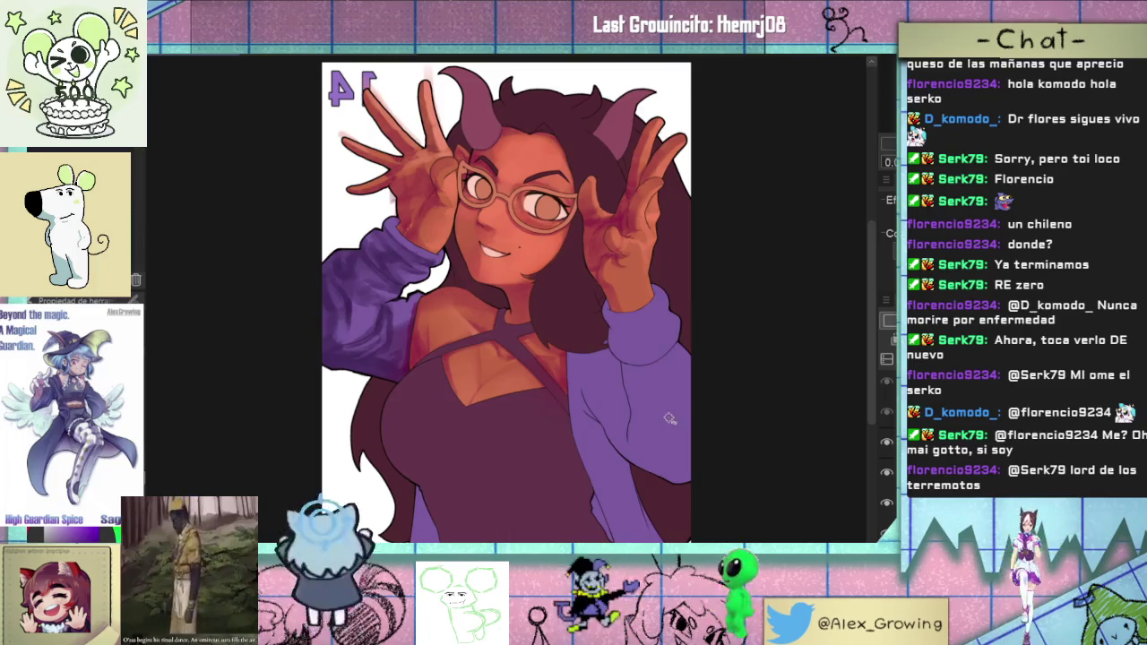
{"action": "key", "text": "ctrl+shift+d"}
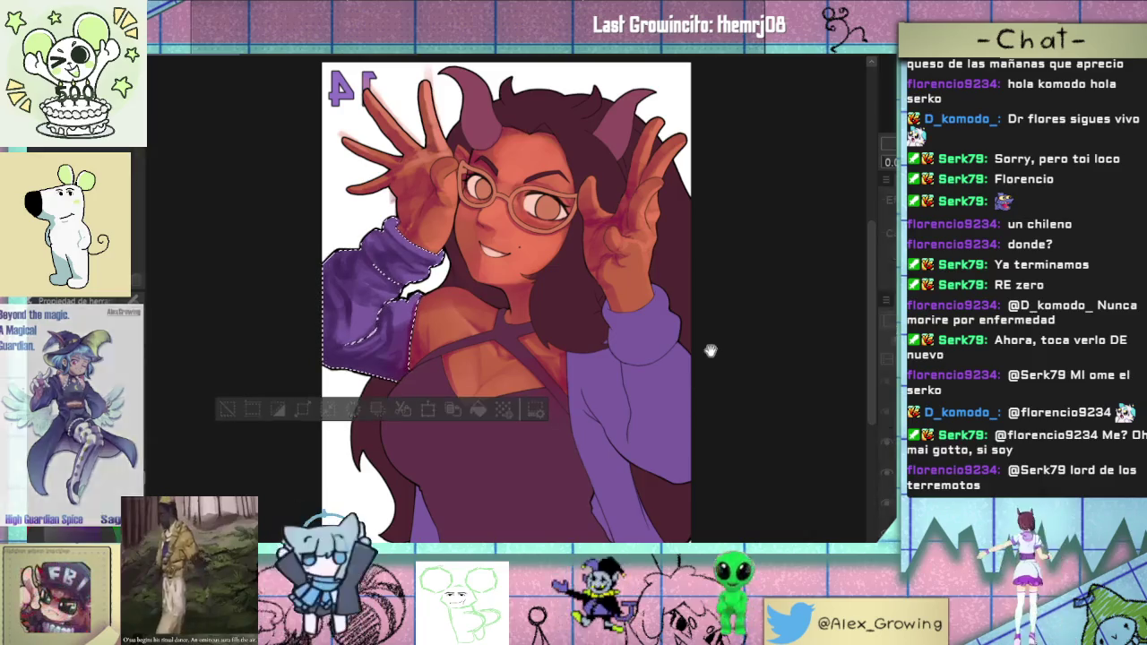
{"action": "mouse_move", "coordinate": [341, 251]}
{"action": "left_mouse_down"}
{"action": "mouse_move", "coordinate": [327, 287]}
{"action": "mouse_move", "coordinate": [351, 262]}
{"action": "left_mouse_up"}
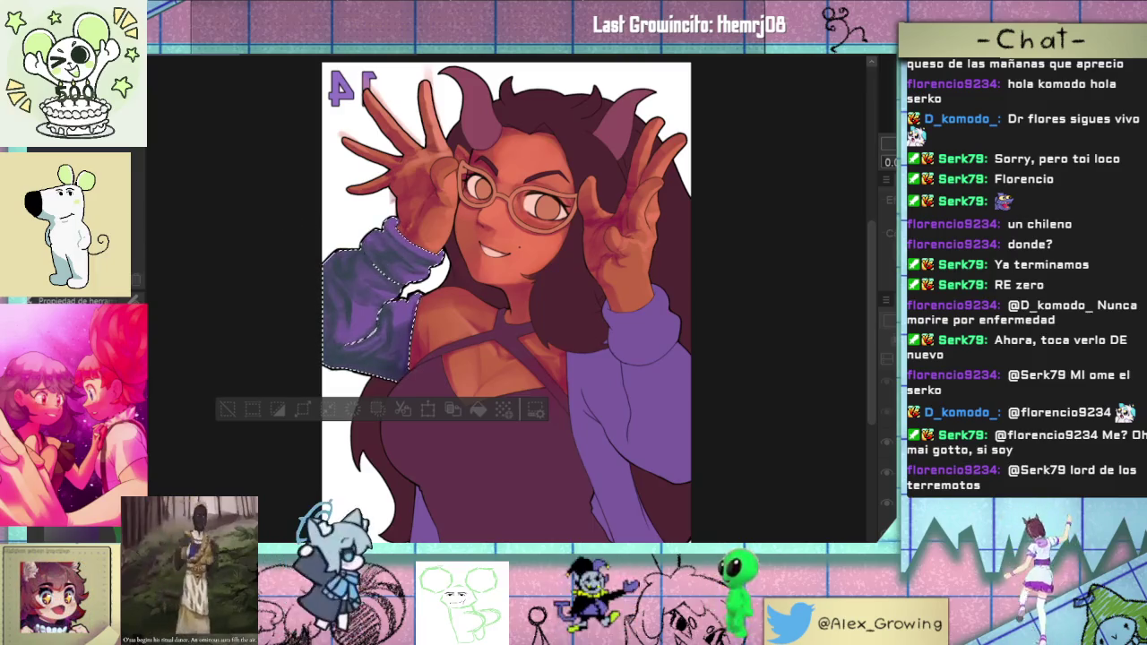
{"action": "left_click_drag", "start_coordinate": [233, 154], "coordinate": [278, 154]}
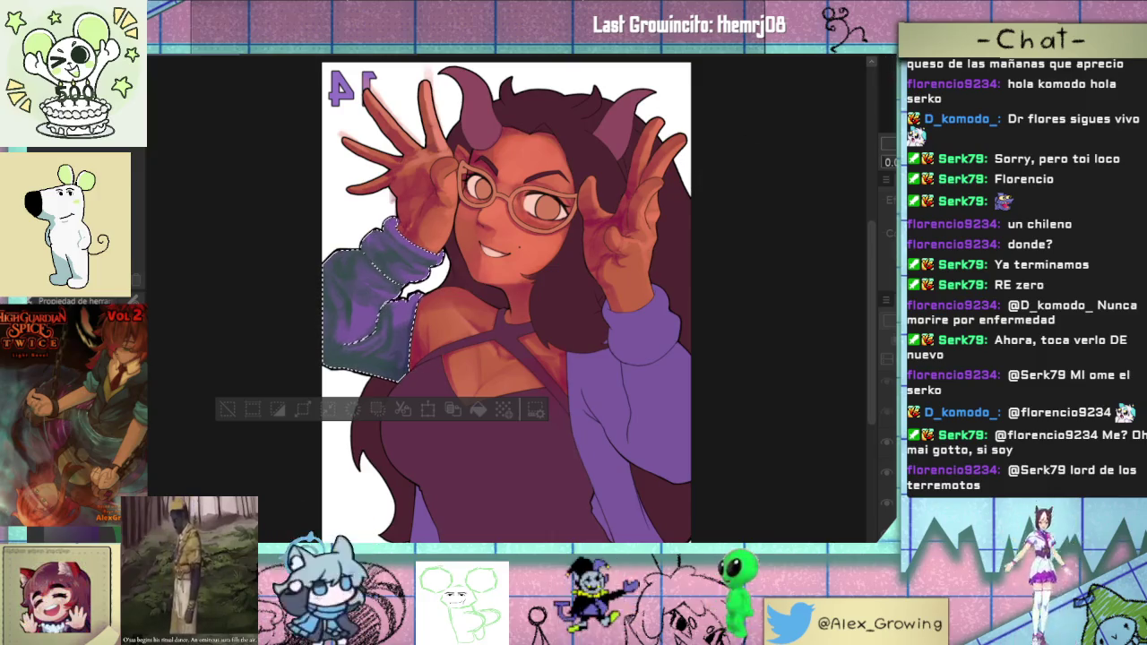
{"action": "scroll", "coordinate": [325, 319], "scroll_direction": "up", "scroll_amount": 5}
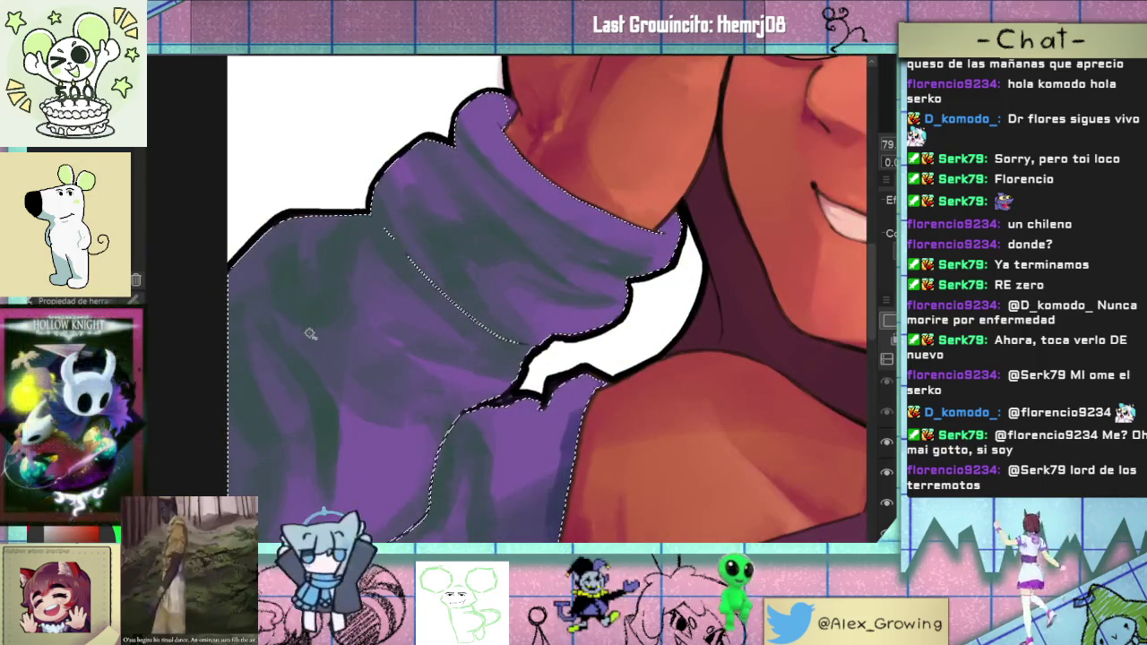
{"action": "key", "text": "ctrl+d"}
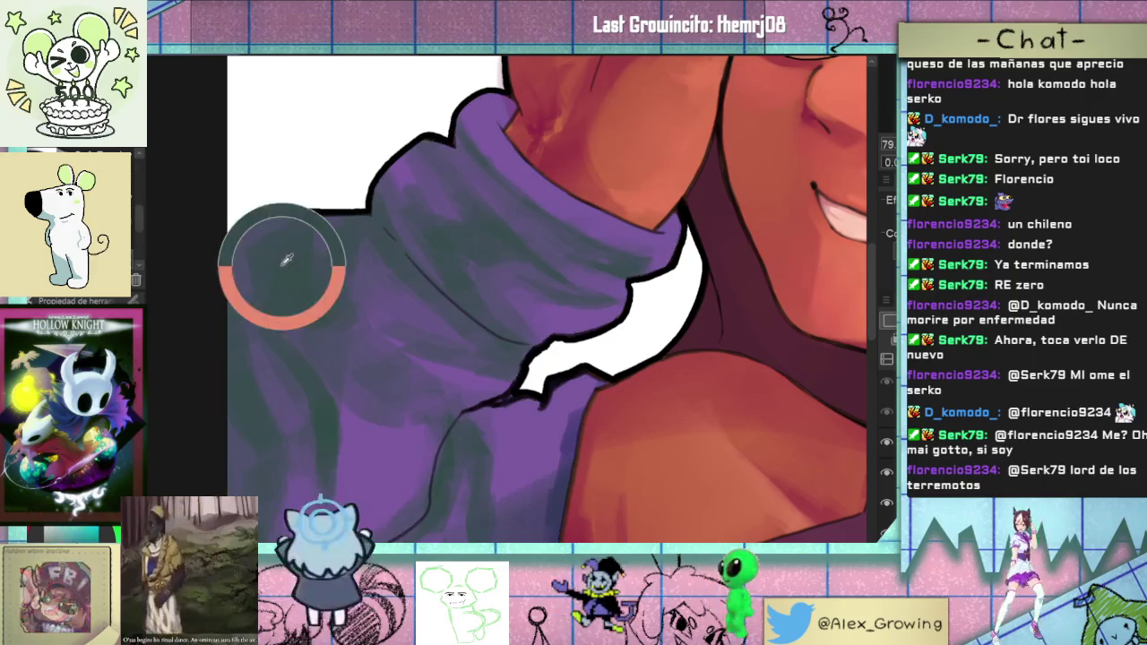
{"action": "scroll", "coordinate": [361, 397], "scroll_direction": "down", "scroll_amount": 3}
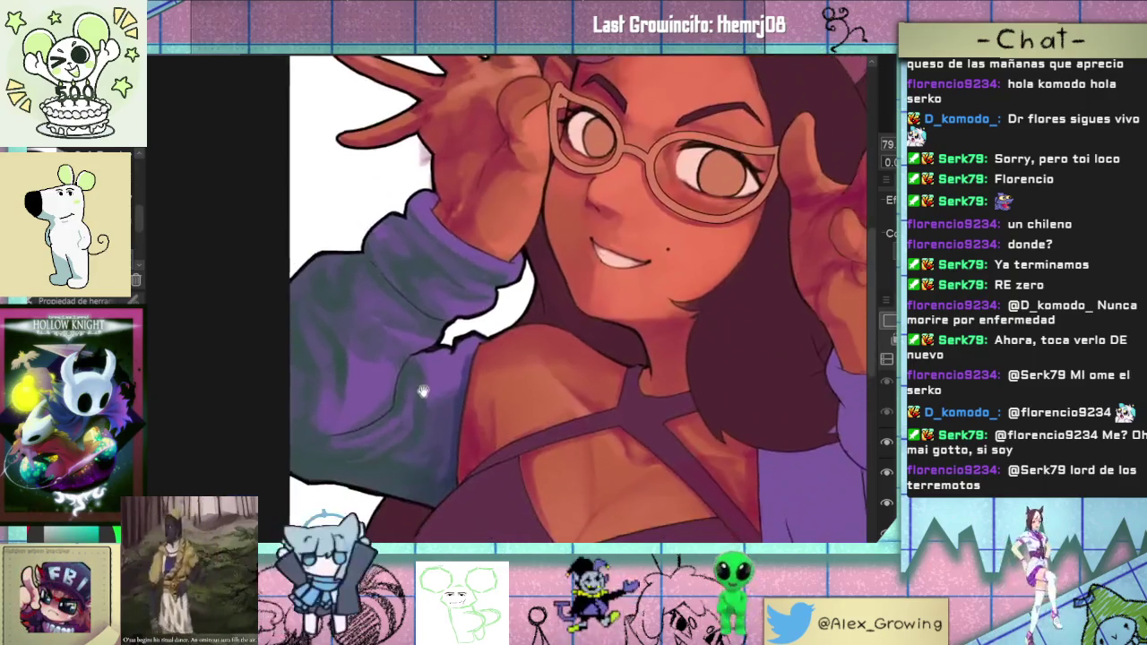
{"action": "scroll", "coordinate": [529, 377], "scroll_direction": "down", "scroll_amount": 2}
{"action": "scroll", "coordinate": [495, 367], "scroll_direction": "up", "scroll_amount": 1}
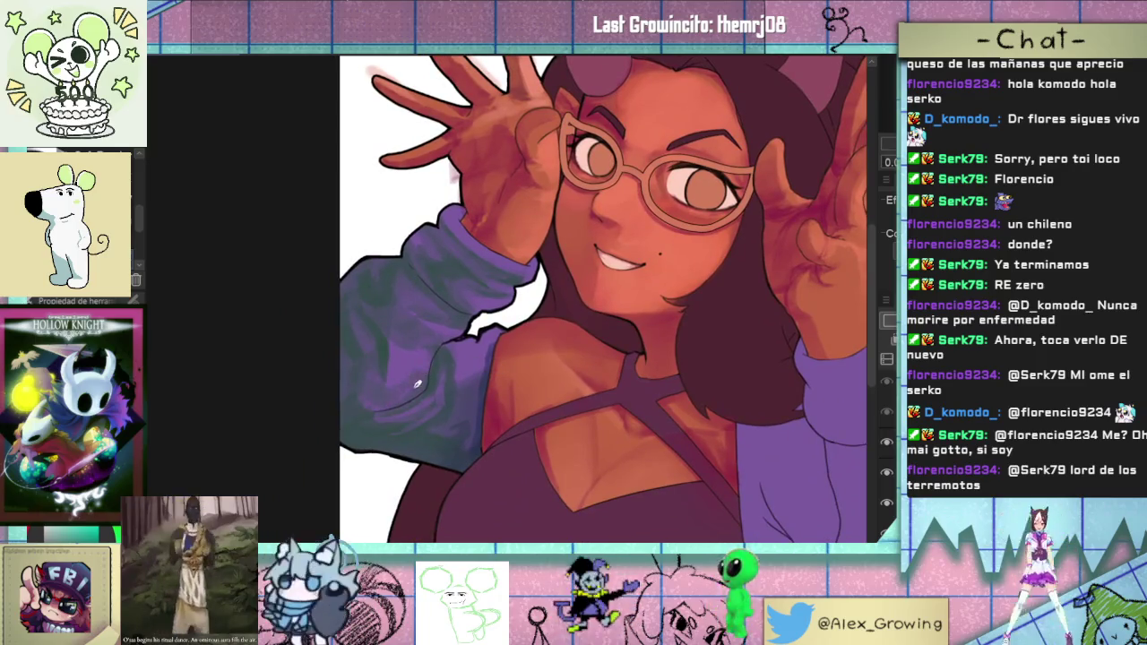
{"action": "scroll", "coordinate": [450, 356], "scroll_direction": "down", "scroll_amount": 3}
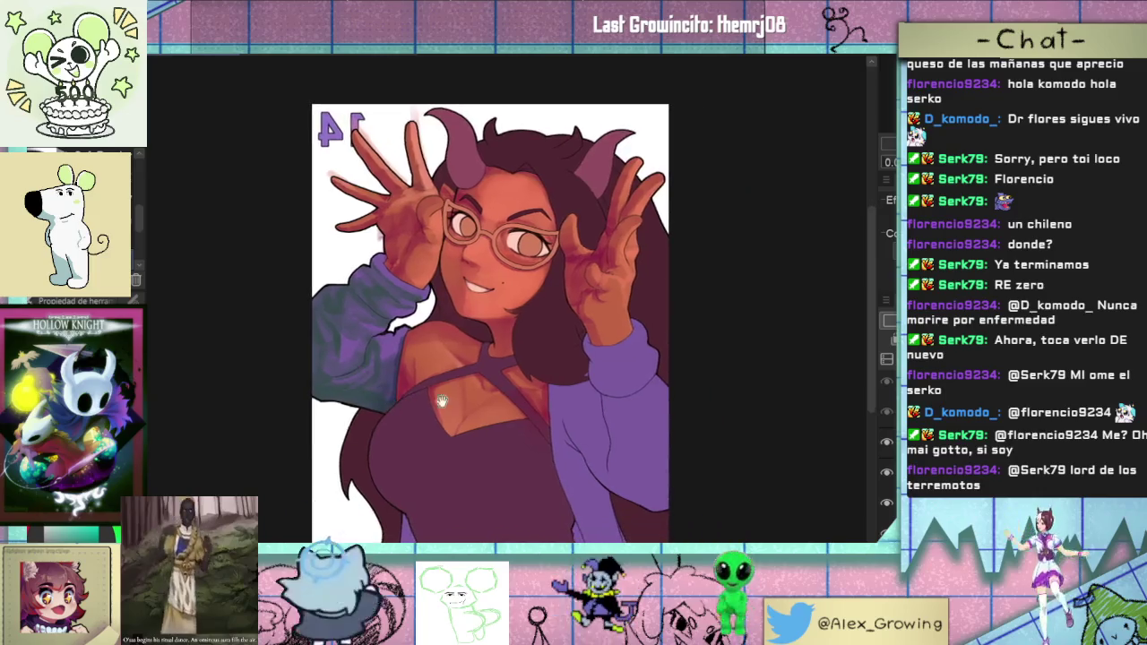
{"action": "scroll", "coordinate": [384, 340], "scroll_direction": "up", "scroll_amount": 4}
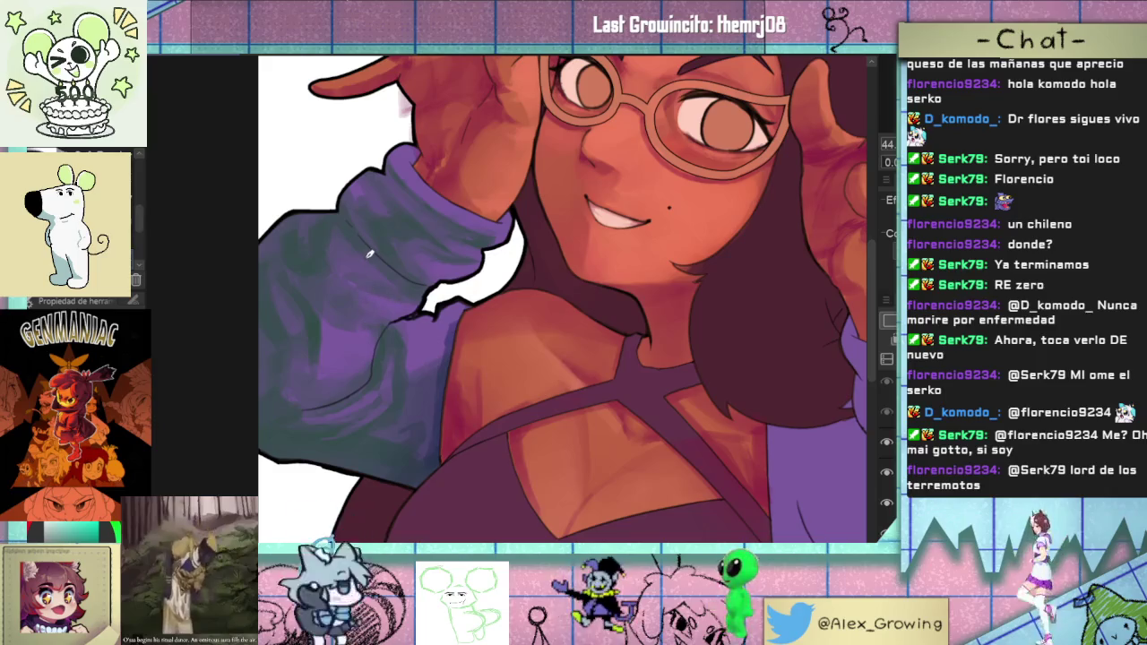
{"action": "left_click_drag", "start_coordinate": [447, 271], "coordinate": [499, 317]}
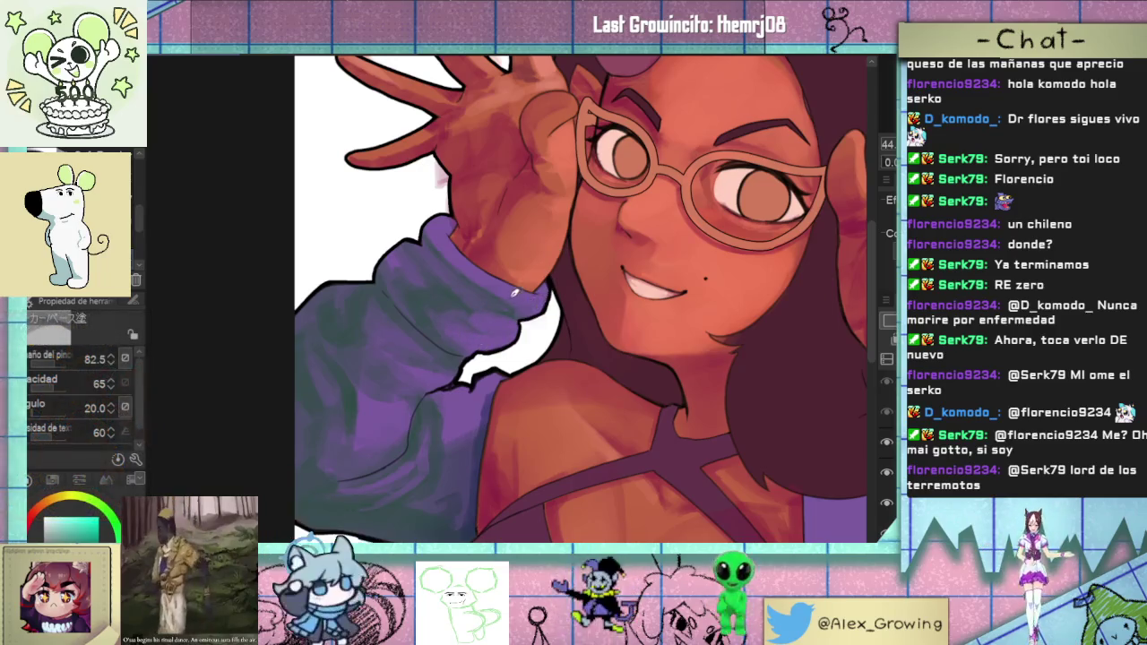
{"action": "key", "text": "ctrl+minus"}
{"action": "key", "text": "ctrl+minus"}
{"action": "left_click_drag", "start_coordinate": [582, 339], "coordinate": [487, 271]}
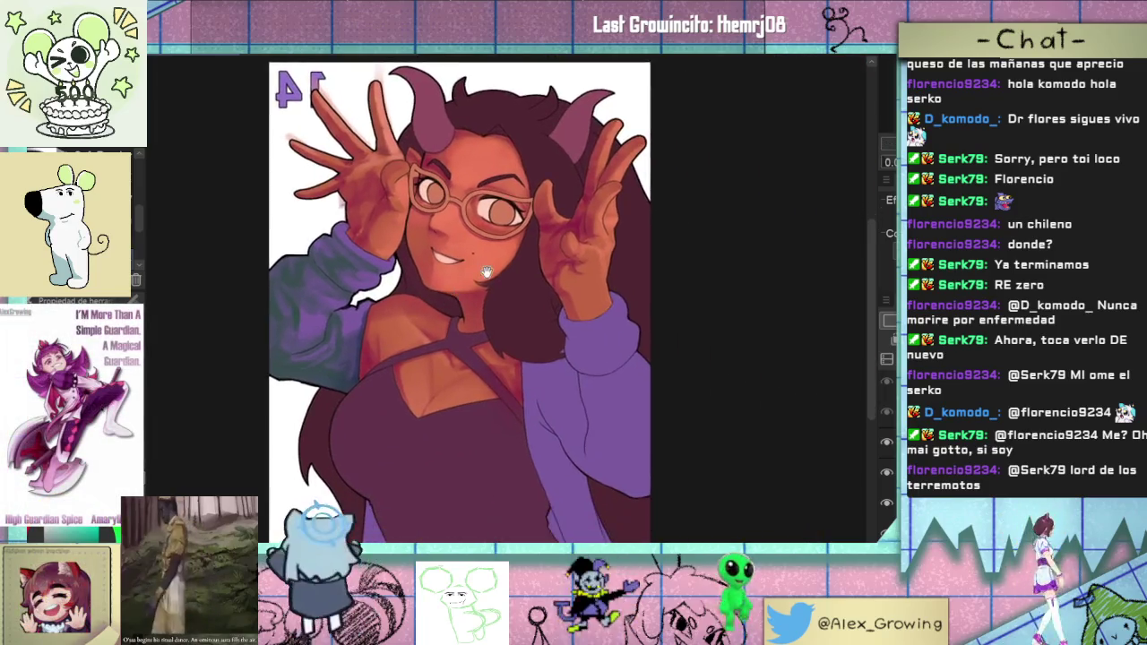
- Tilt toward the hand, reset to upright, then auto-select the right purple sleeve
{"action": "scroll", "coordinate": [740, 298], "scroll_direction": "down", "scroll_amount": 3}
{"action": "left_click_drag", "start_coordinate": [740, 299], "coordinate": [627, 359]}
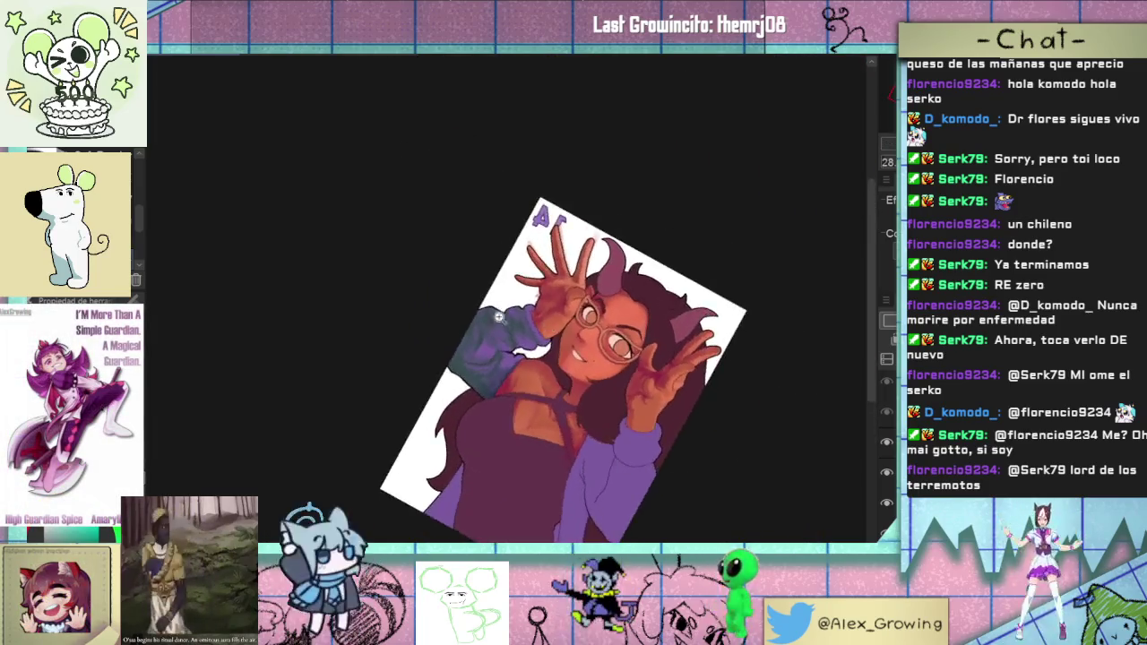
{"action": "scroll", "coordinate": [540, 450], "scroll_direction": "up", "scroll_amount": 5}
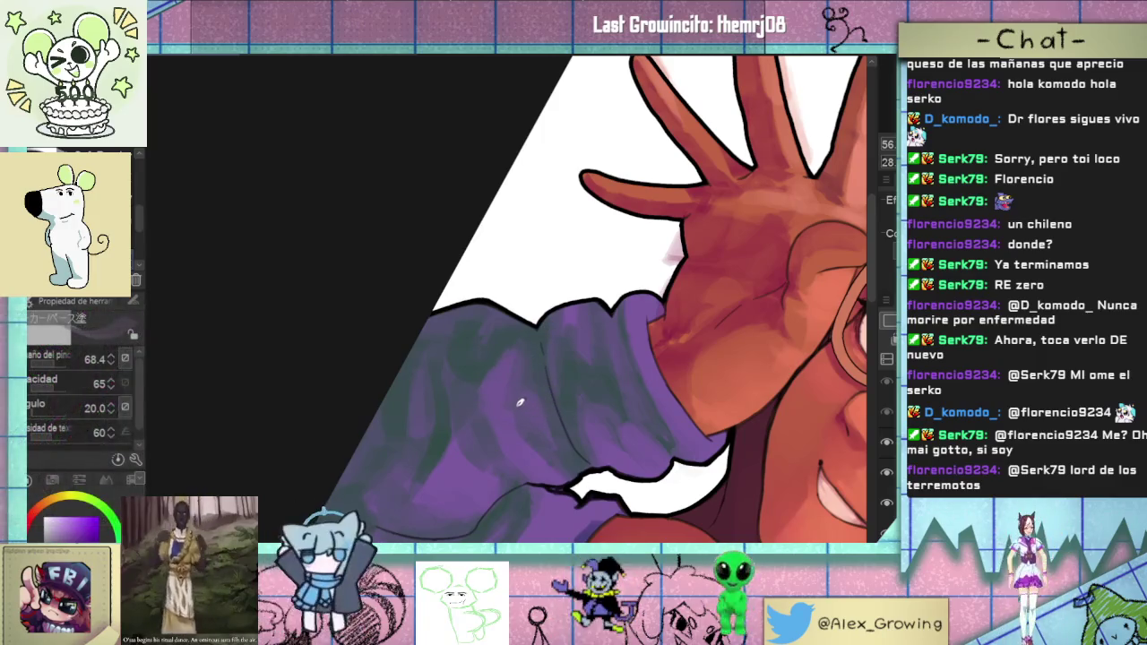
{"action": "scroll", "coordinate": [560, 440], "scroll_direction": "down", "scroll_amount": 5}
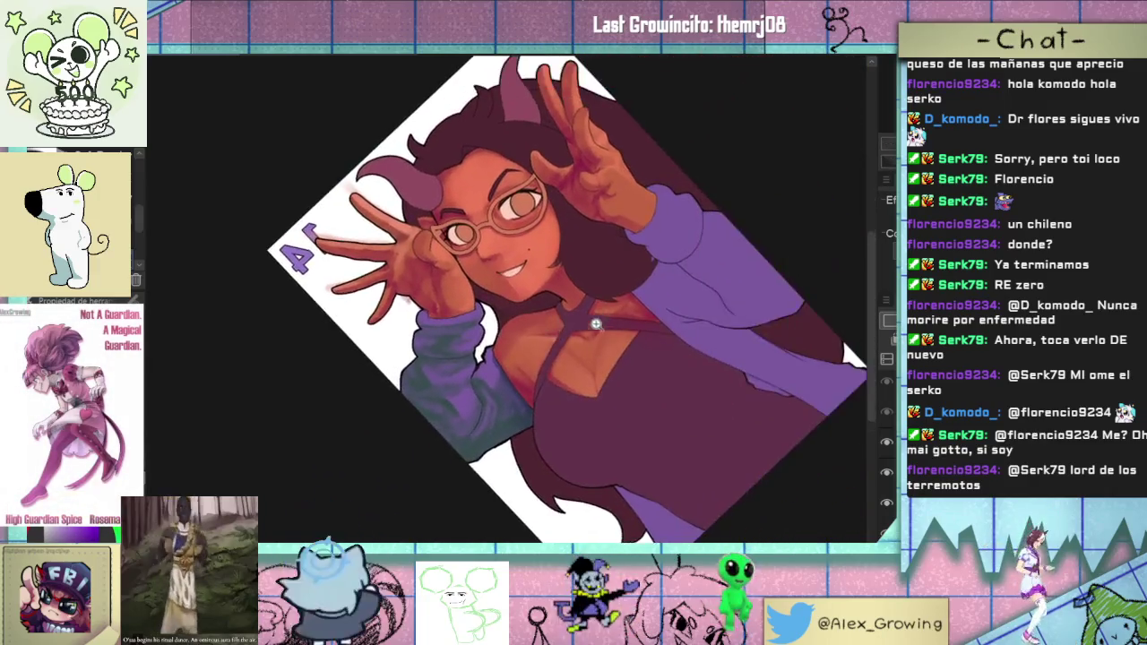
{"action": "key", "text": "ctrl+0"}
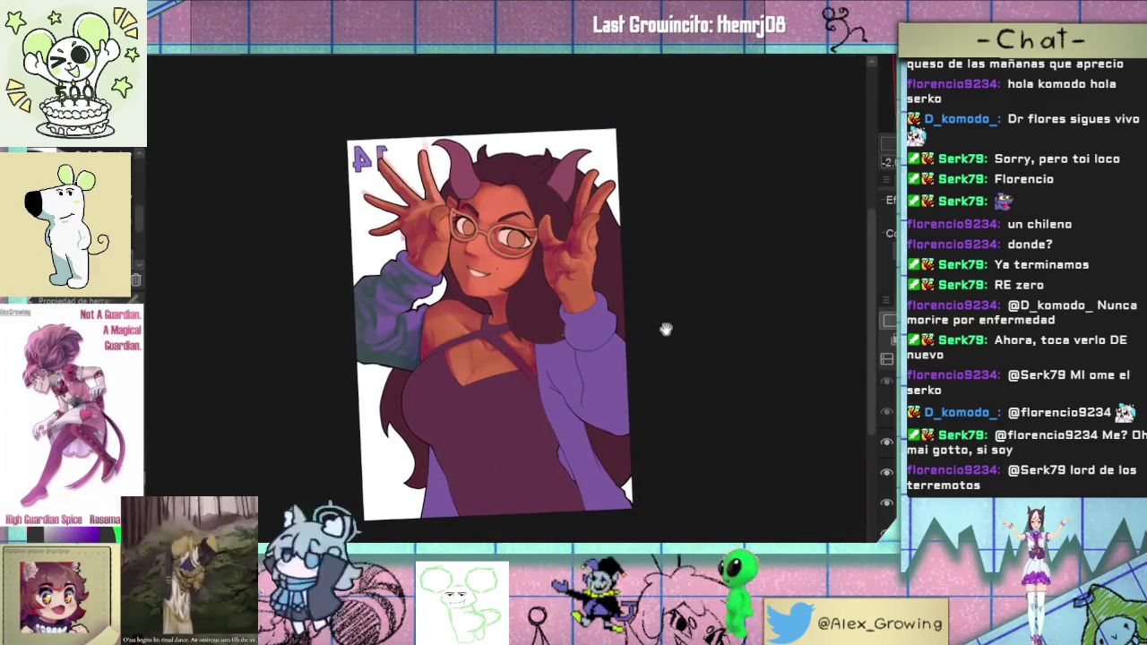
{"action": "scroll", "coordinate": [665, 329], "scroll_direction": "up", "scroll_amount": 3}
{"action": "scroll", "coordinate": [580, 387], "scroll_direction": "up", "scroll_amount": 2}
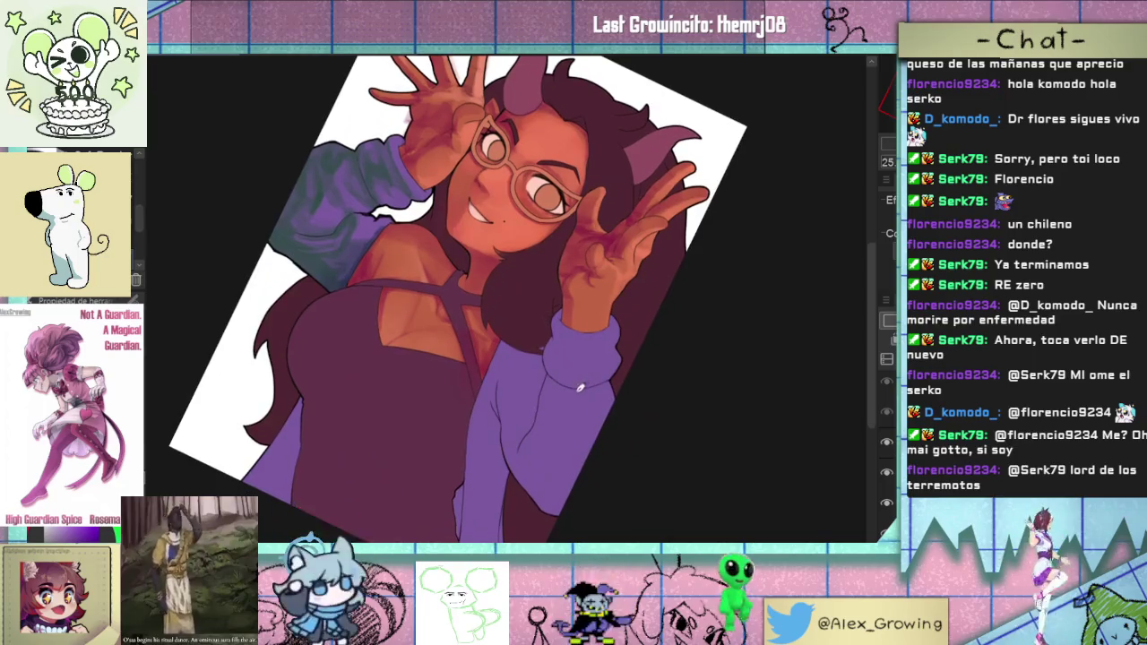
{"action": "left_click_drag", "start_coordinate": [565, 426], "coordinate": [559, 455]}
{"action": "left_click", "coordinate": [575, 436]}
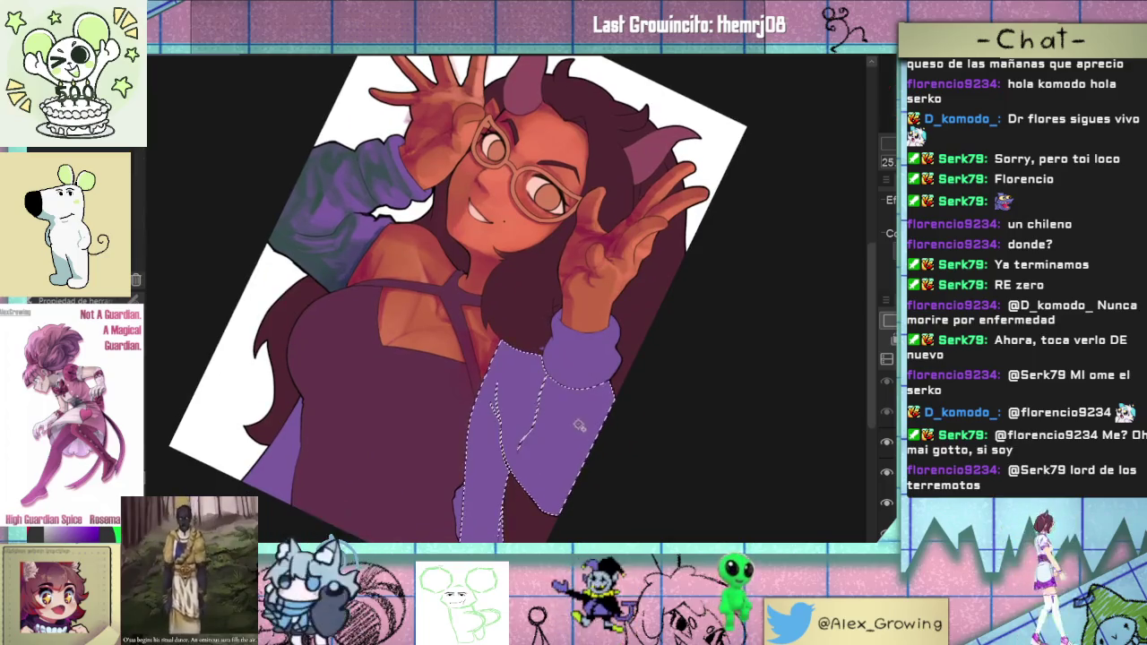
- Paint darker purple shading into the folds of the isolated right sleeve
{"action": "left_click_drag", "start_coordinate": [565, 408], "coordinate": [537, 470]}
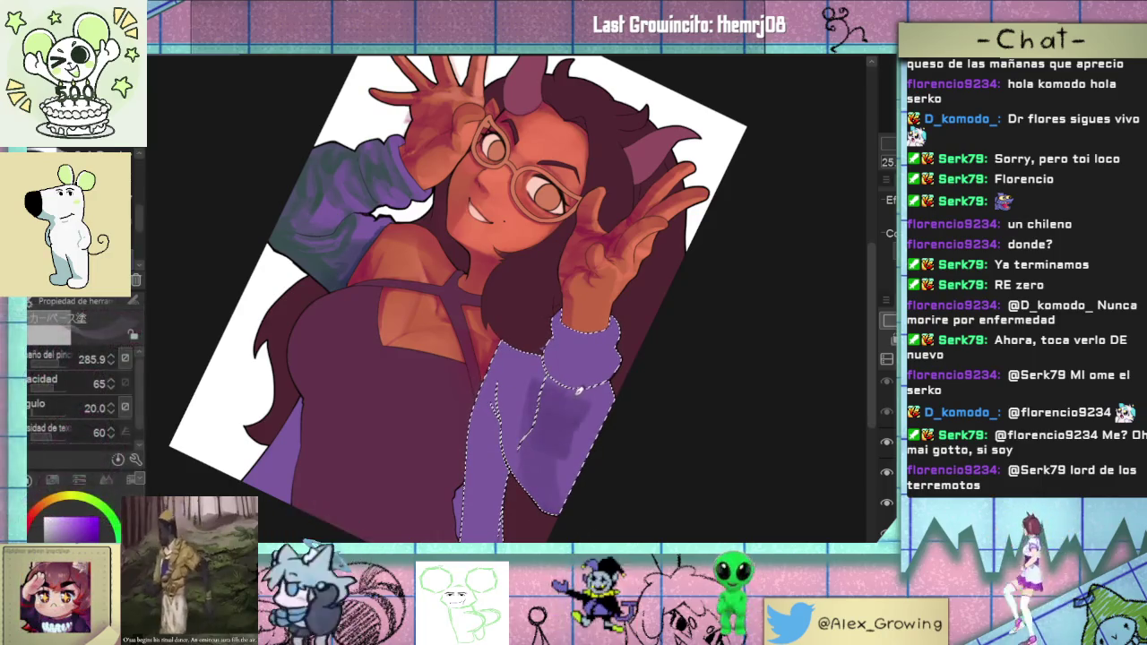
{"action": "left_click_drag", "start_coordinate": [551, 385], "coordinate": [532, 383]}
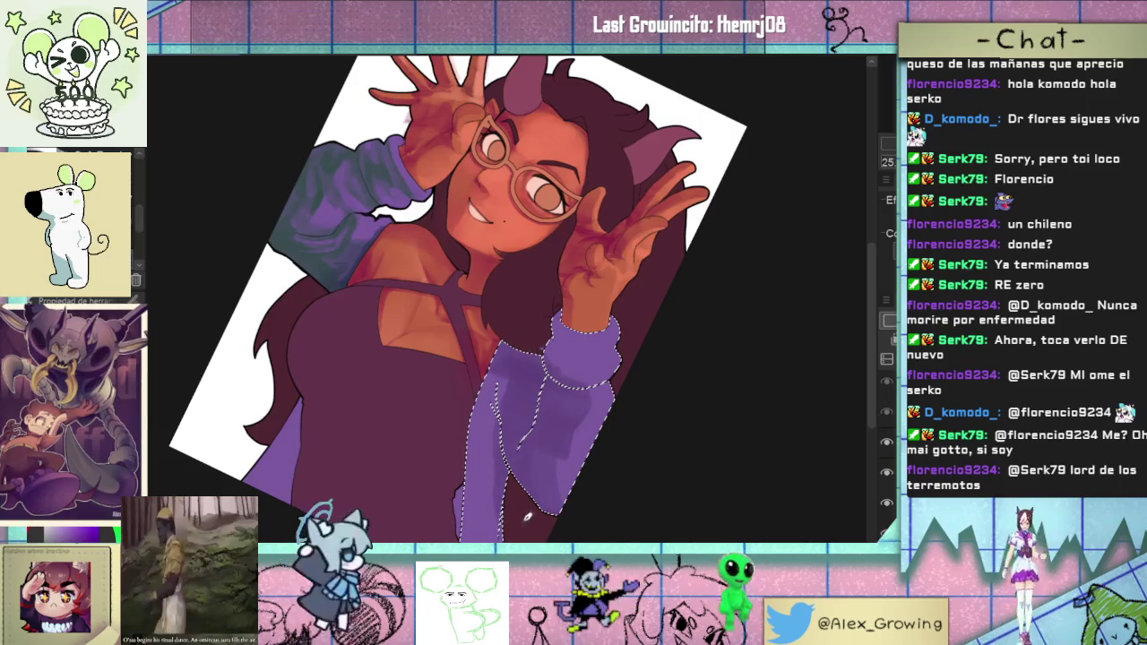
{"action": "left_click_drag", "start_coordinate": [527, 516], "coordinate": [548, 435]}
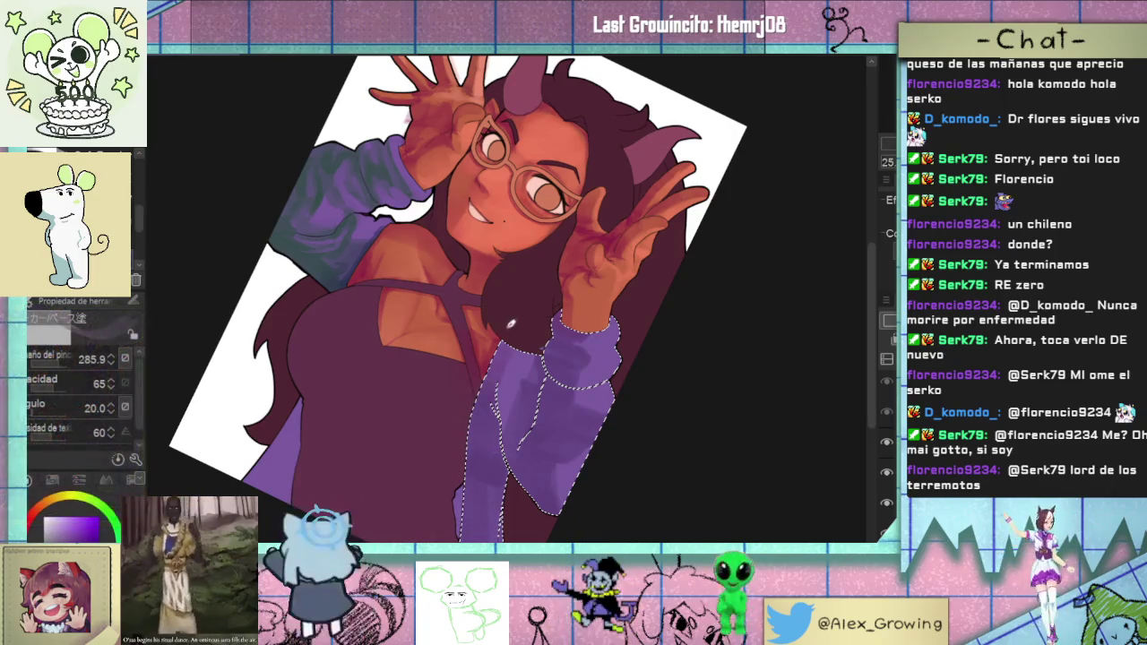
{"action": "left_click_drag", "start_coordinate": [591, 452], "coordinate": [576, 439]}
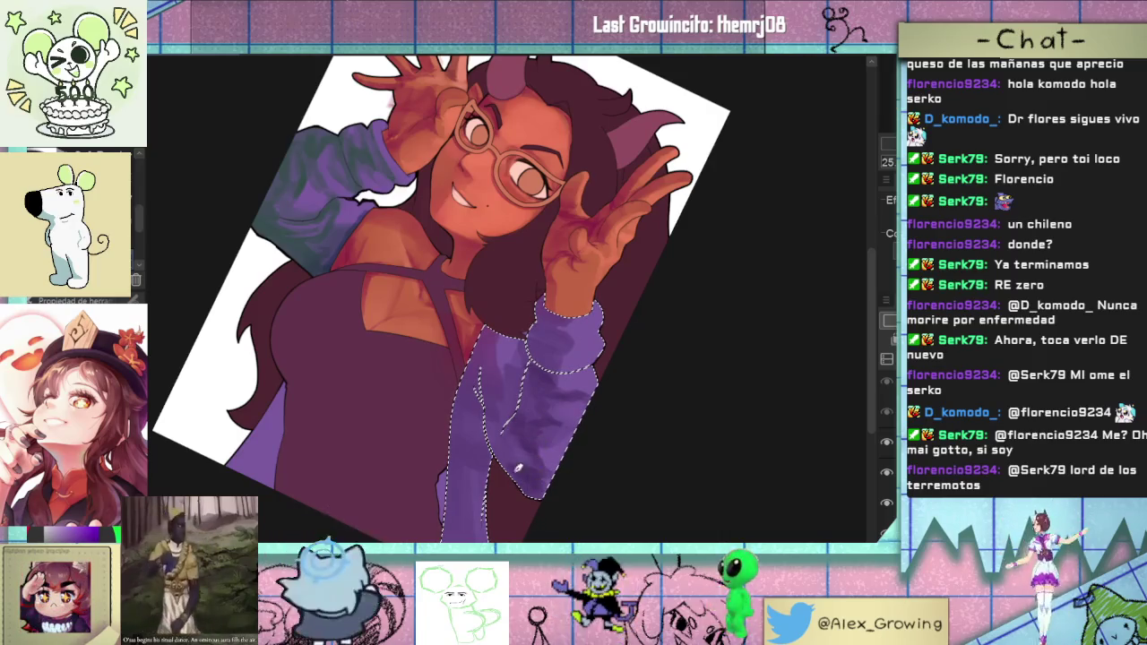
- Undo the heavy dark stroke and repaint softer, blended shading inside the sleeve
{"action": "left_click", "coordinate": [571, 393]}
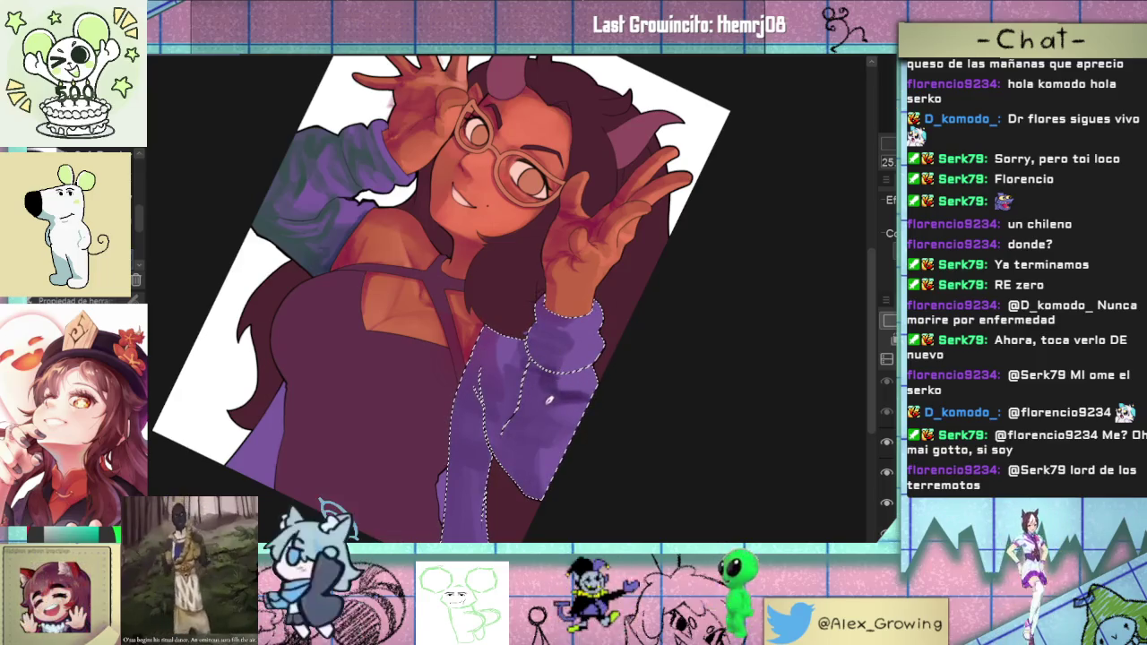
{"action": "left_click_drag", "start_coordinate": [549, 432], "coordinate": [529, 482]}
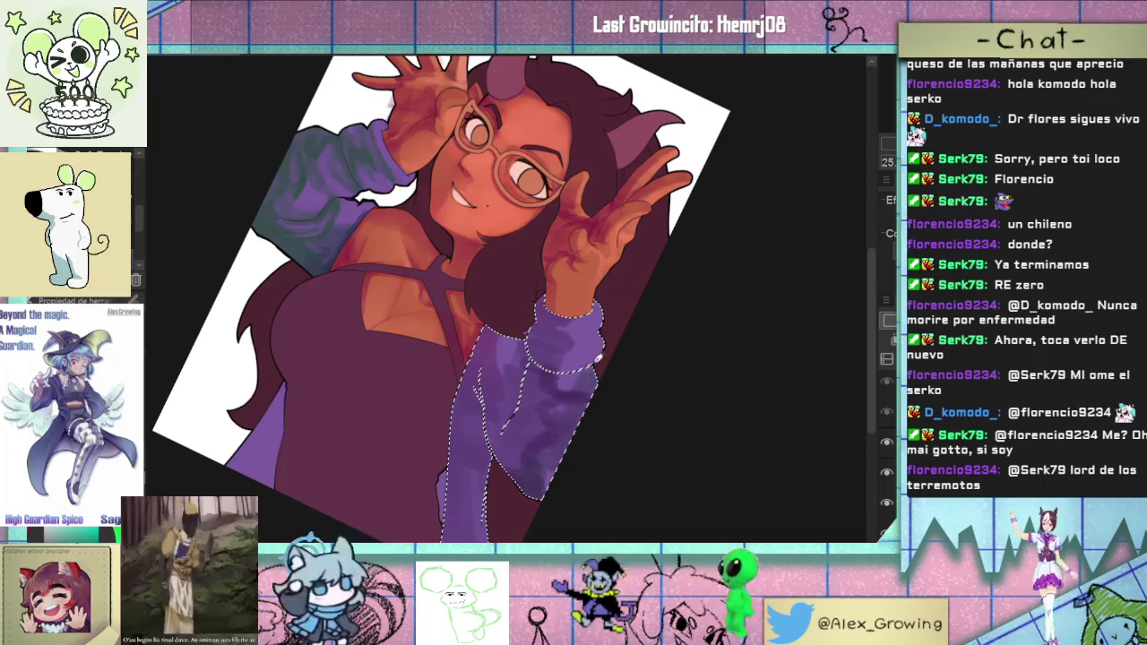
{"action": "key", "text": "ctrl+z"}
{"action": "left_click_drag", "start_coordinate": [584, 391], "coordinate": [502, 430]}
{"action": "mouse_move", "coordinate": [574, 341]}
{"action": "left_mouse_down"}
{"action": "mouse_move", "coordinate": [583, 395]}
{"action": "mouse_move", "coordinate": [488, 421]}
{"action": "left_mouse_up"}
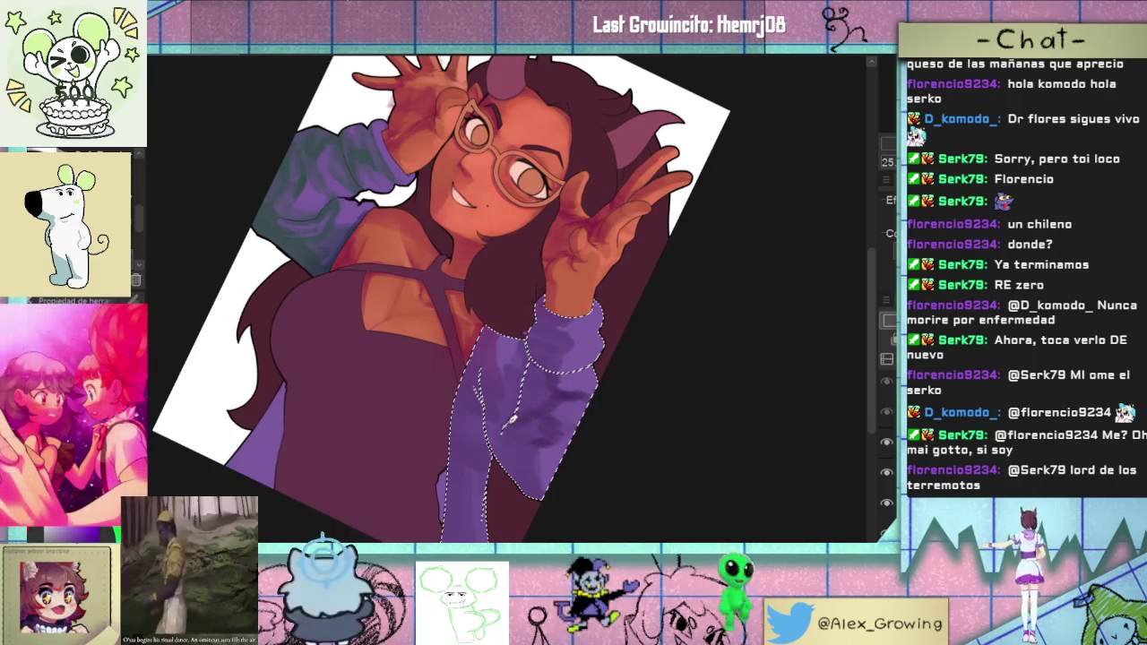
{"action": "left_click_drag", "start_coordinate": [550, 373], "coordinate": [514, 413]}
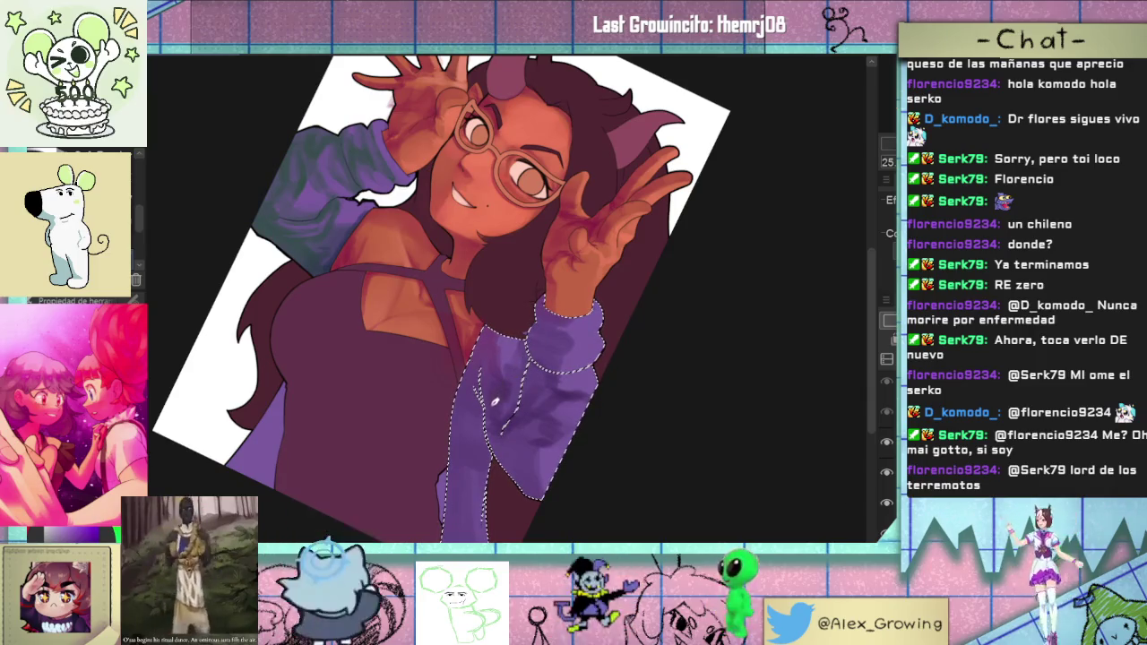
{"action": "scroll", "coordinate": [559, 385], "scroll_direction": "up", "scroll_amount": 3}
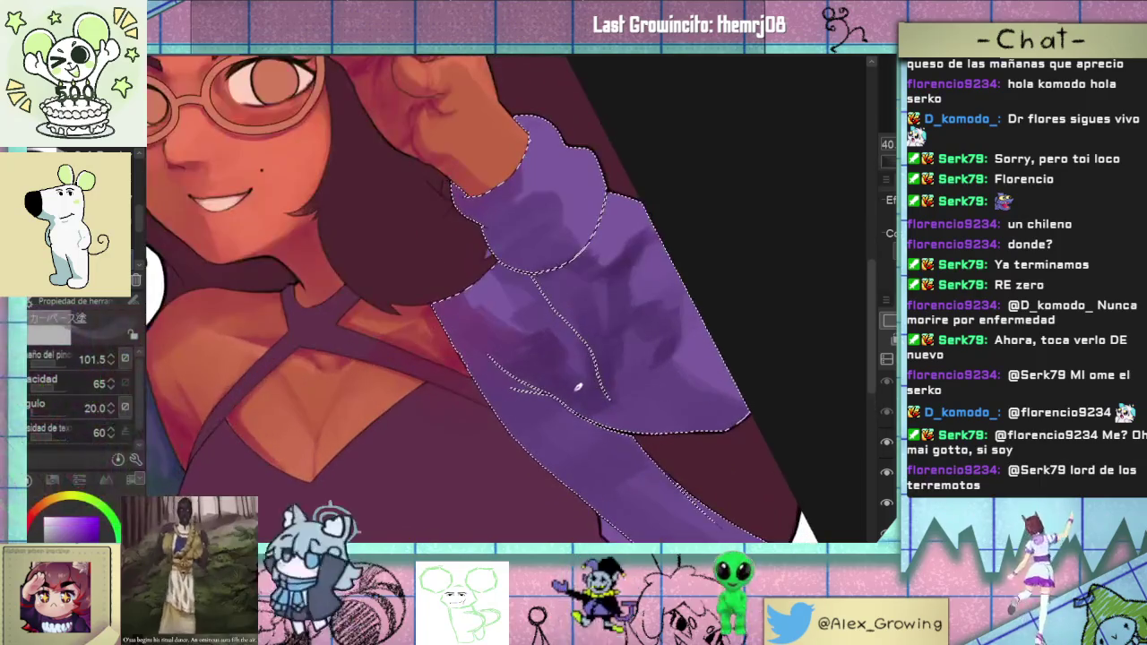
{"action": "scroll", "coordinate": [582, 306], "scroll_direction": "down", "scroll_amount": 3}
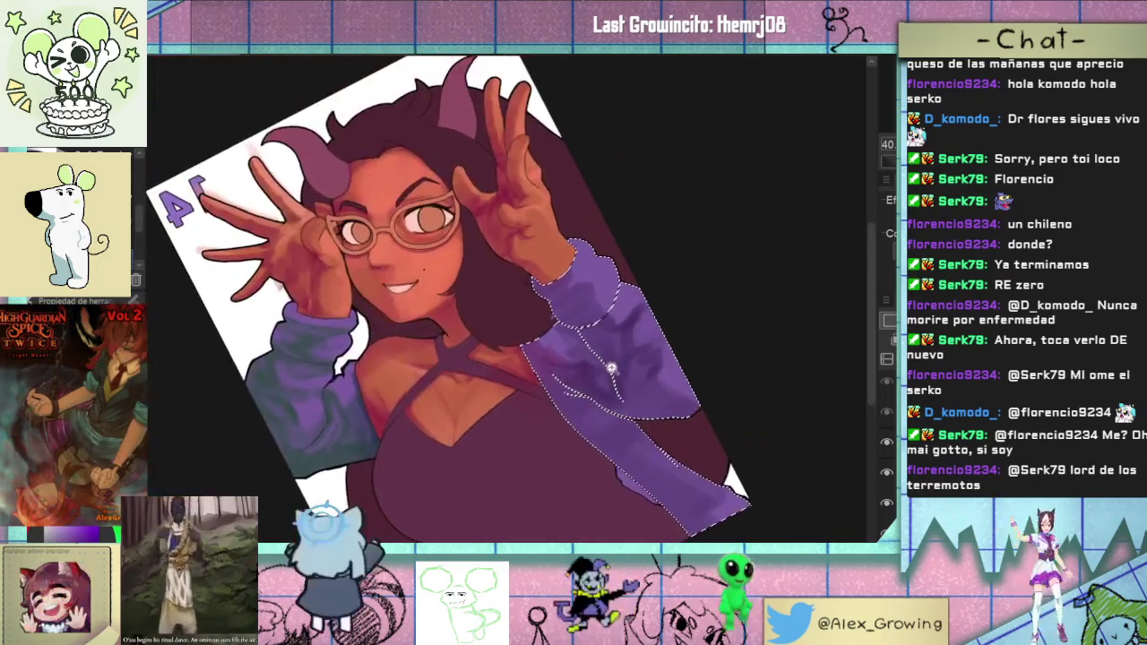
{"action": "scroll", "coordinate": [613, 366], "scroll_direction": "up", "scroll_amount": 1}
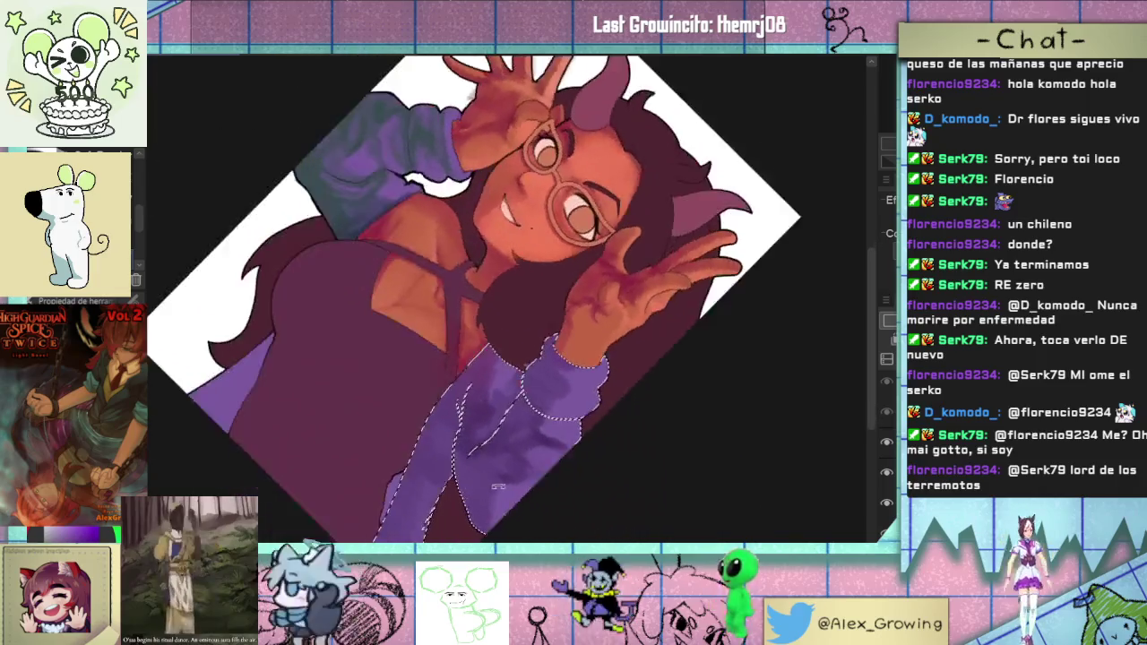
{"action": "scroll", "coordinate": [538, 395], "scroll_direction": "up", "scroll_amount": 3}
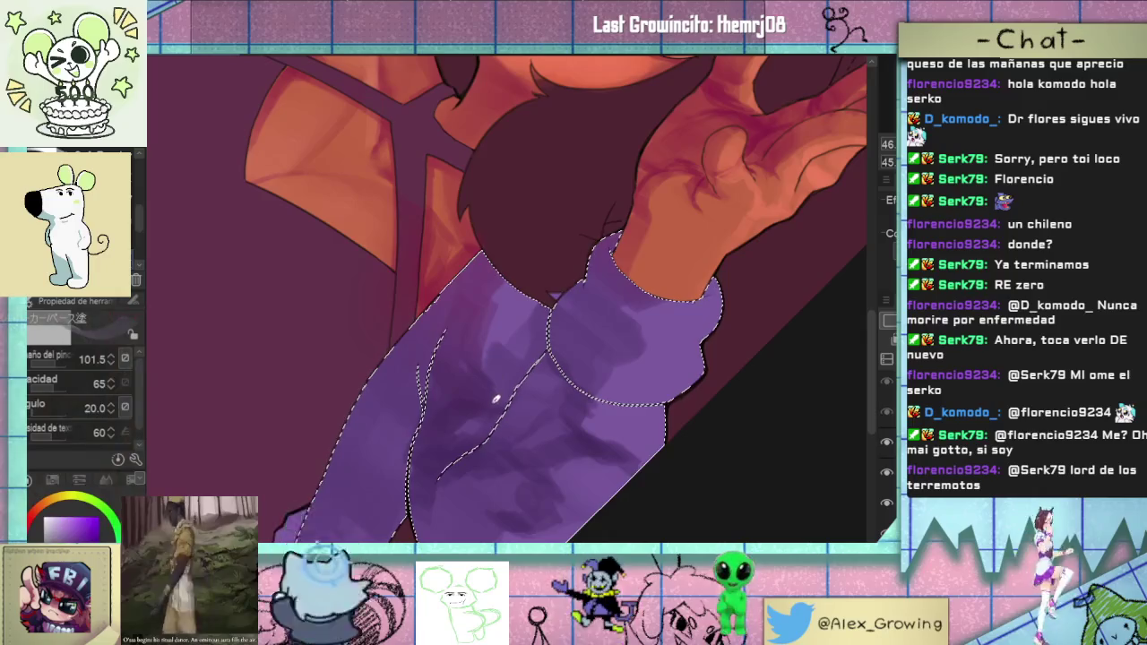
{"action": "scroll", "coordinate": [488, 432], "scroll_direction": "up", "scroll_amount": 1}
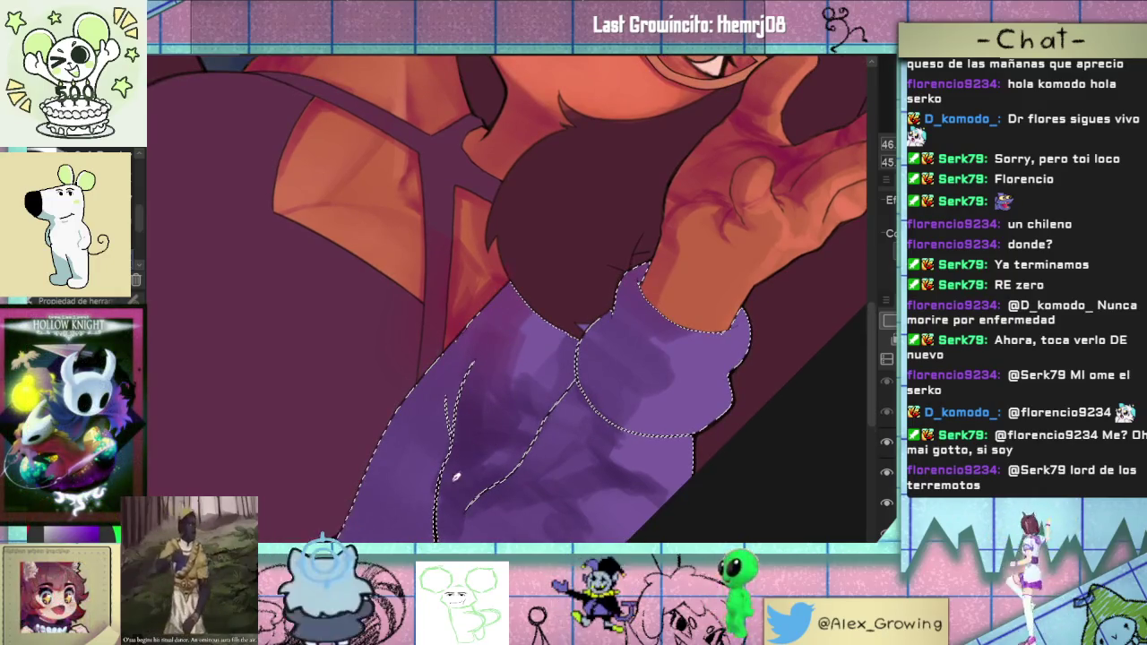
{"action": "scroll", "coordinate": [475, 434], "scroll_direction": "down", "scroll_amount": 2}
{"action": "scroll", "coordinate": [486, 397], "scroll_direction": "down", "scroll_amount": 1}
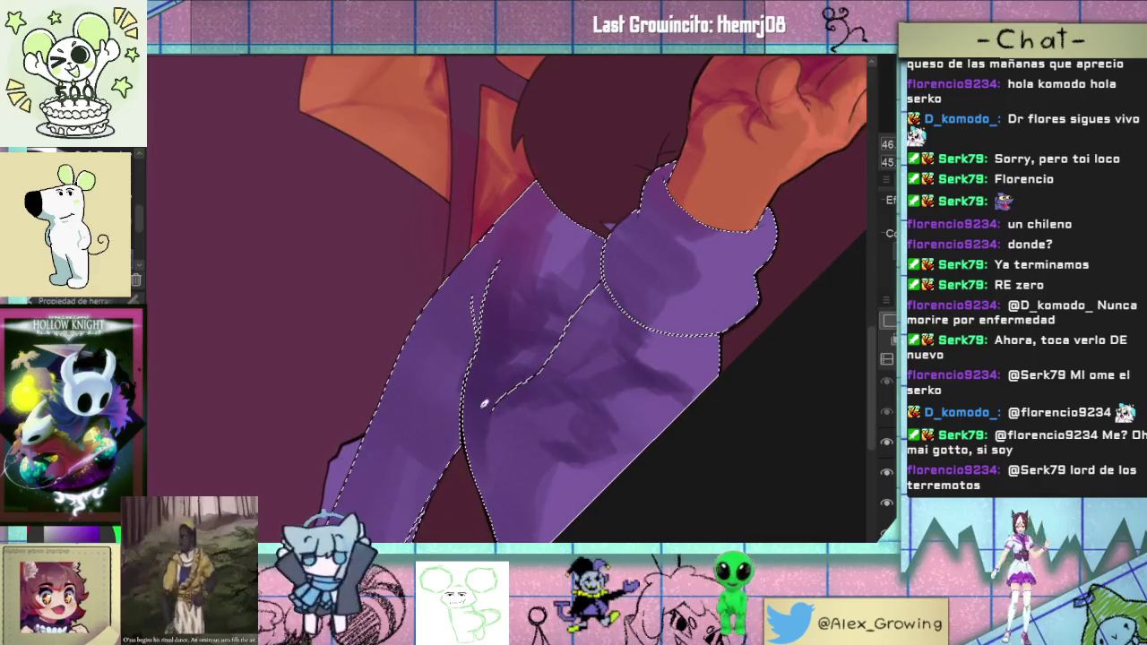
{"action": "scroll", "coordinate": [594, 440], "scroll_direction": "down", "scroll_amount": 1}
{"action": "scroll", "coordinate": [589, 440], "scroll_direction": "down", "scroll_amount": 1}
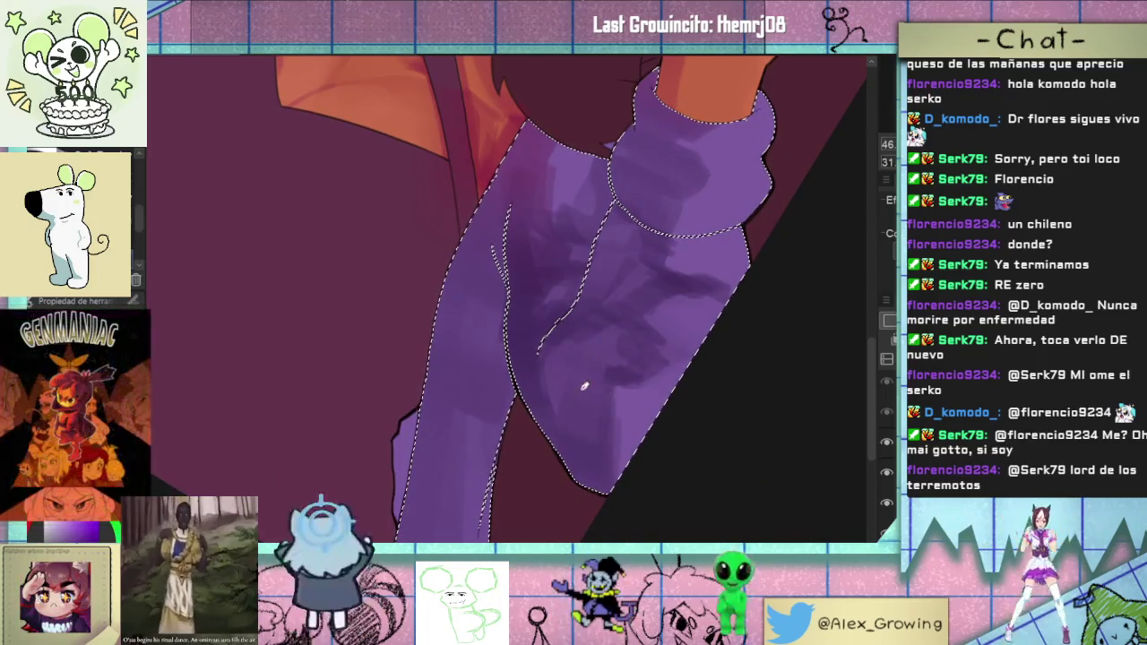
{"action": "scroll", "coordinate": [604, 409], "scroll_direction": "down", "scroll_amount": 5}
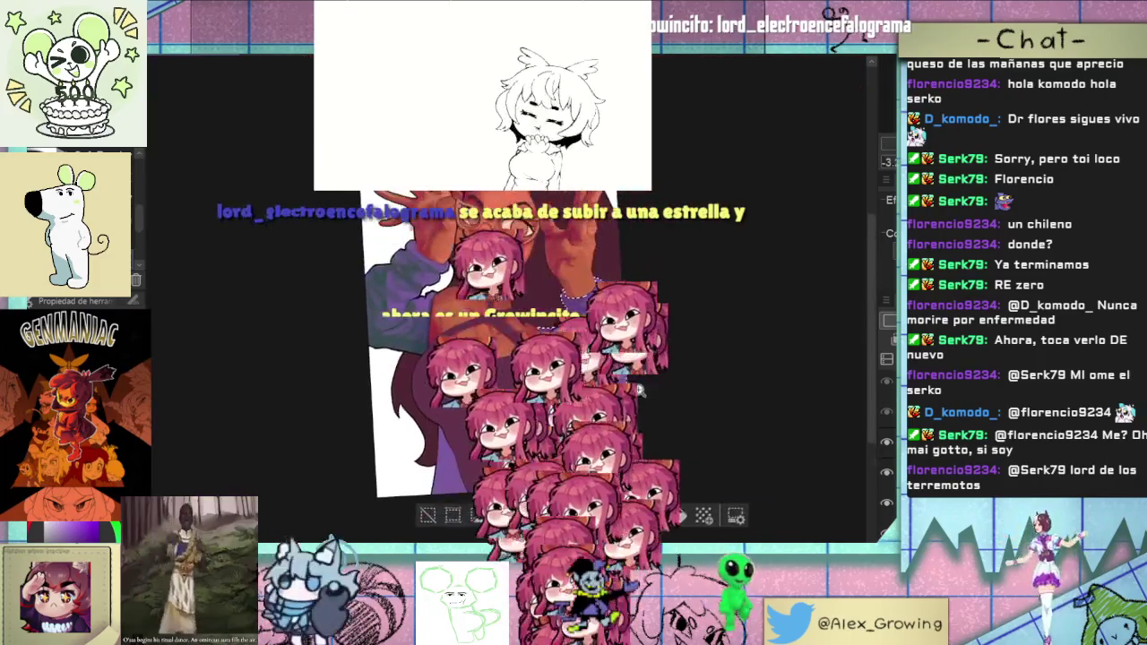
{"action": "scroll", "coordinate": [638, 388], "scroll_direction": "up", "scroll_amount": 3}
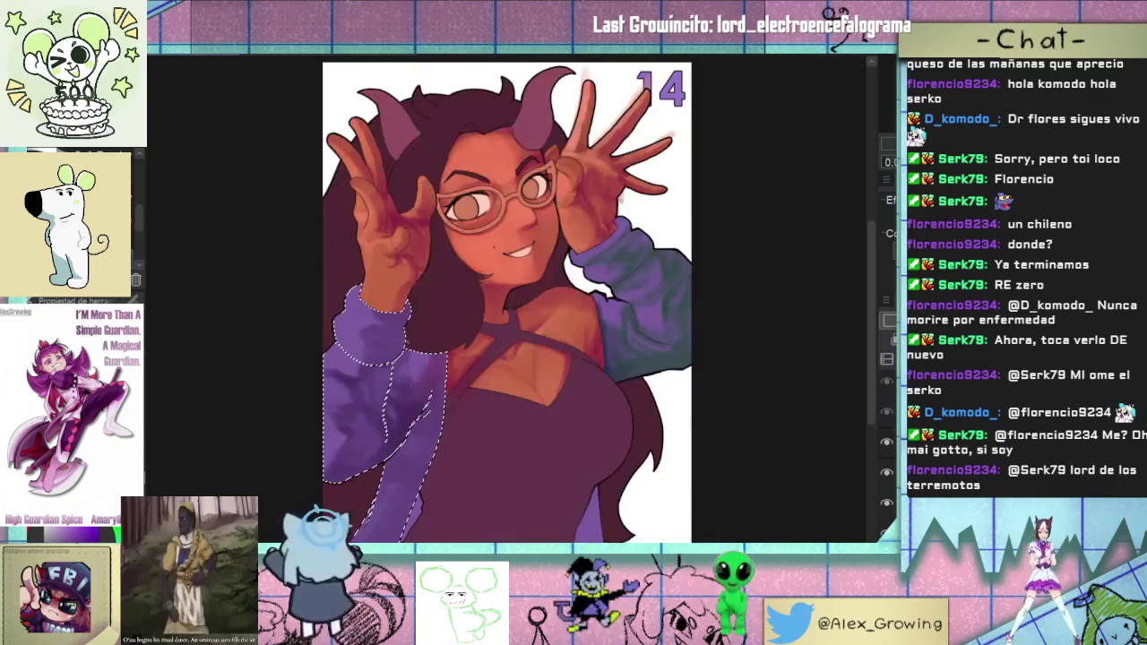
- Flip the canvas view and add darker purple shading strokes to the sleeve
{"action": "left_click_drag", "start_coordinate": [521, 318], "coordinate": [624, 318]}
{"action": "scroll", "coordinate": [624, 318], "scroll_direction": "up", "scroll_amount": 3}
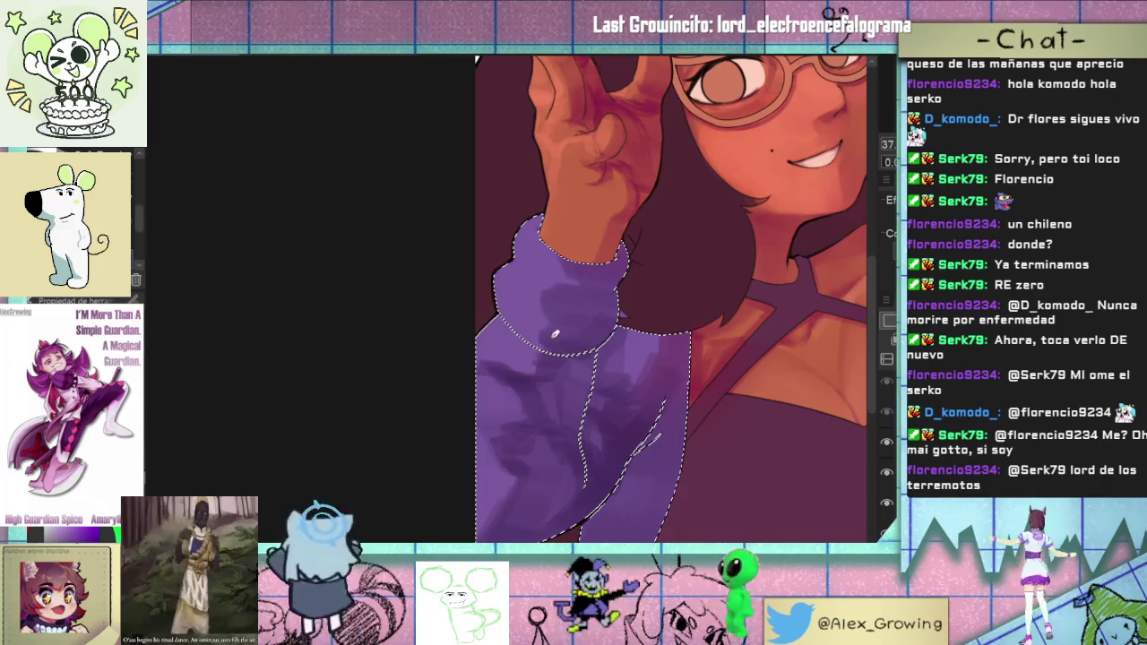
{"action": "left_click_drag", "start_coordinate": [607, 258], "coordinate": [561, 279]}
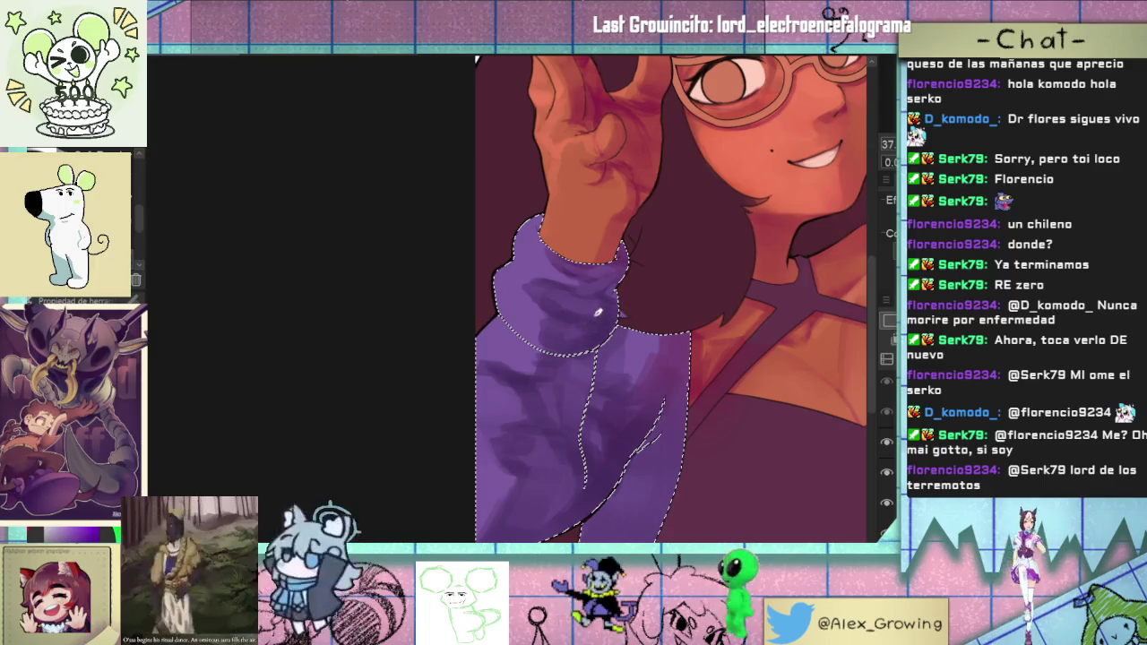
{"action": "key", "text": "ctrl+0"}
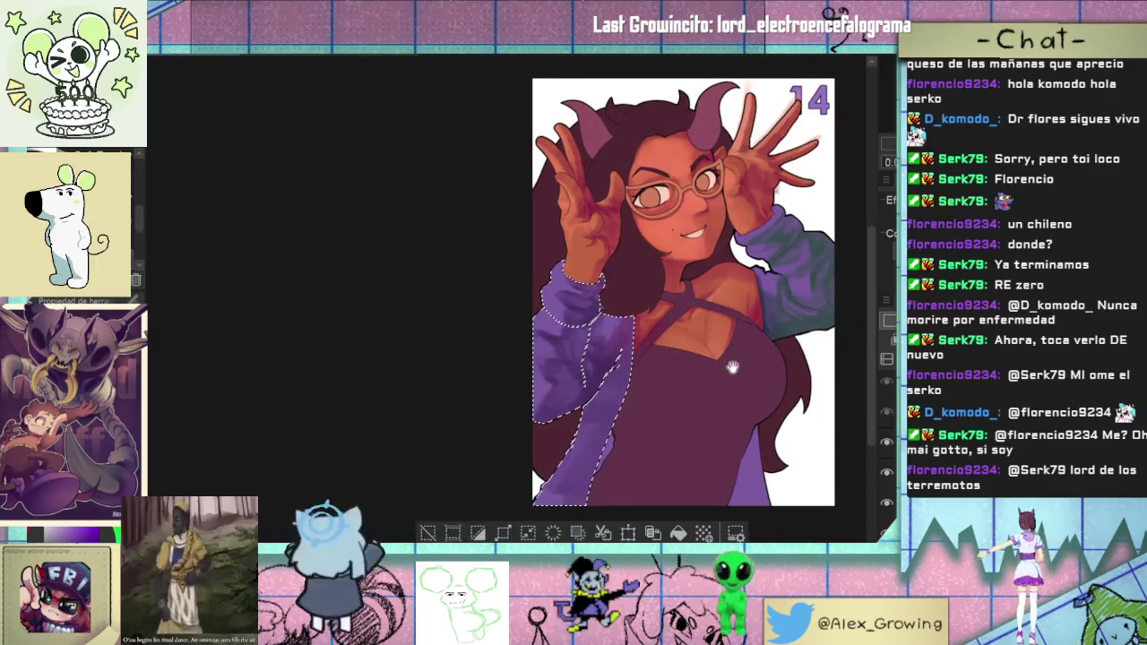
- Zoom in and paint darker purple on the sleeve top, undoing the stroke across the chest
{"action": "scroll", "coordinate": [594, 358], "scroll_direction": "up", "scroll_amount": 2}
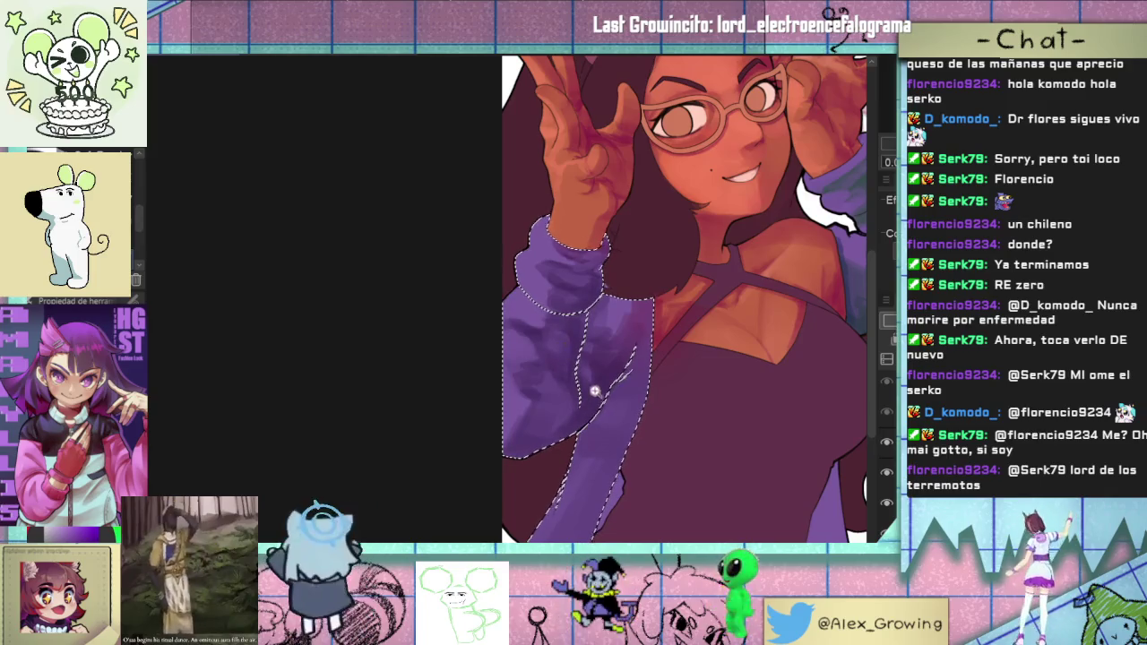
{"action": "scroll", "coordinate": [594, 391], "scroll_direction": "down", "scroll_amount": 2}
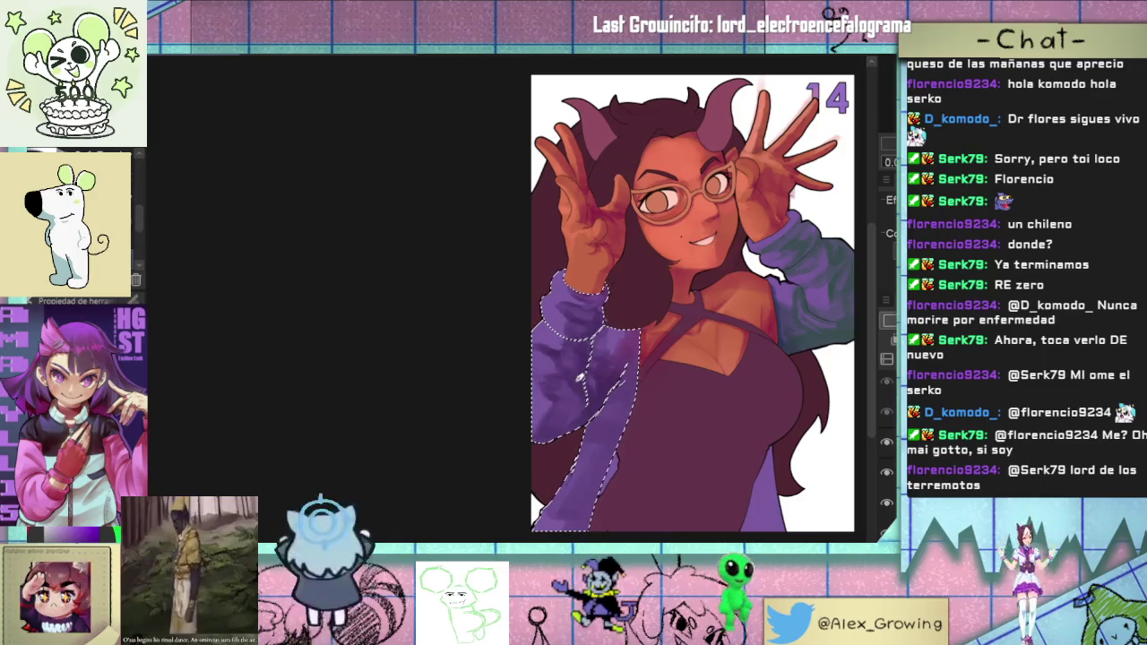
{"action": "scroll", "coordinate": [571, 379], "scroll_direction": "up", "scroll_amount": 1}
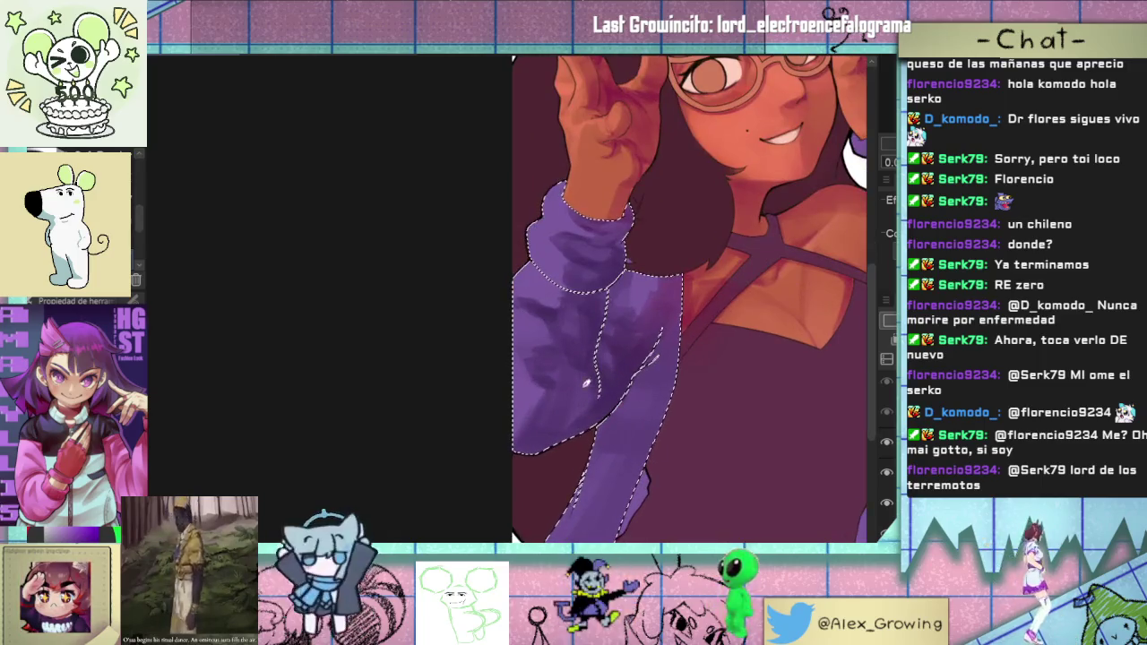
{"action": "scroll", "coordinate": [564, 403], "scroll_direction": "up", "scroll_amount": 1}
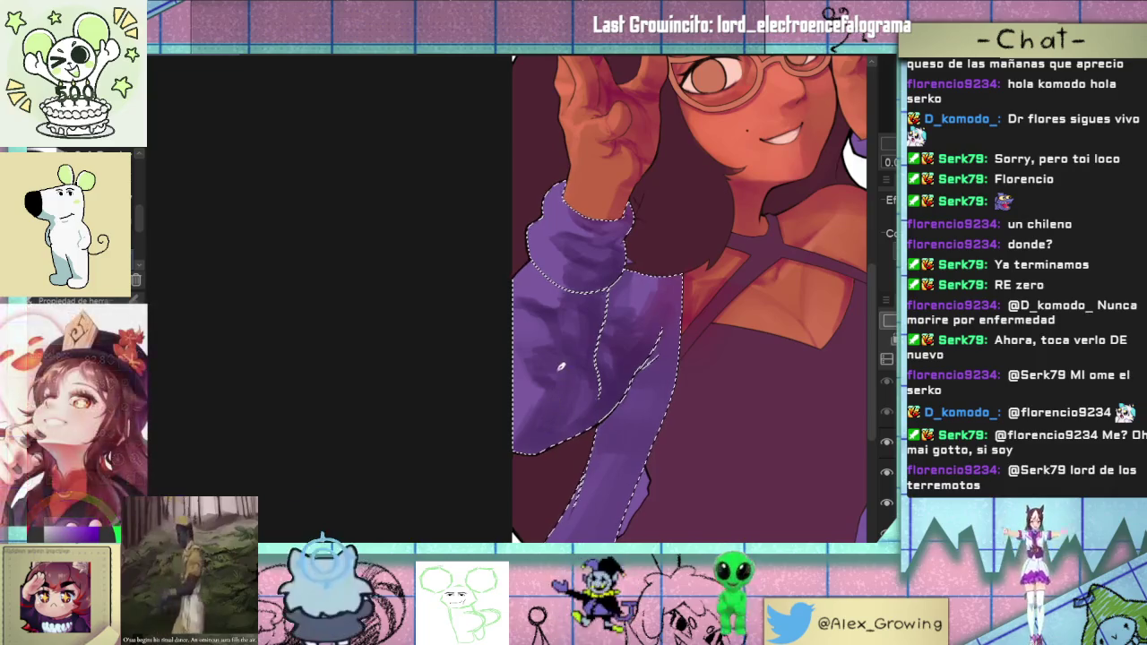
{"action": "scroll", "coordinate": [560, 416], "scroll_direction": "down", "scroll_amount": 3}
{"action": "scroll", "coordinate": [565, 430], "scroll_direction": "up", "scroll_amount": 2}
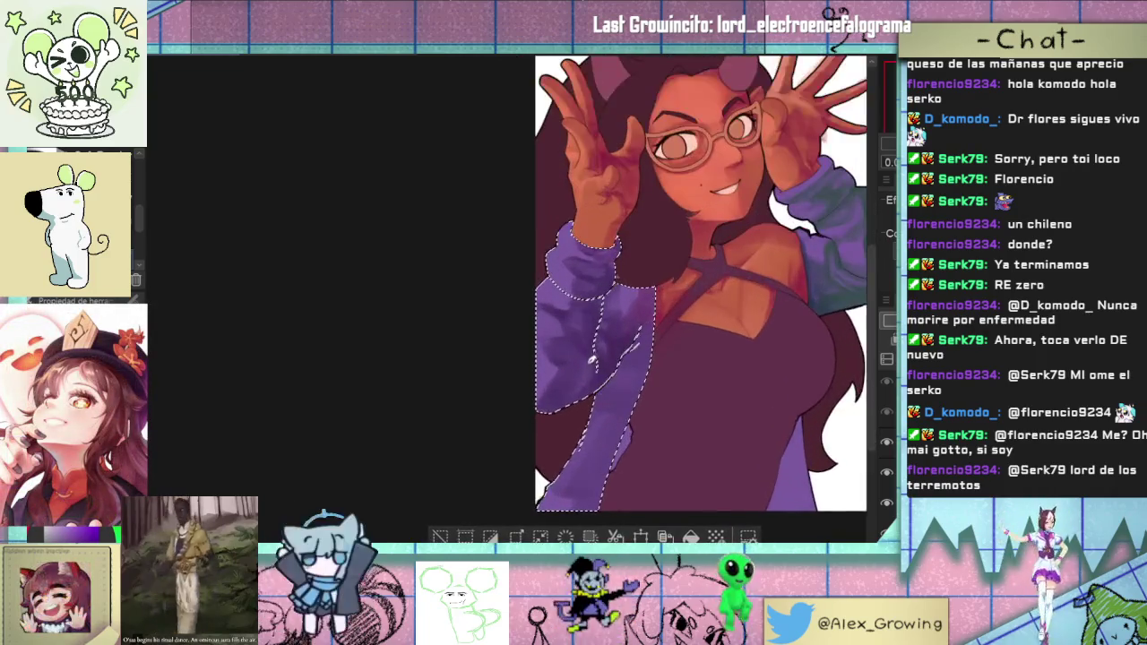
{"action": "scroll", "coordinate": [587, 362], "scroll_direction": "up", "scroll_amount": 1}
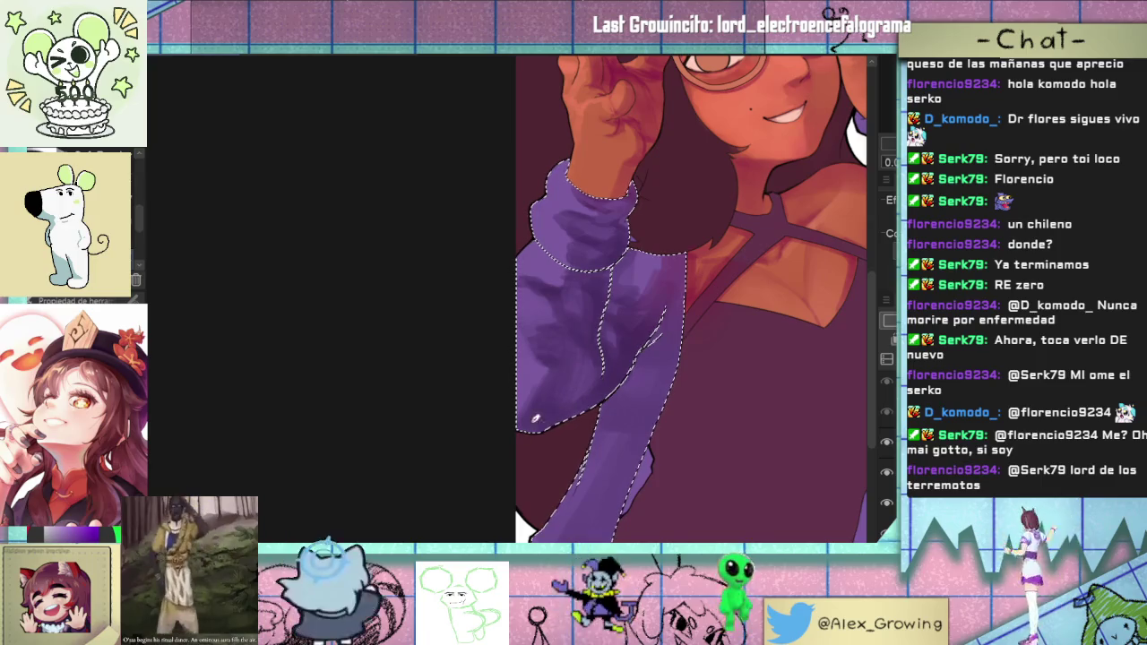
{"action": "scroll", "coordinate": [573, 376], "scroll_direction": "up", "scroll_amount": 1}
{"action": "scroll", "coordinate": [556, 394], "scroll_direction": "down", "scroll_amount": 5}
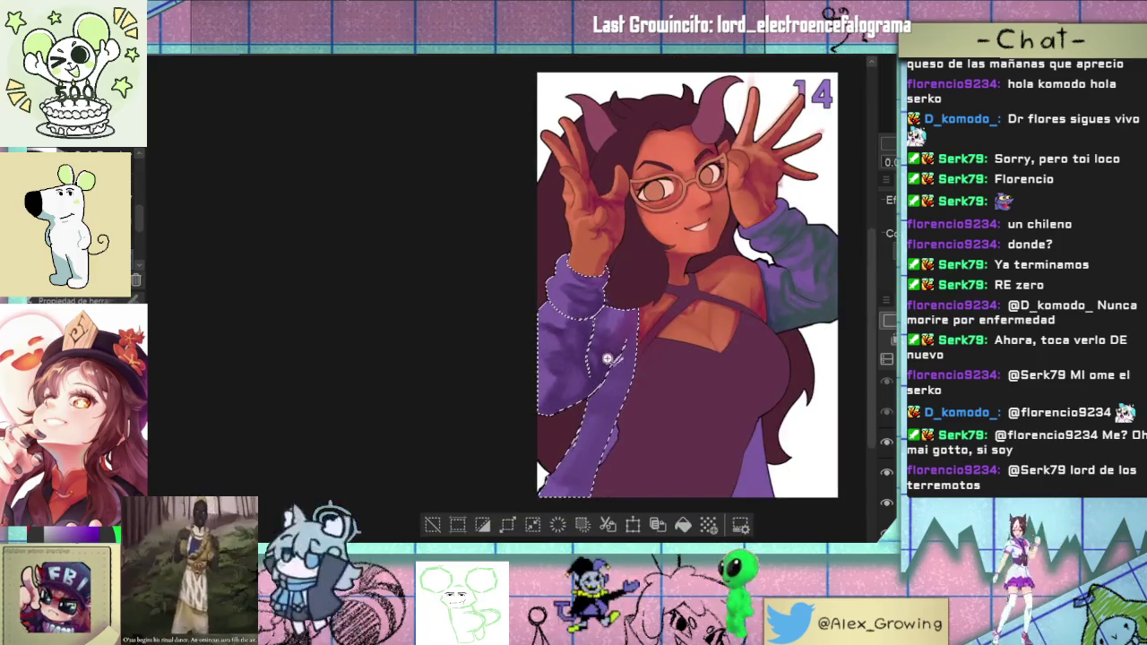
{"action": "scroll", "coordinate": [609, 359], "scroll_direction": "up", "scroll_amount": 3}
{"action": "scroll", "coordinate": [631, 332], "scroll_direction": "up", "scroll_amount": 2}
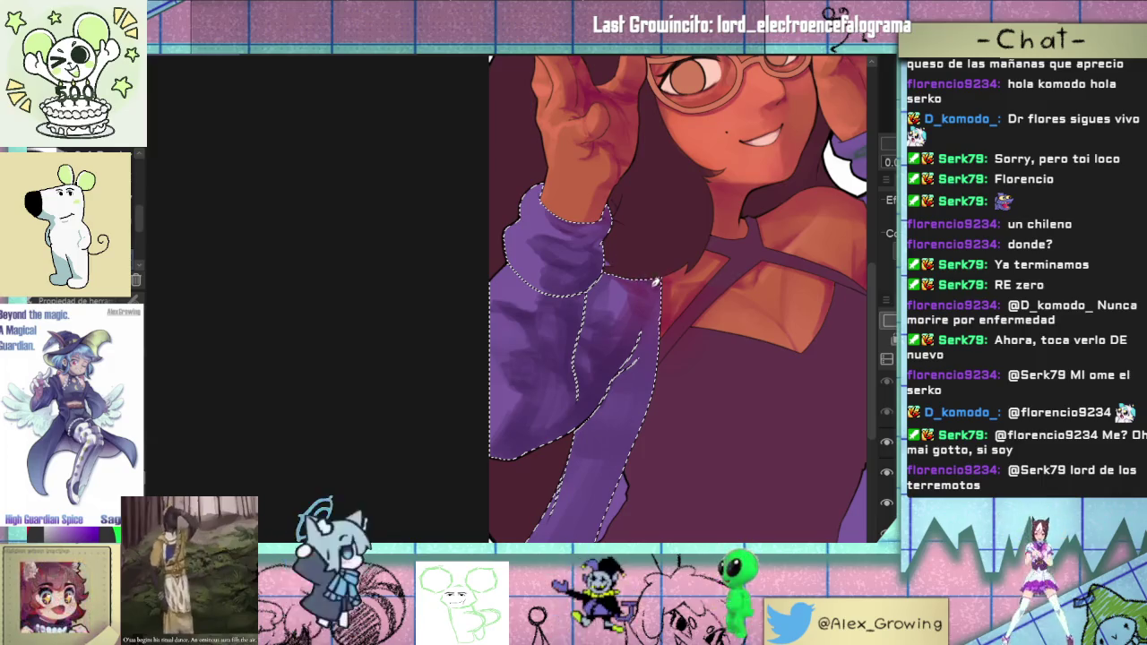
{"action": "scroll", "coordinate": [681, 313], "scroll_direction": "up", "scroll_amount": 3}
{"action": "scroll", "coordinate": [707, 328], "scroll_direction": "down", "scroll_amount": 5}
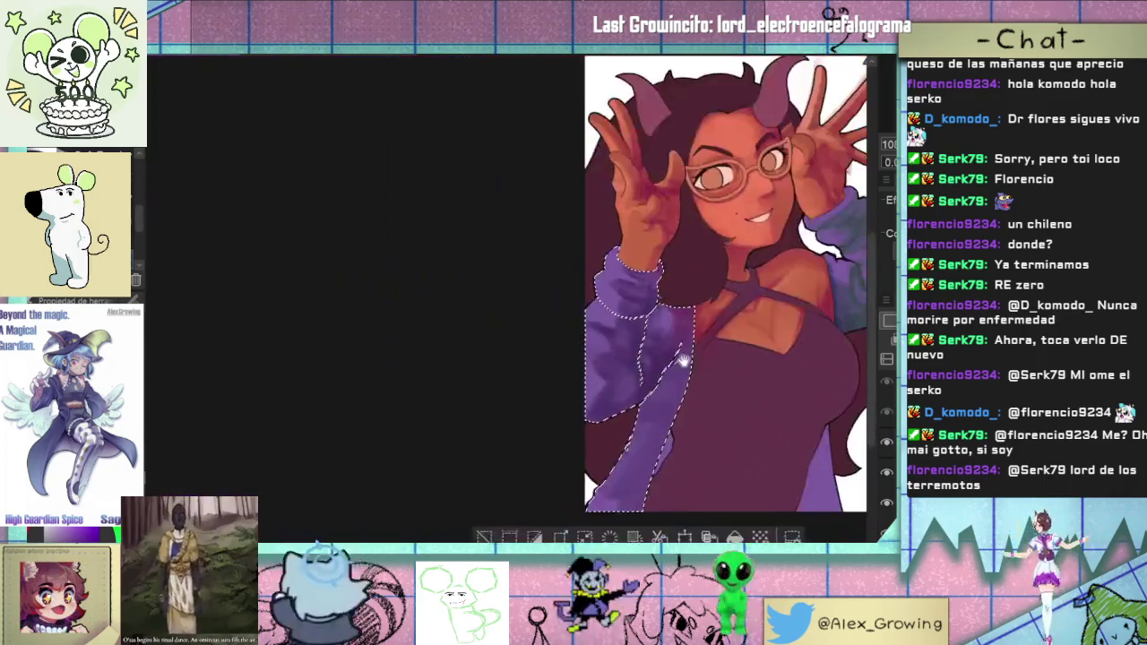
{"action": "scroll", "coordinate": [681, 313], "scroll_direction": "up", "scroll_amount": 3}
{"action": "scroll", "coordinate": [639, 366], "scroll_direction": "right", "scroll_amount": 2}
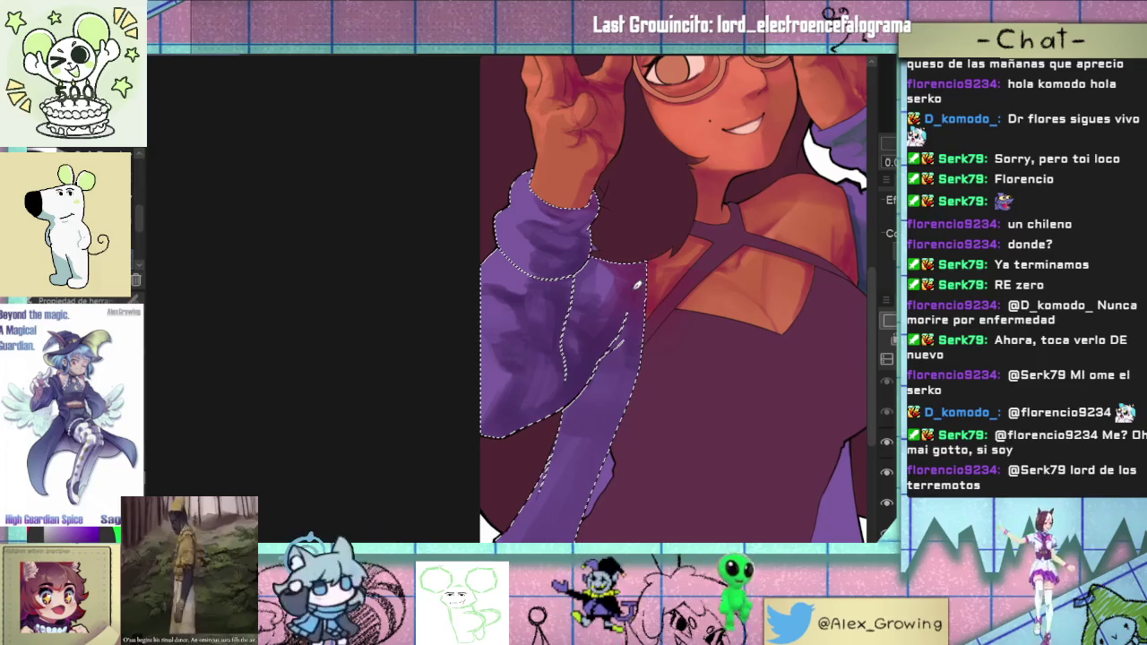
{"action": "scroll", "coordinate": [645, 262], "scroll_direction": "up", "scroll_amount": 3}
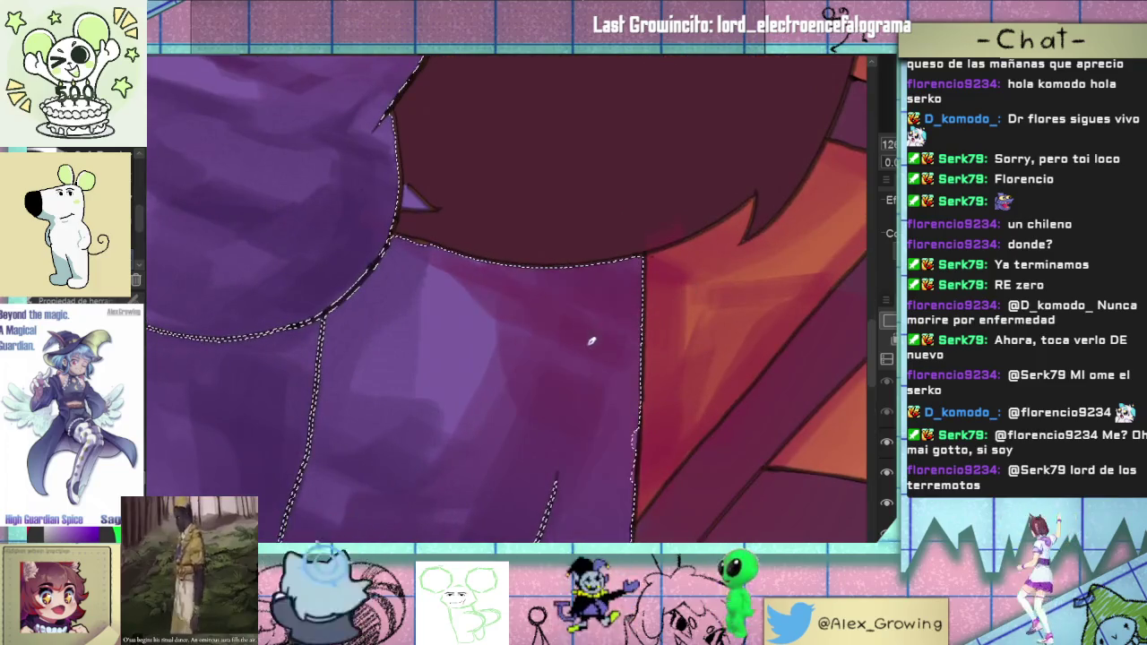
{"action": "mouse_move", "coordinate": [586, 323]}
{"action": "left_mouse_down"}
{"action": "mouse_move", "coordinate": [512, 435]}
{"action": "mouse_move", "coordinate": [550, 373]}
{"action": "mouse_move", "coordinate": [512, 319]}
{"action": "mouse_move", "coordinate": [358, 456]}
{"action": "mouse_move", "coordinate": [397, 440]}
{"action": "left_mouse_up"}
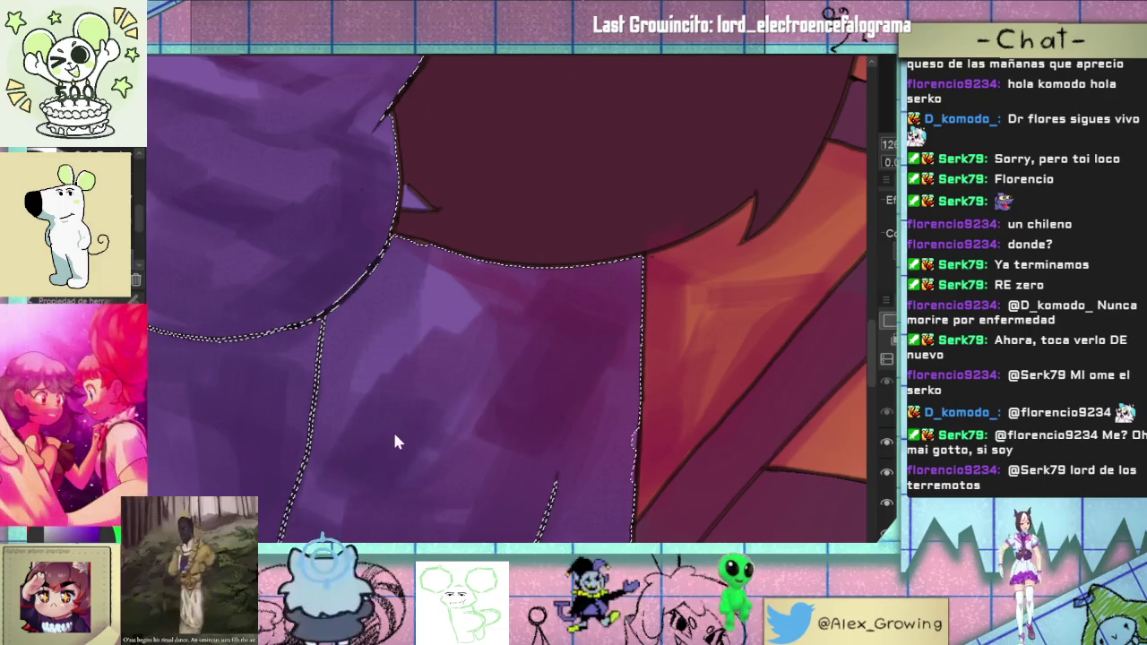
{"action": "key", "text": "ctrl+z"}
{"action": "key", "text": "ctrl+z"}
- Toggle two layers' visibility to compare the shading, then fit the view
{"action": "left_click", "coordinate": [886, 441]}
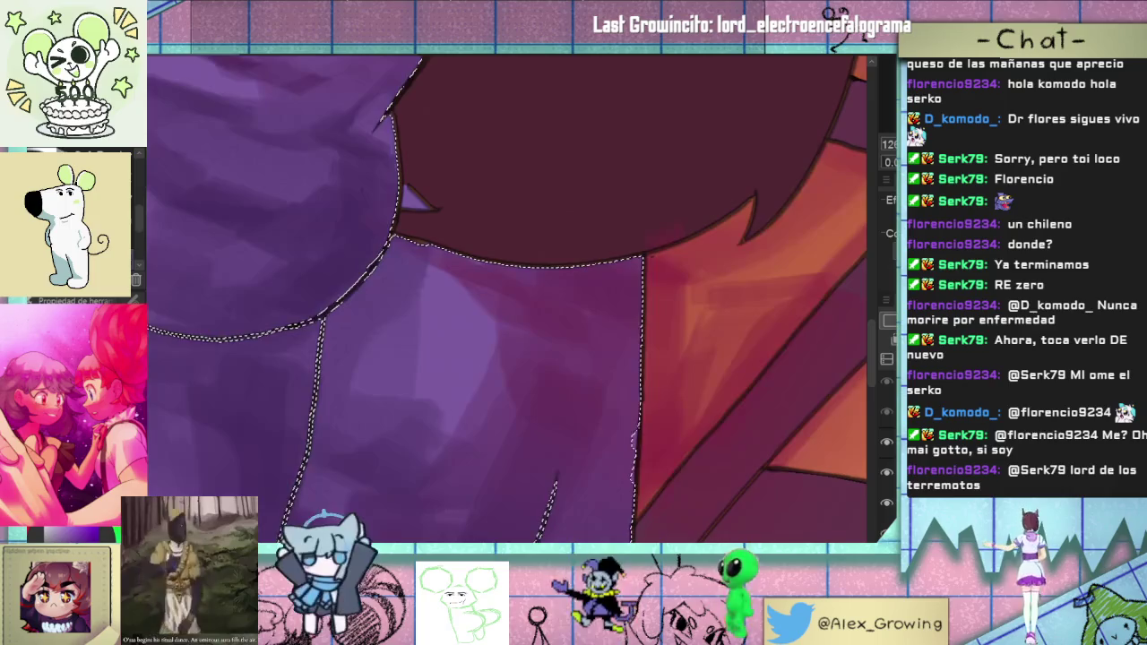
{"action": "left_click", "coordinate": [886, 503]}
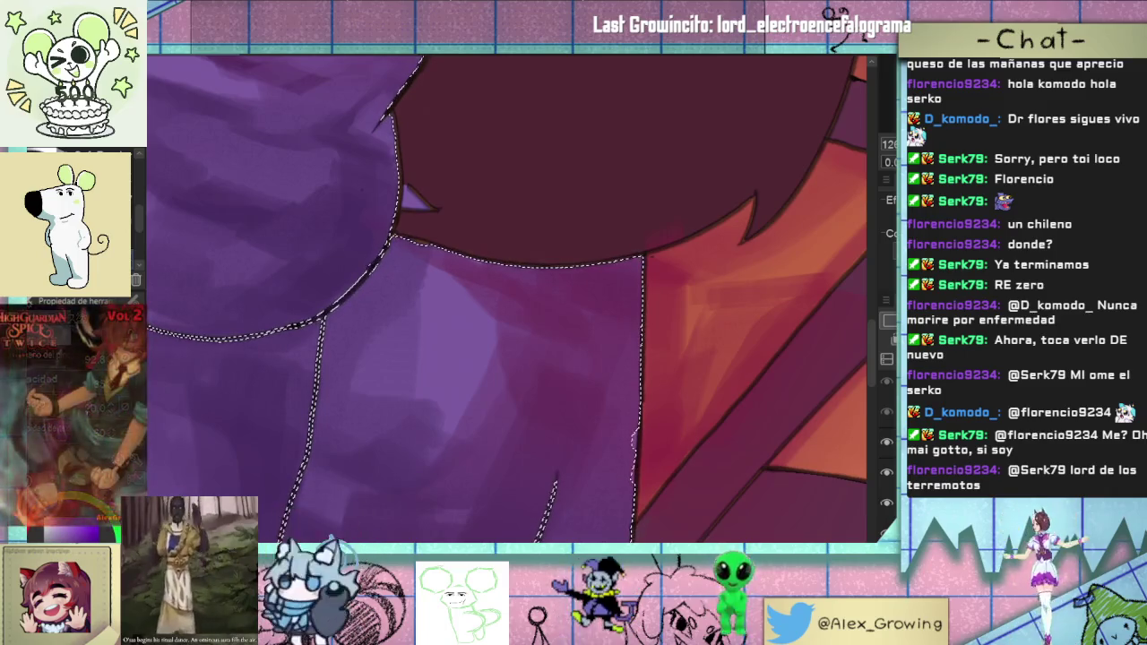
{"action": "key", "text": "ctrl+0"}
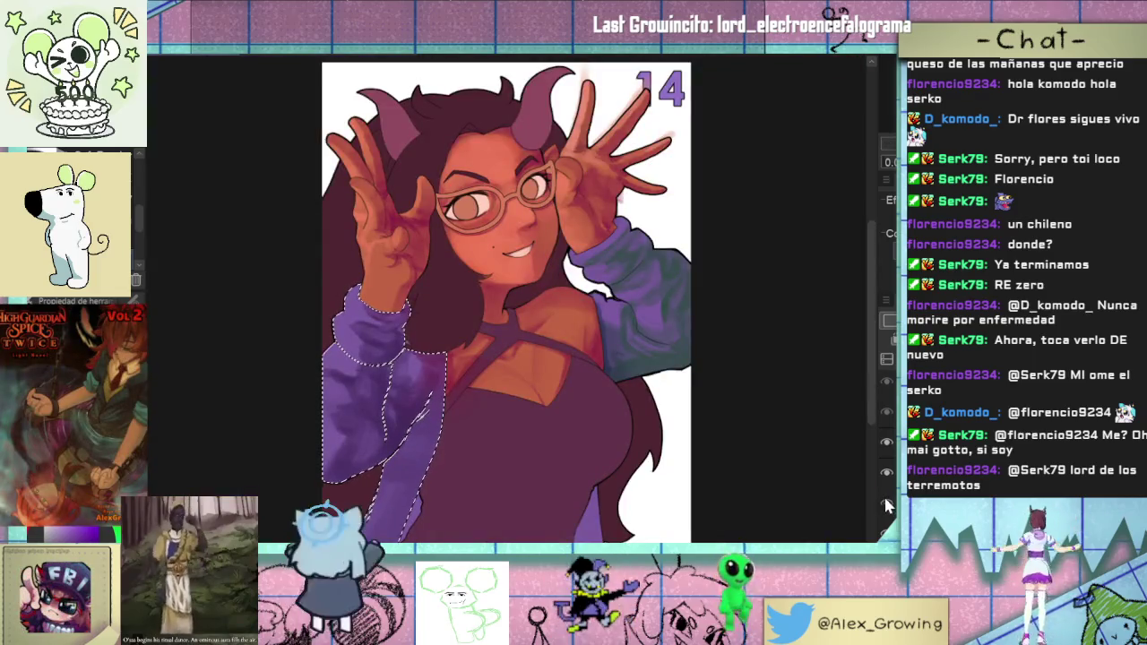
- Zoom in on the lower sleeve's forearm to inspect its violet and lavender shading
{"action": "left_click_drag", "start_coordinate": [424, 428], "coordinate": [537, 338]}
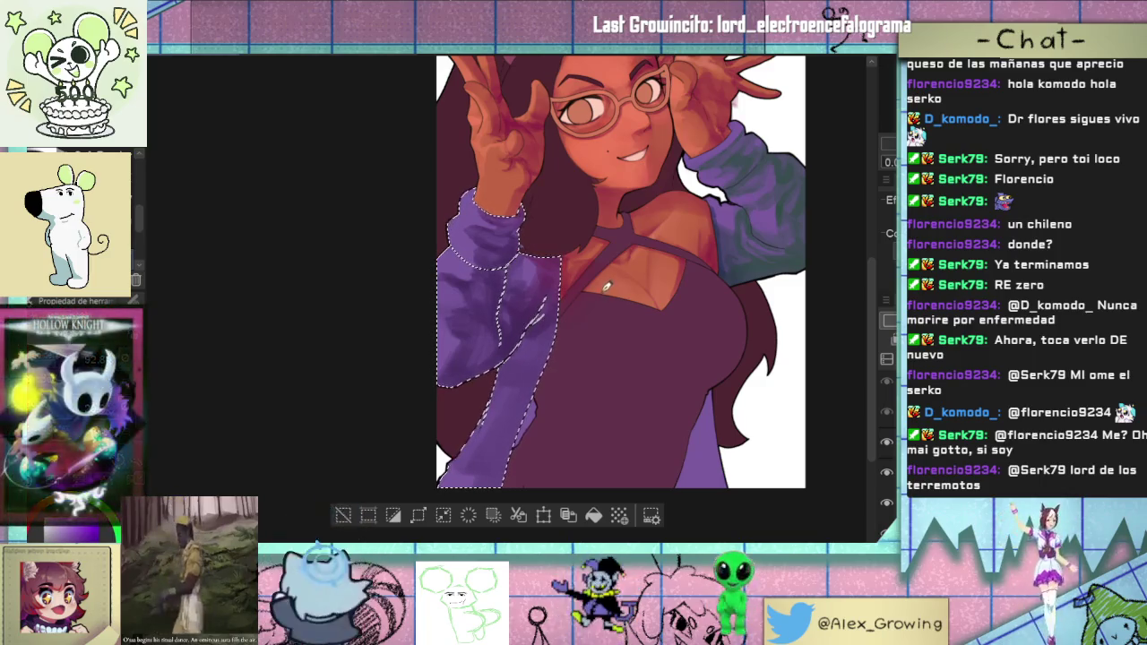
{"action": "scroll", "coordinate": [606, 285], "scroll_direction": "up", "scroll_amount": 1}
{"action": "scroll", "coordinate": [600, 291], "scroll_direction": "up", "scroll_amount": 1}
{"action": "scroll", "coordinate": [582, 314], "scroll_direction": "up", "scroll_amount": 1}
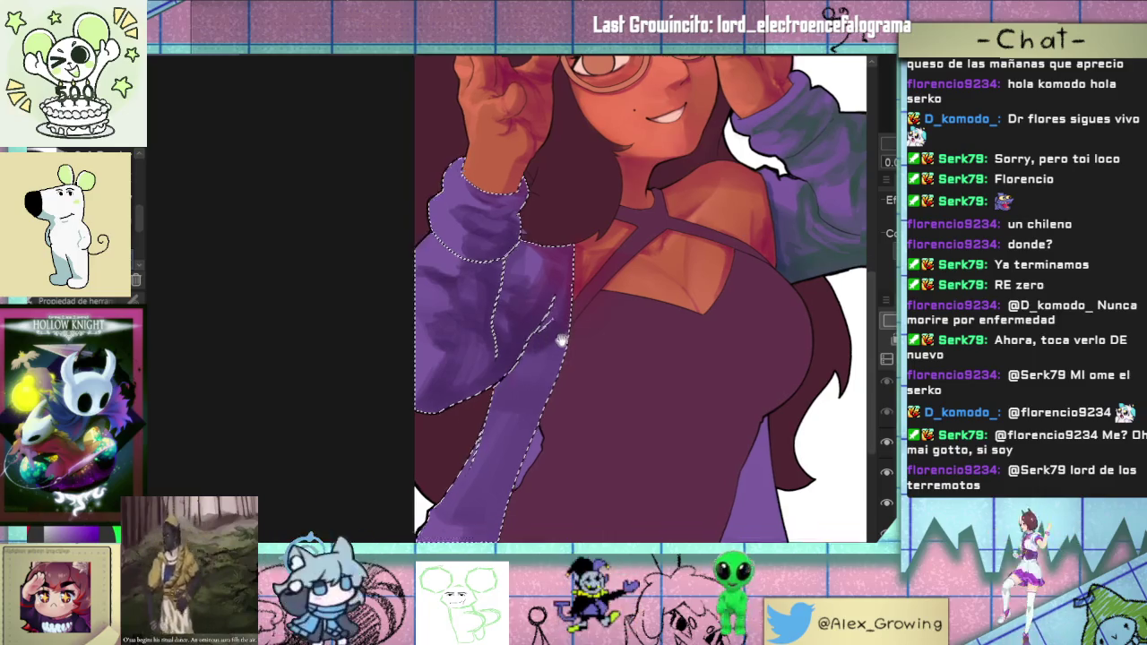
{"action": "scroll", "coordinate": [574, 338], "scroll_direction": "down", "scroll_amount": 1}
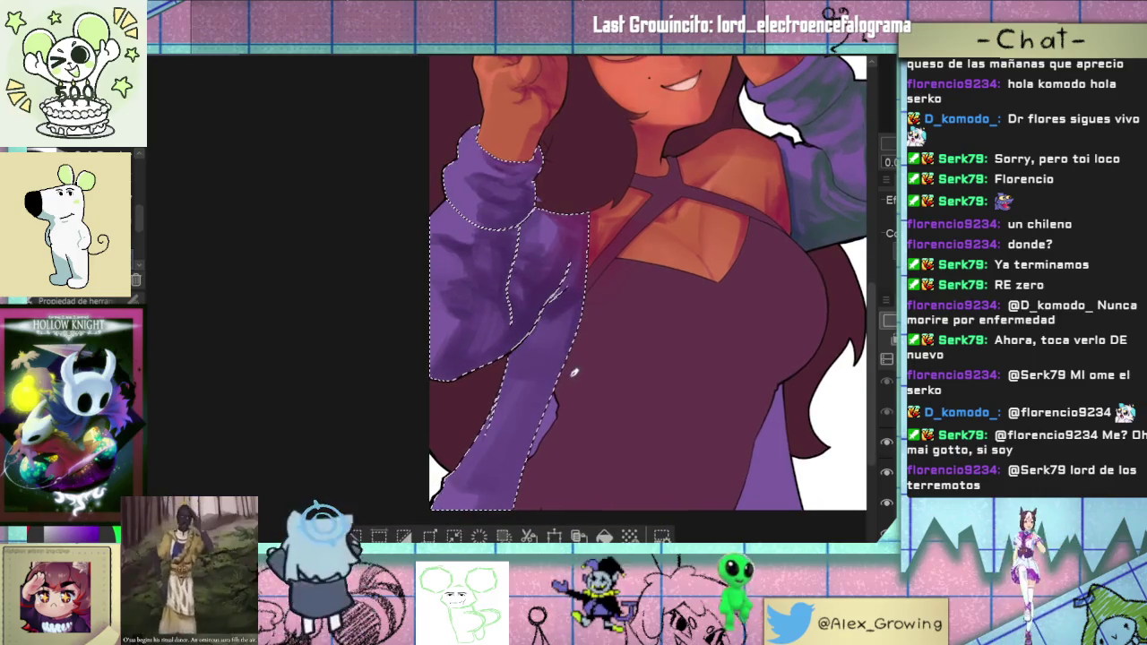
{"action": "scroll", "coordinate": [566, 367], "scroll_direction": "down", "scroll_amount": 1}
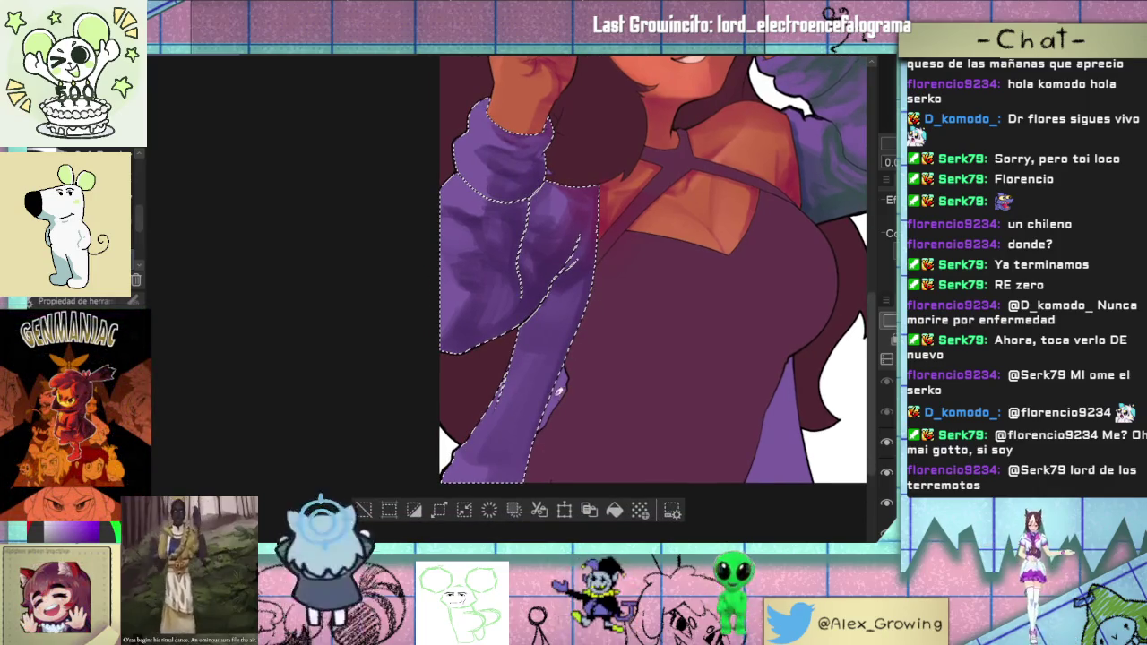
{"action": "scroll", "coordinate": [557, 408], "scroll_direction": "down", "scroll_amount": 1}
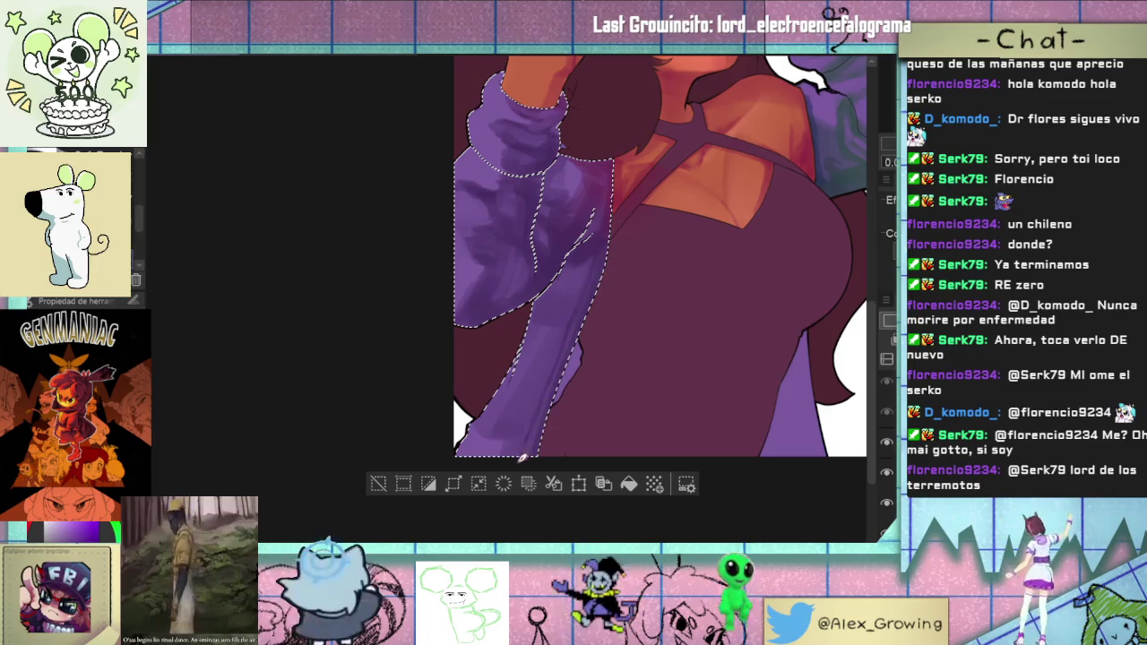
{"action": "scroll", "coordinate": [601, 281], "scroll_direction": "up", "scroll_amount": 2}
{"action": "scroll", "coordinate": [661, 274], "scroll_direction": "up", "scroll_amount": 2}
{"action": "scroll", "coordinate": [576, 299], "scroll_direction": "up", "scroll_amount": 1}
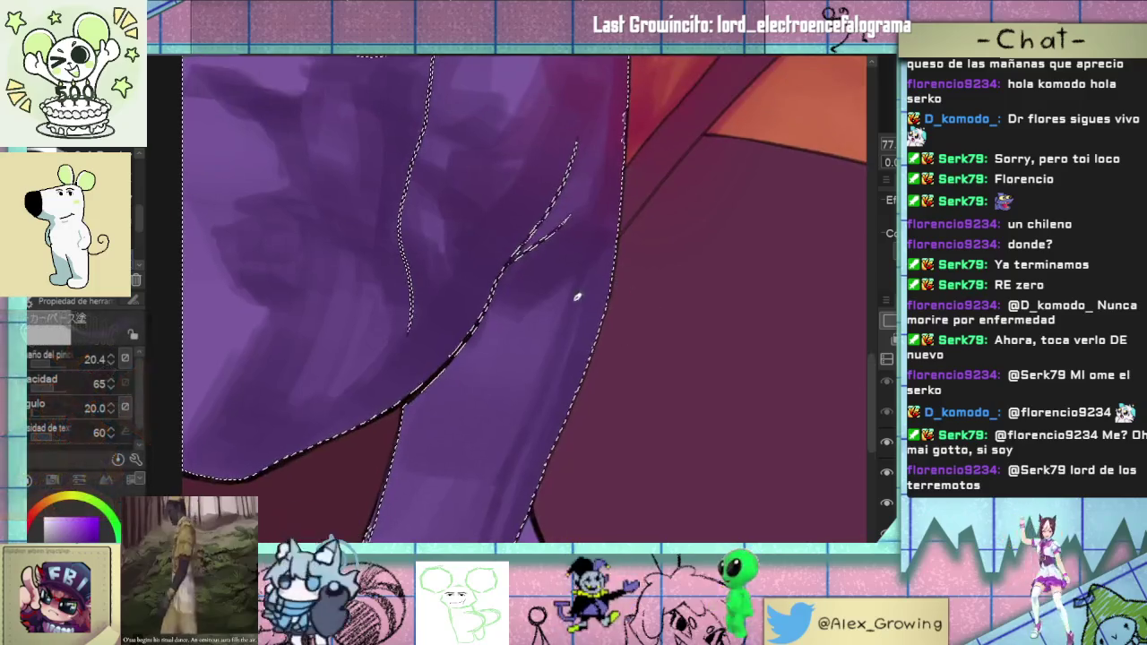
{"action": "scroll", "coordinate": [576, 287], "scroll_direction": "down", "scroll_amount": 3}
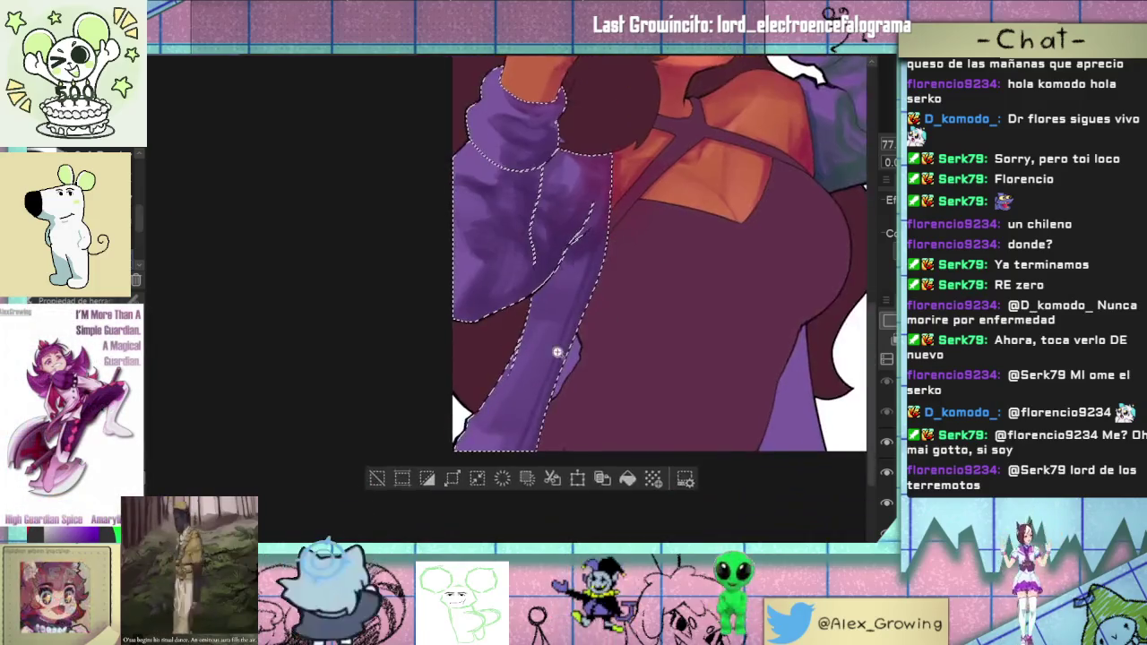
{"action": "scroll", "coordinate": [573, 350], "scroll_direction": "up", "scroll_amount": 2}
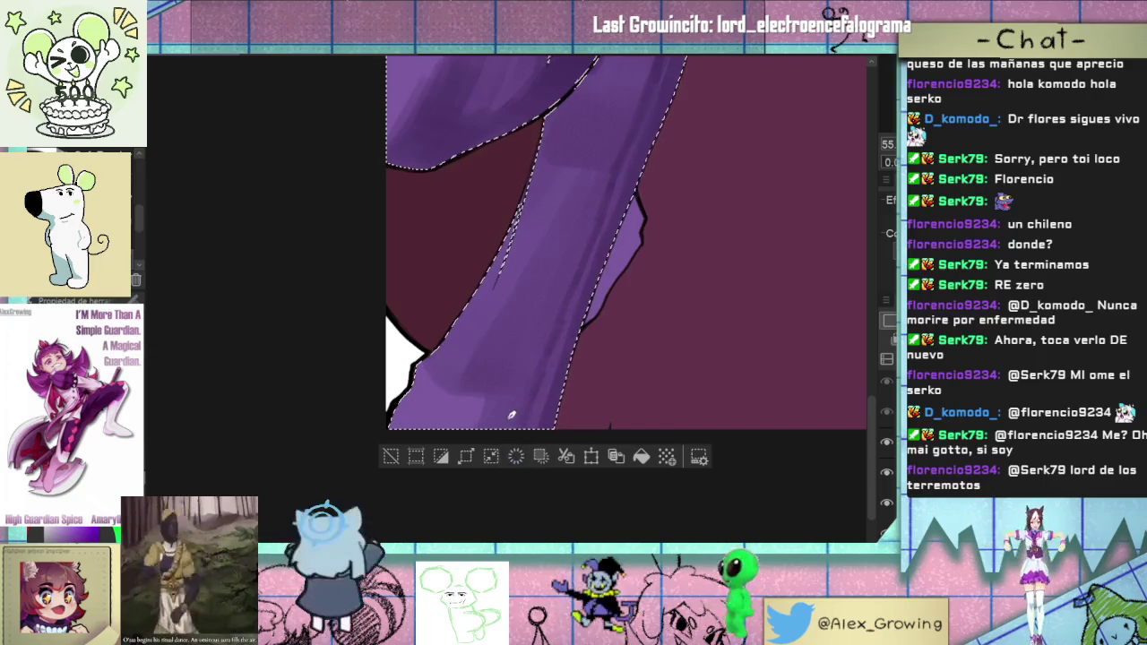
{"action": "scroll", "coordinate": [511, 414], "scroll_direction": "down", "scroll_amount": 2}
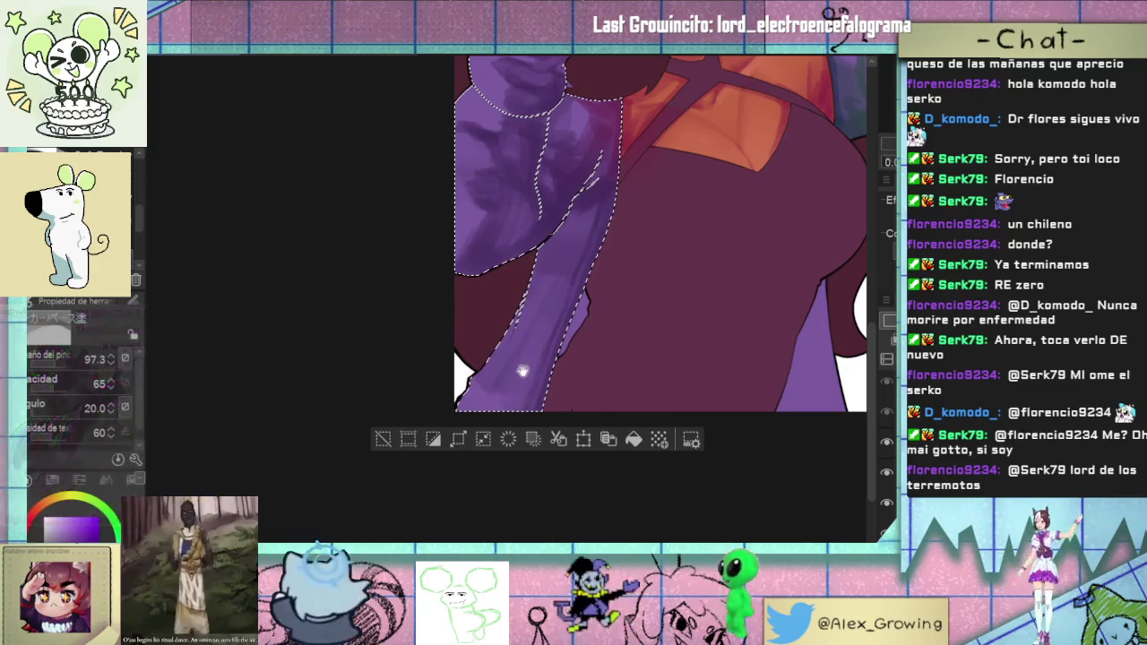
- Pan to check the sleeve against the torso, then fit the whole drawing on screen
{"action": "left_click_drag", "start_coordinate": [522, 370], "coordinate": [560, 325]}
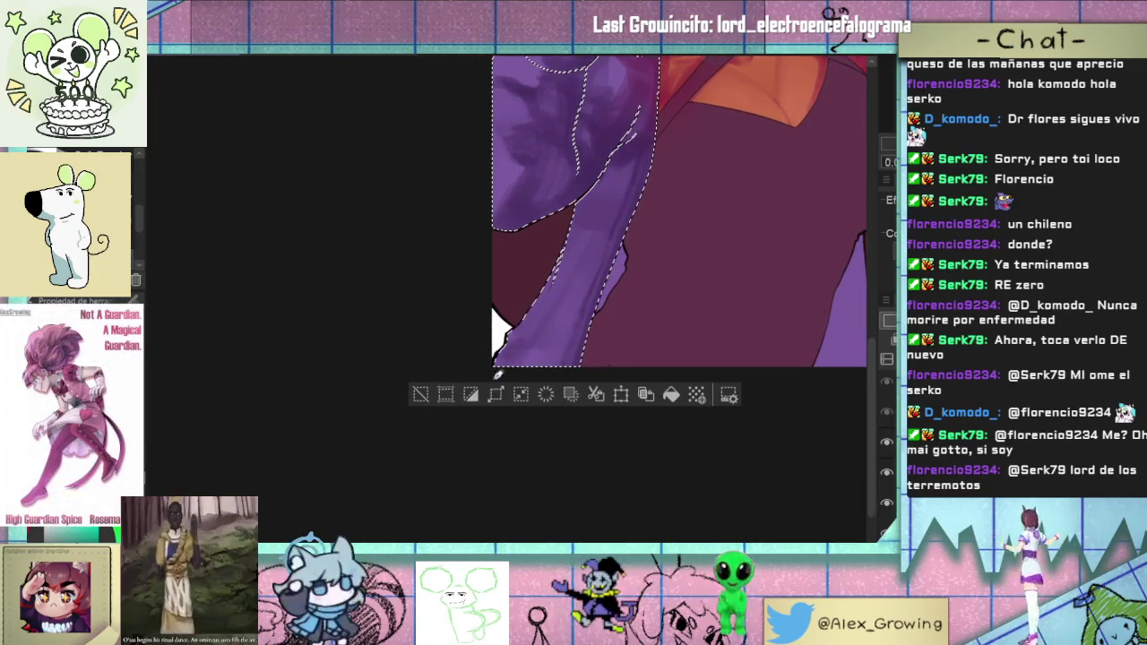
{"action": "scroll", "coordinate": [508, 324], "scroll_direction": "up", "scroll_amount": 2}
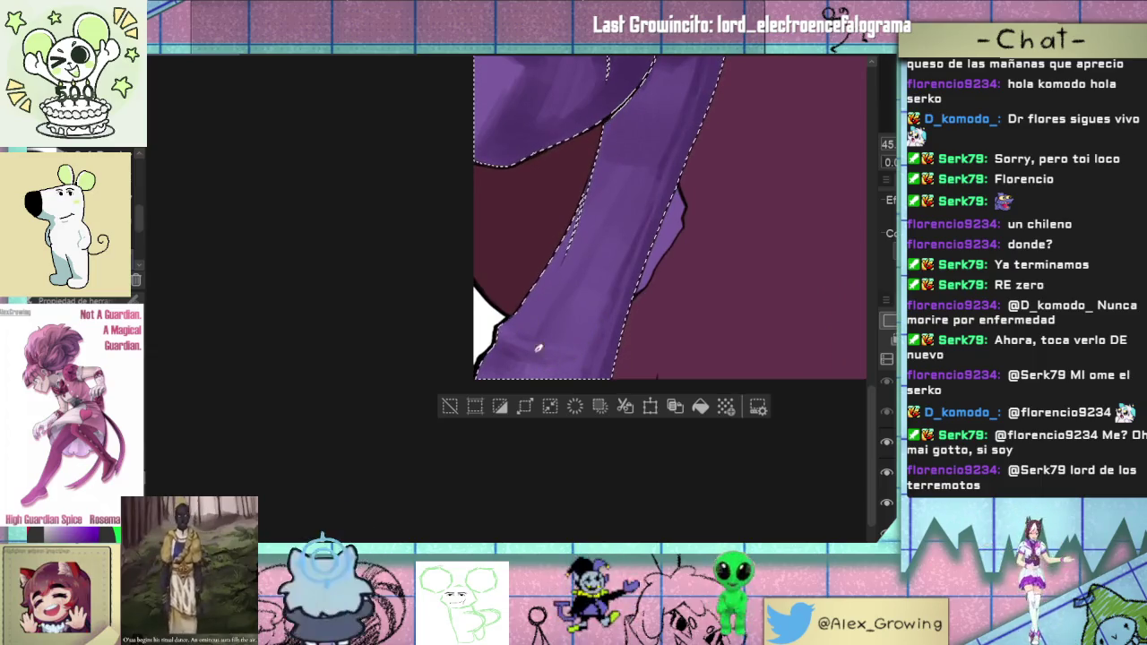
{"action": "scroll", "coordinate": [585, 351], "scroll_direction": "up", "scroll_amount": 2}
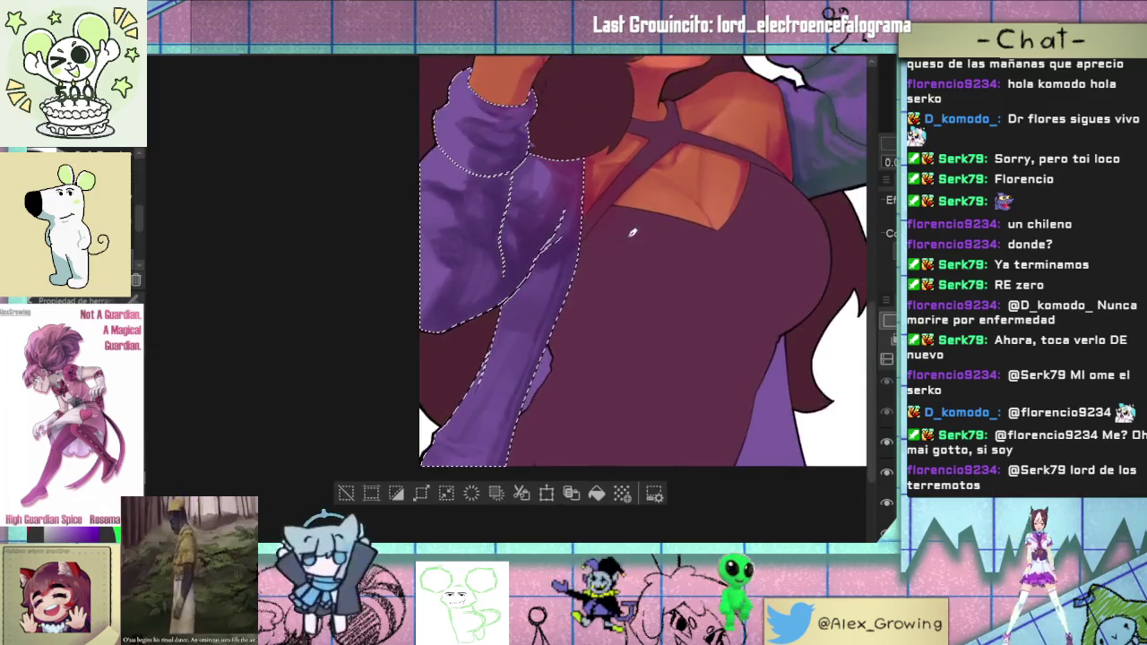
{"action": "scroll", "coordinate": [699, 323], "scroll_direction": "down", "scroll_amount": 2}
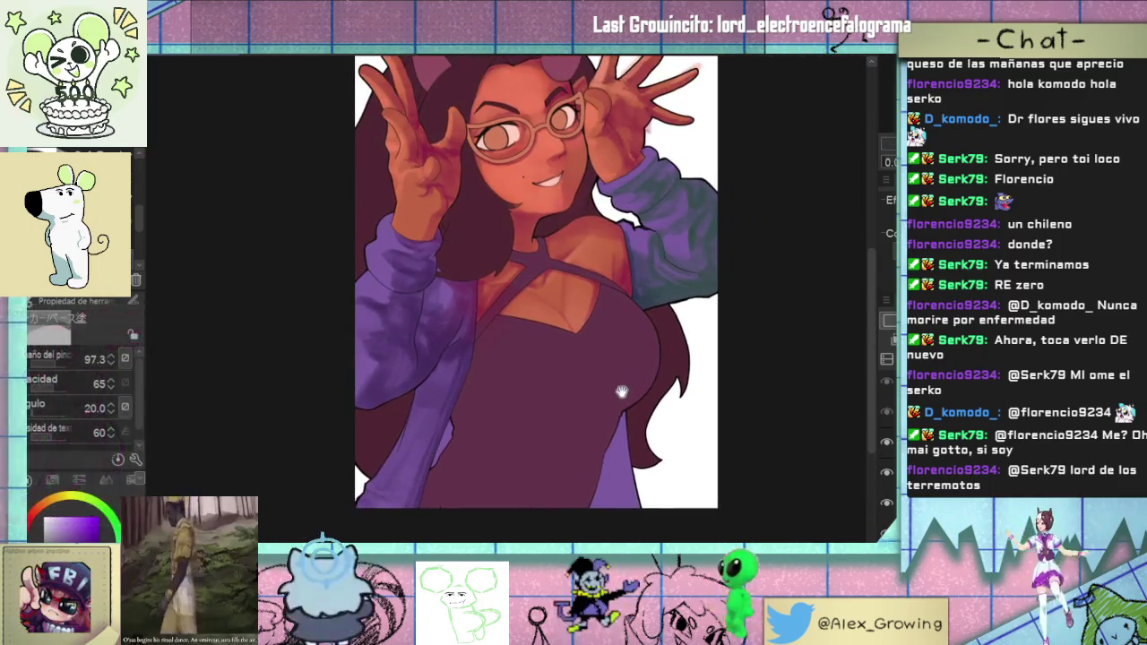
{"action": "scroll", "coordinate": [649, 357], "scroll_direction": "up", "scroll_amount": 1}
{"action": "scroll", "coordinate": [531, 391], "scroll_direction": "up", "scroll_amount": 2}
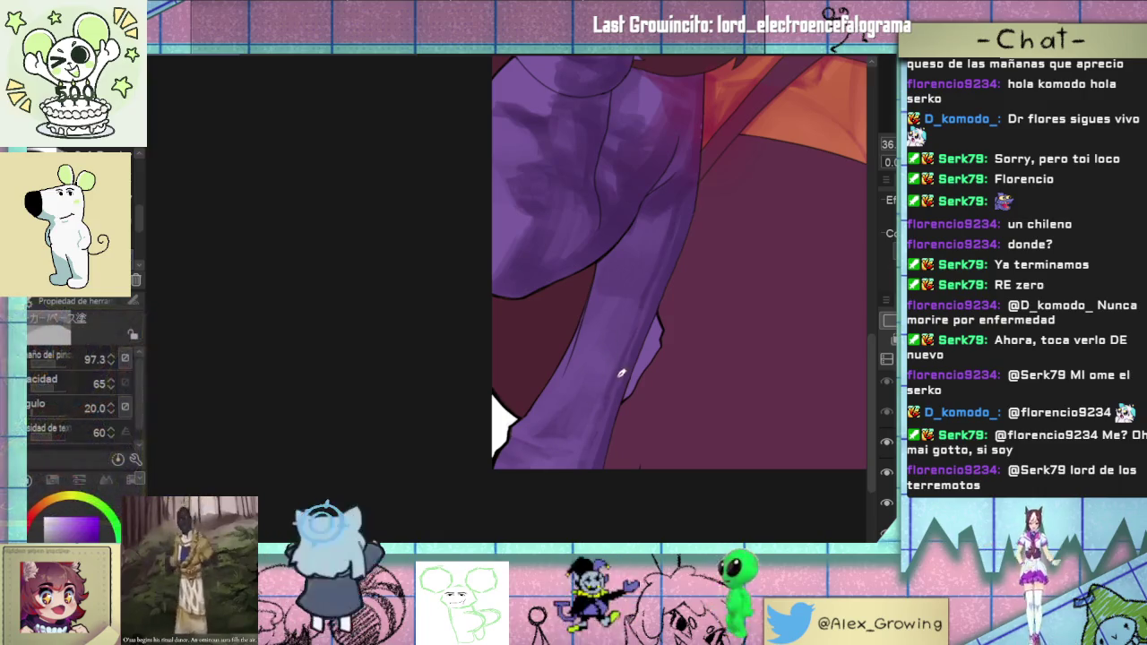
{"action": "scroll", "coordinate": [628, 407], "scroll_direction": "down", "scroll_amount": 3}
{"action": "scroll", "coordinate": [594, 349], "scroll_direction": "up", "scroll_amount": 2}
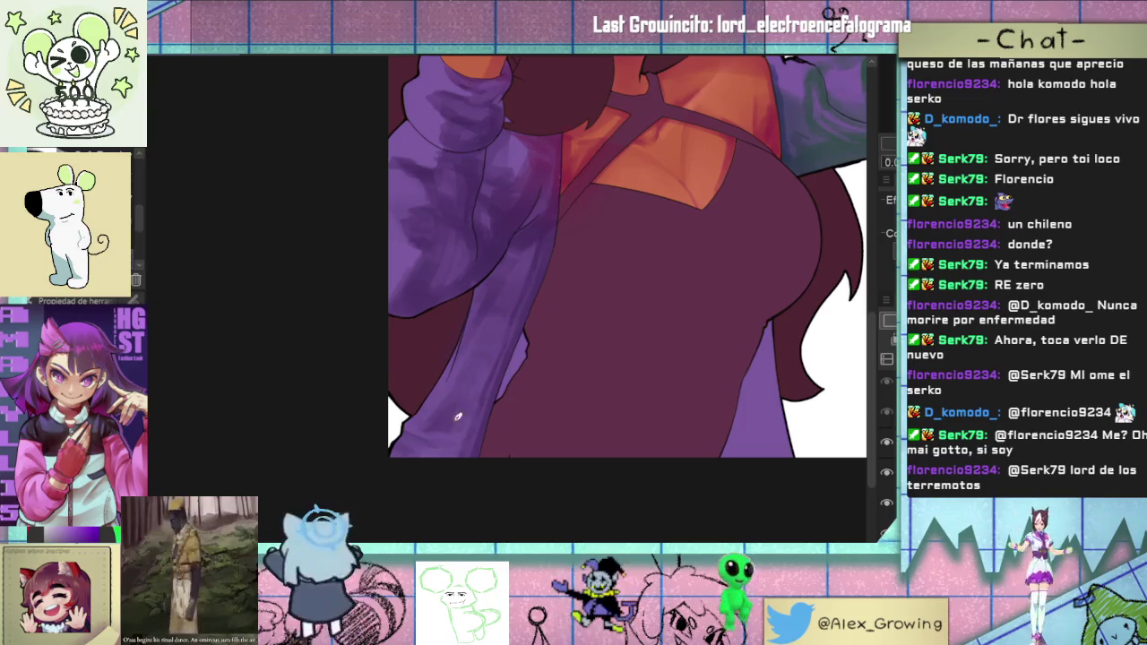
{"action": "key", "text": "ctrl+0"}
- Load a selection of both purple sleeves, then subtract the right sleeve from it
{"action": "scroll", "coordinate": [537, 403], "scroll_direction": "up", "scroll_amount": 3}
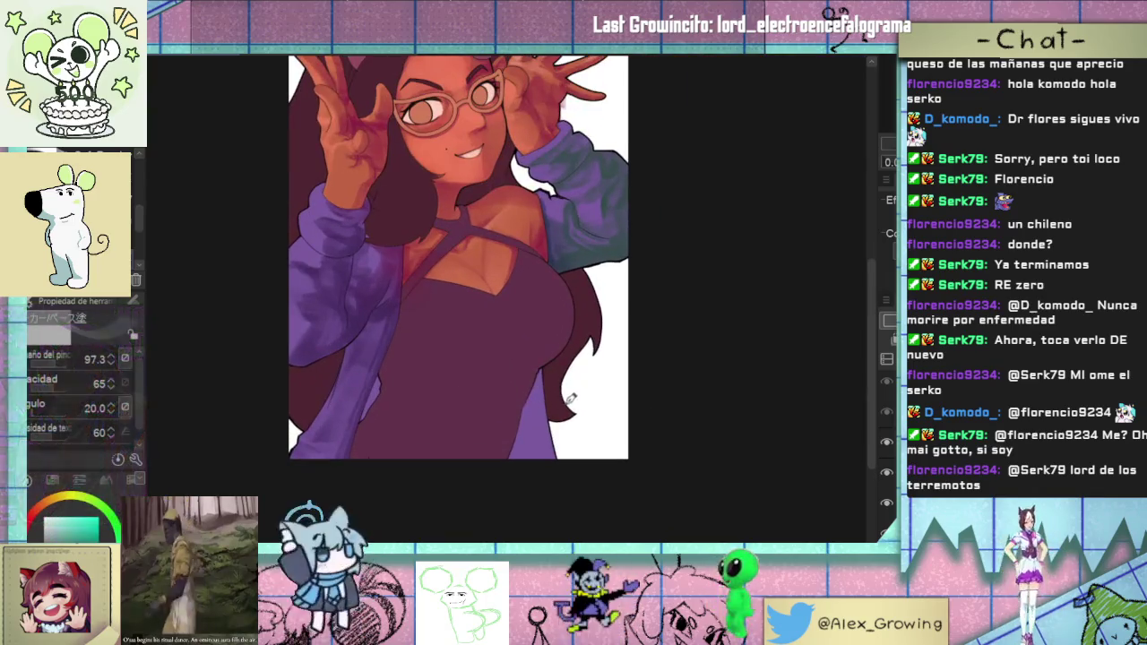
{"action": "scroll", "coordinate": [578, 381], "scroll_direction": "down", "scroll_amount": 1}
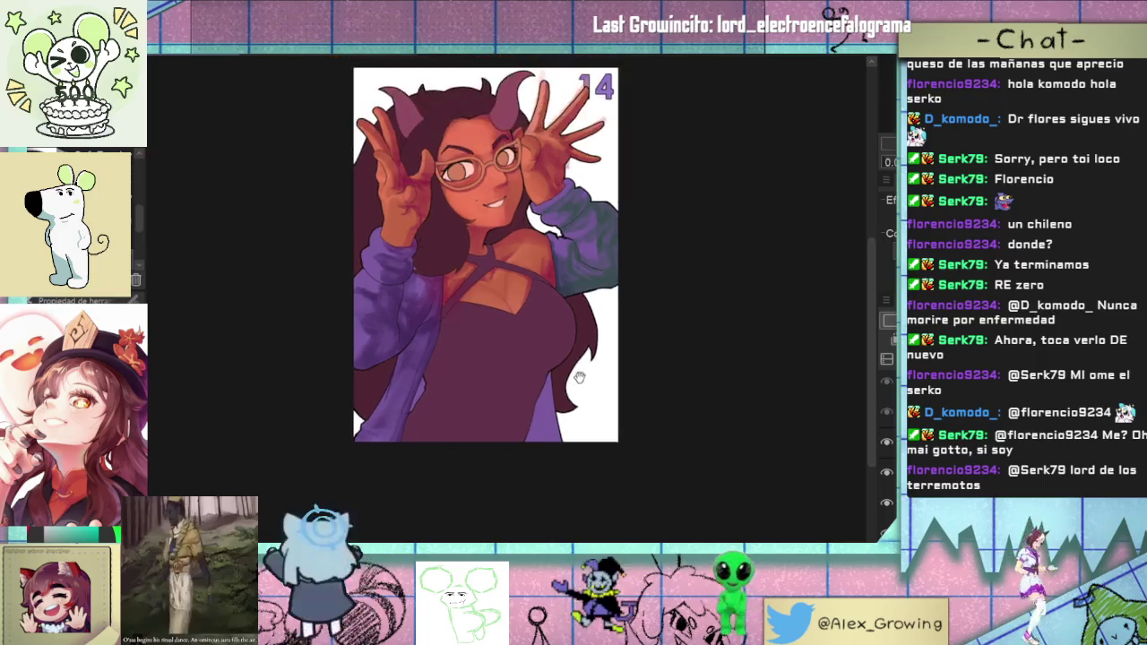
{"action": "scroll", "coordinate": [552, 411], "scroll_direction": "up", "scroll_amount": 2}
{"action": "mouse_move", "coordinate": [551, 411]}
{"action": "left_mouse_down"}
{"action": "mouse_move", "coordinate": [542, 457]}
{"action": "mouse_move", "coordinate": [610, 362]}
{"action": "left_mouse_up"}
{"action": "scroll", "coordinate": [550, 474], "scroll_direction": "down", "scroll_amount": 2}
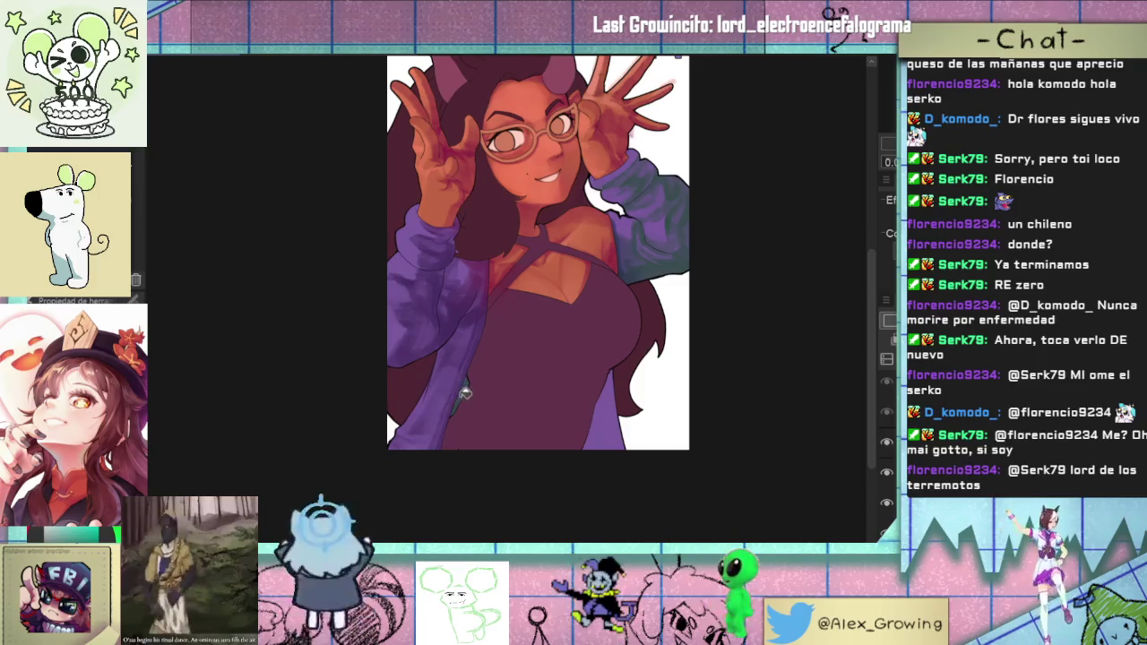
{"action": "scroll", "coordinate": [484, 381], "scroll_direction": "up", "scroll_amount": 3}
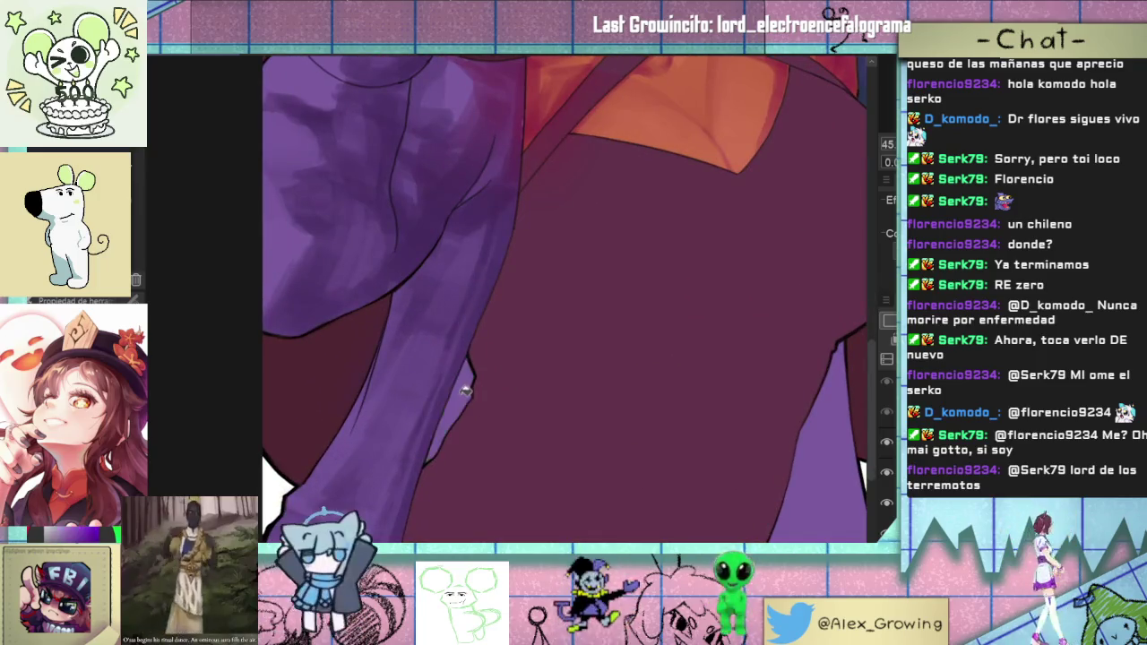
{"action": "scroll", "coordinate": [493, 390], "scroll_direction": "down", "scroll_amount": 2}
{"action": "scroll", "coordinate": [505, 380], "scroll_direction": "down", "scroll_amount": 2}
{"action": "scroll", "coordinate": [505, 380], "scroll_direction": "up", "scroll_amount": 2}
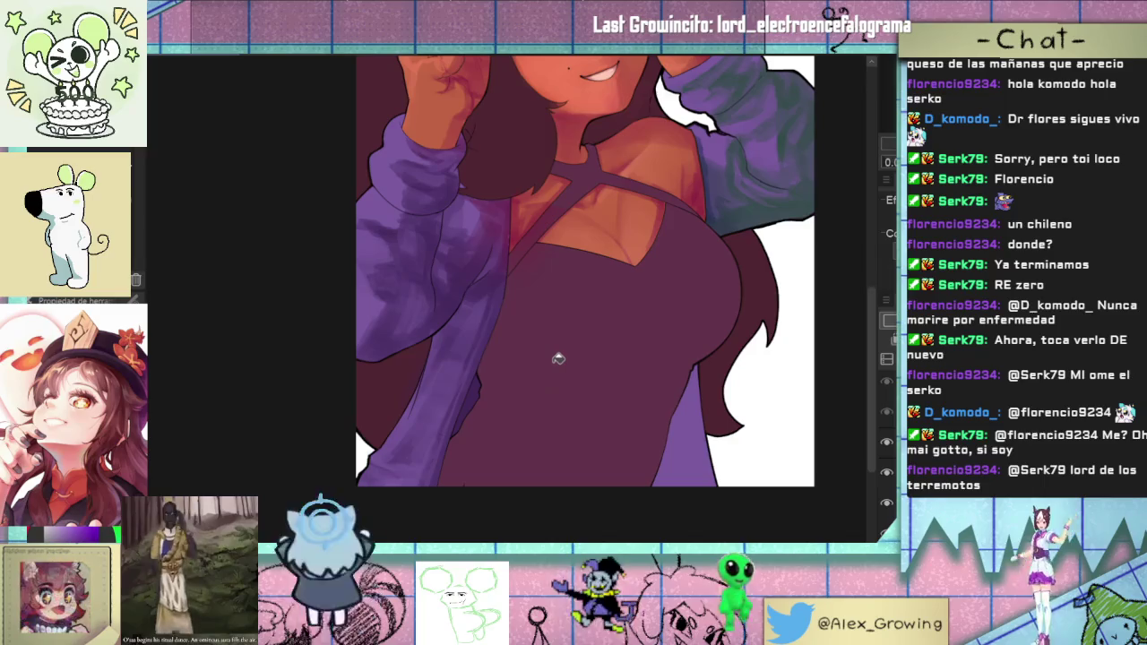
{"action": "scroll", "coordinate": [568, 300], "scroll_direction": "down", "scroll_amount": 2}
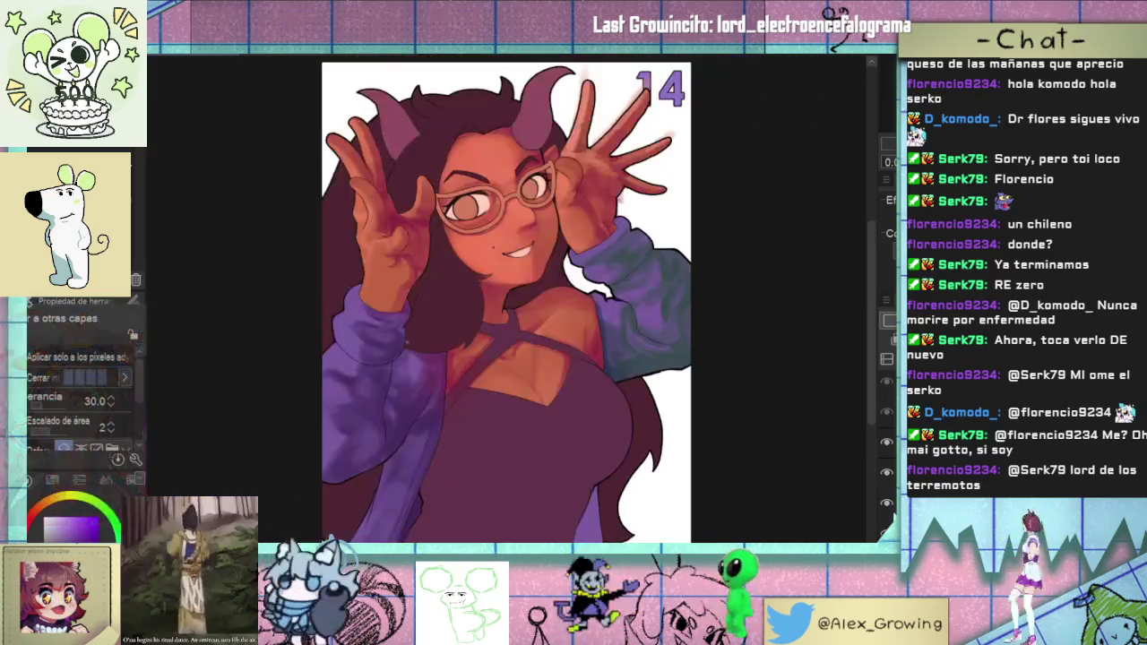
{"action": "left_click", "coordinate": [422, 437]}
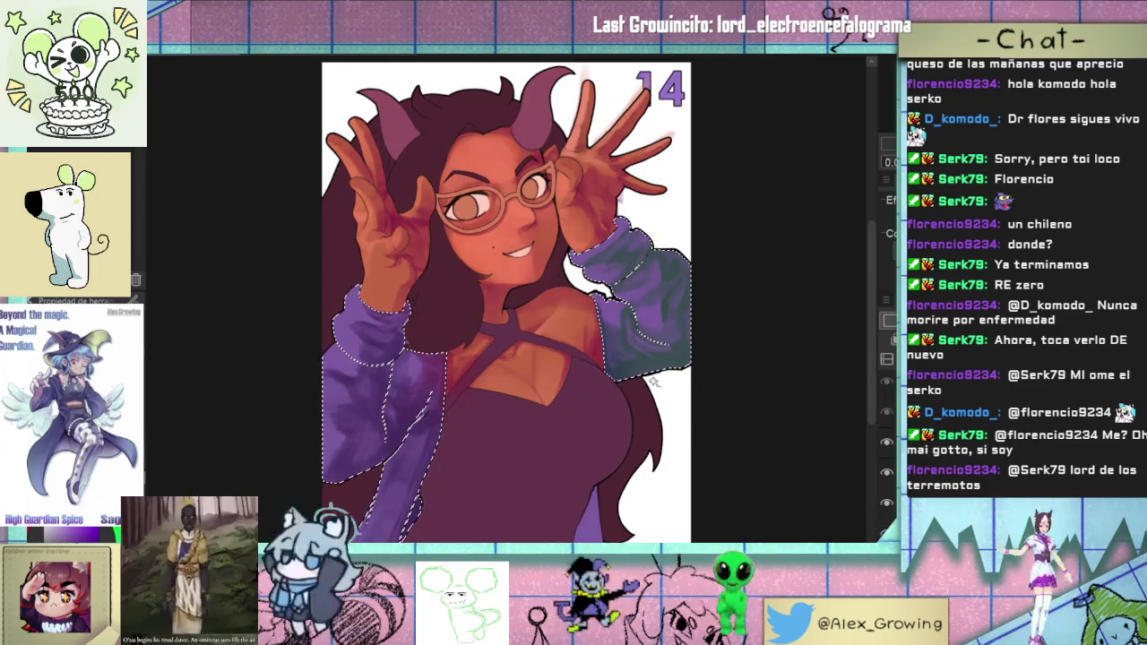
{"action": "left_click_drag", "start_coordinate": [654, 381], "coordinate": [692, 383]}
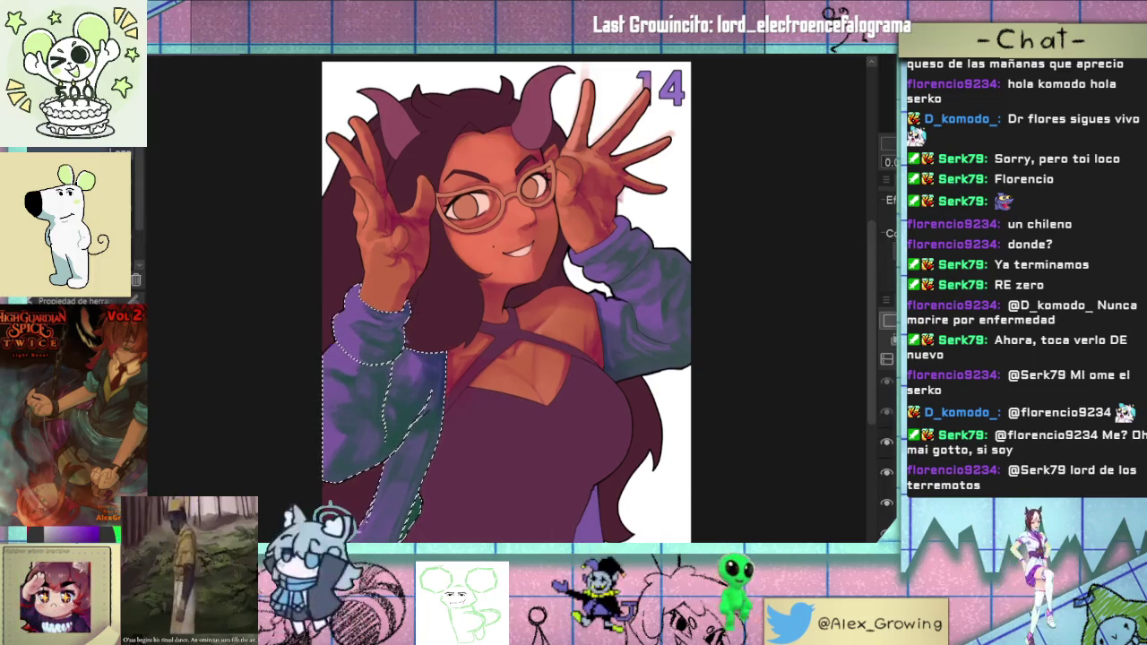
- Mirror the canvas horizontally and airbrush teal shading onto the selected sleeve
{"action": "key", "text": "h"}
{"action": "scroll", "coordinate": [640, 382], "scroll_direction": "up", "scroll_amount": 3}
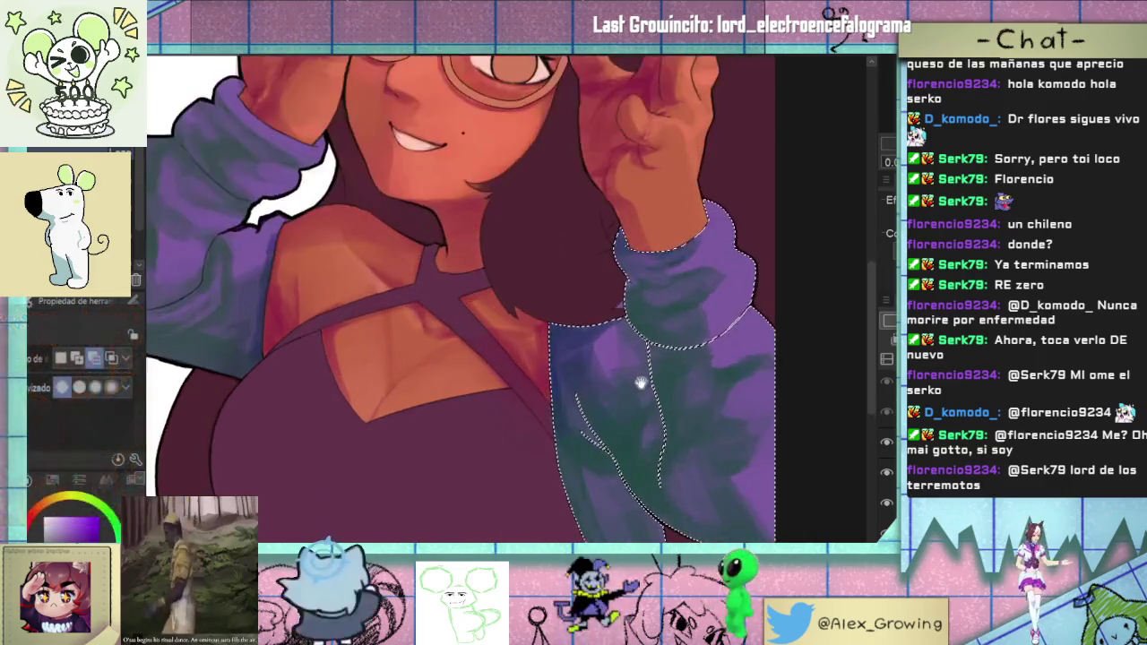
{"action": "left_click_drag", "start_coordinate": [641, 382], "coordinate": [646, 362]}
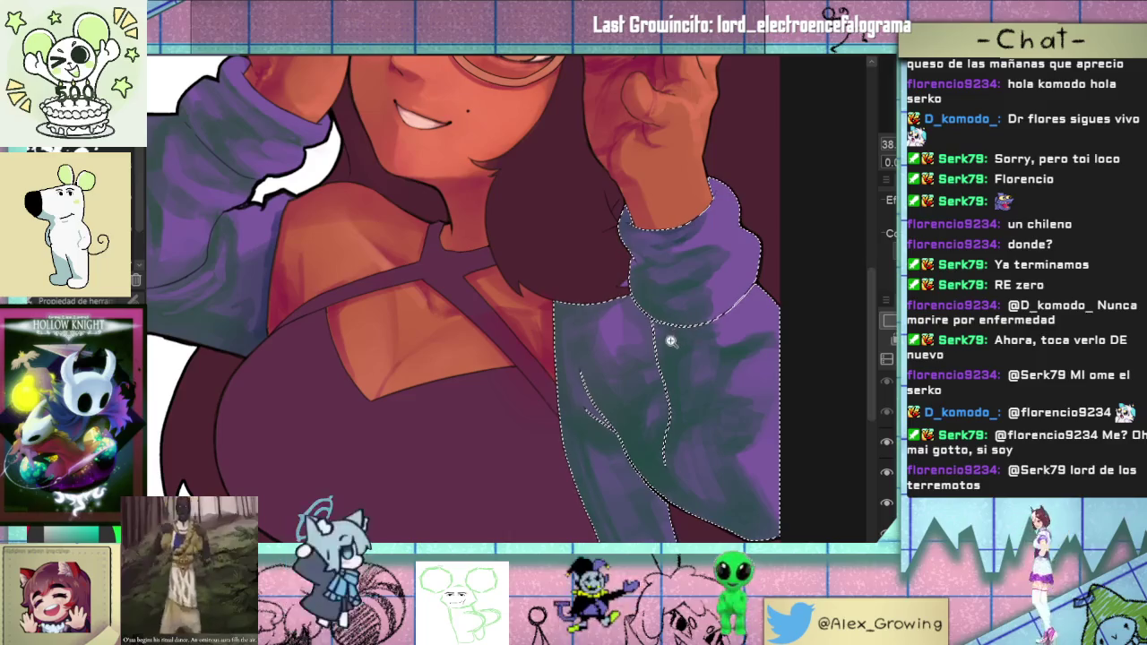
{"action": "scroll", "coordinate": [694, 334], "scroll_direction": "down", "scroll_amount": 2}
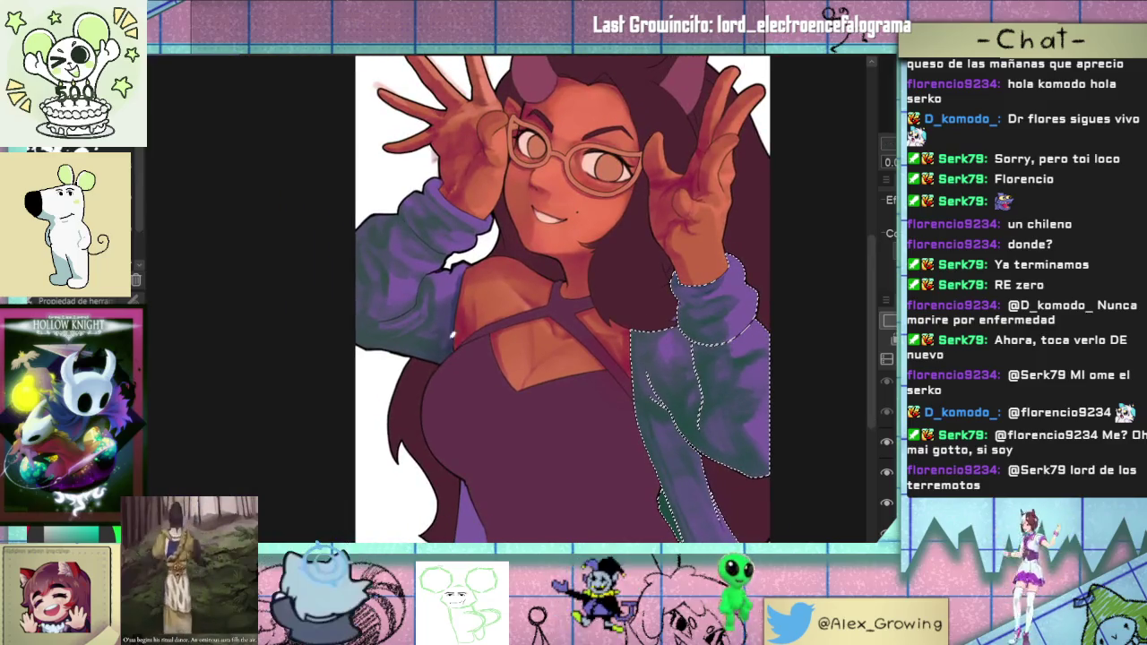
{"action": "scroll", "coordinate": [451, 334], "scroll_direction": "up", "scroll_amount": 2}
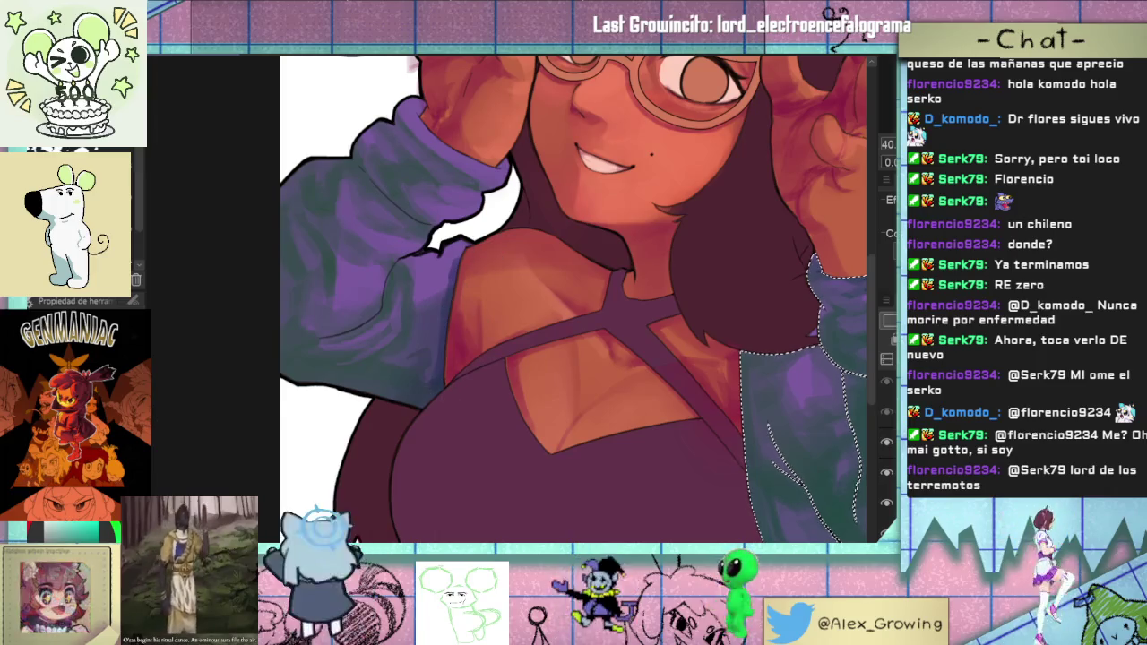
- Select the other purple sleeve, tint it with matching teal, then deselect
{"action": "key", "text": "ctrl+d"}
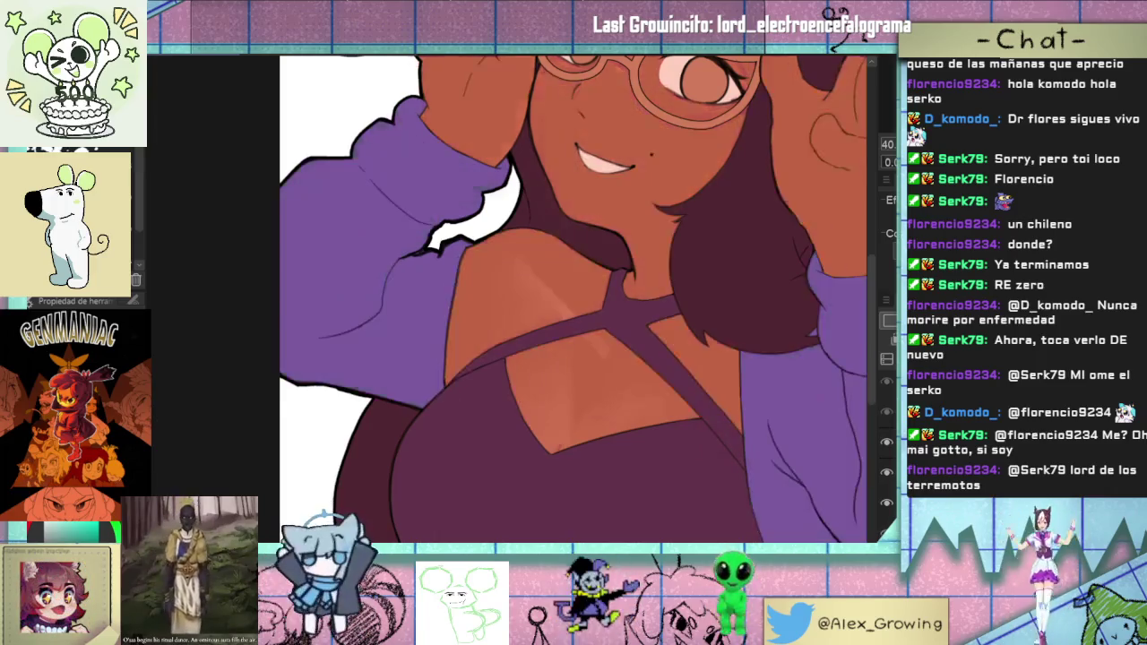
{"action": "left_click", "coordinate": [439, 348]}
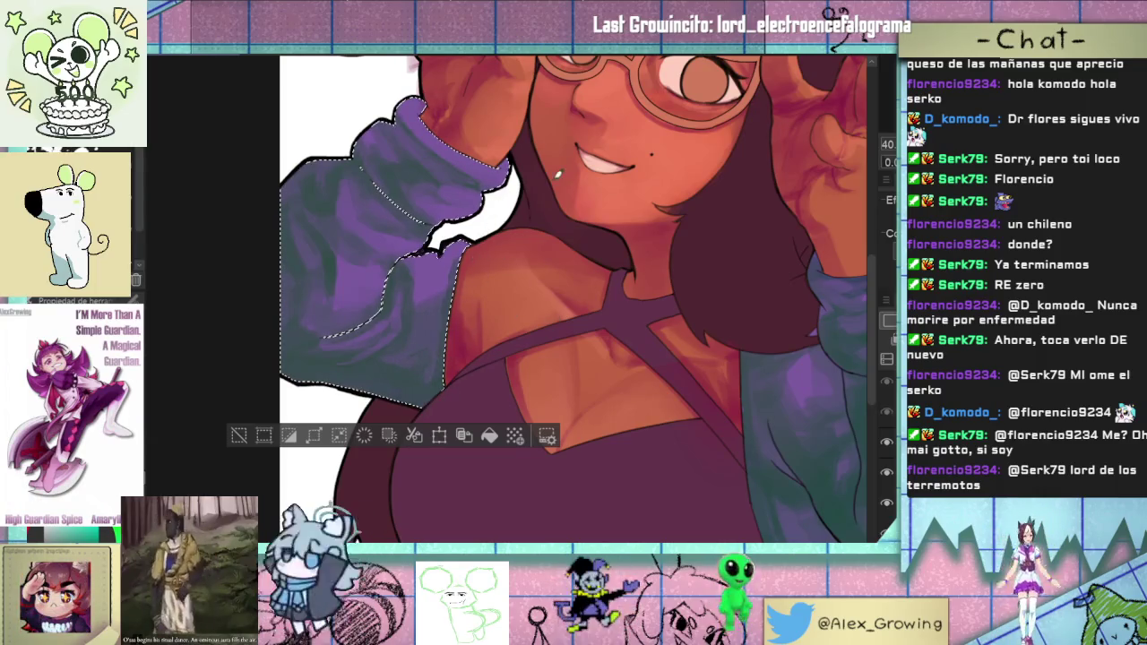
{"action": "left_click", "coordinate": [238, 435]}
{"action": "scroll", "coordinate": [239, 435], "scroll_direction": "down", "scroll_amount": 3}
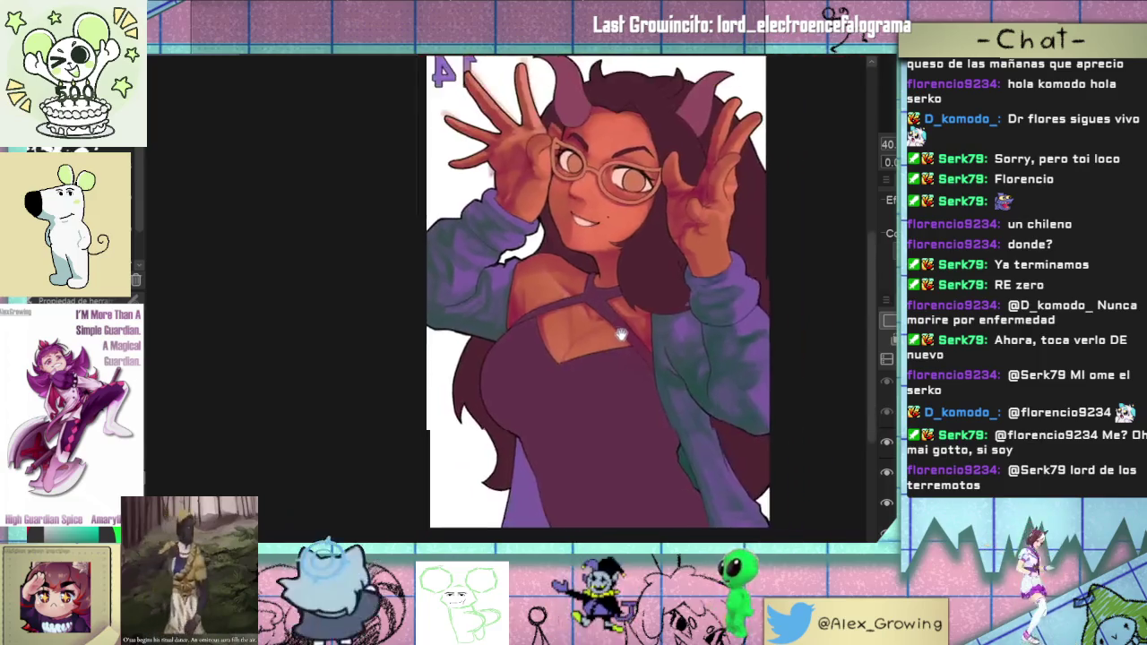
- Unflip the canvas and make the High Guardian Spice logo layer visible
{"action": "key", "text": "h"}
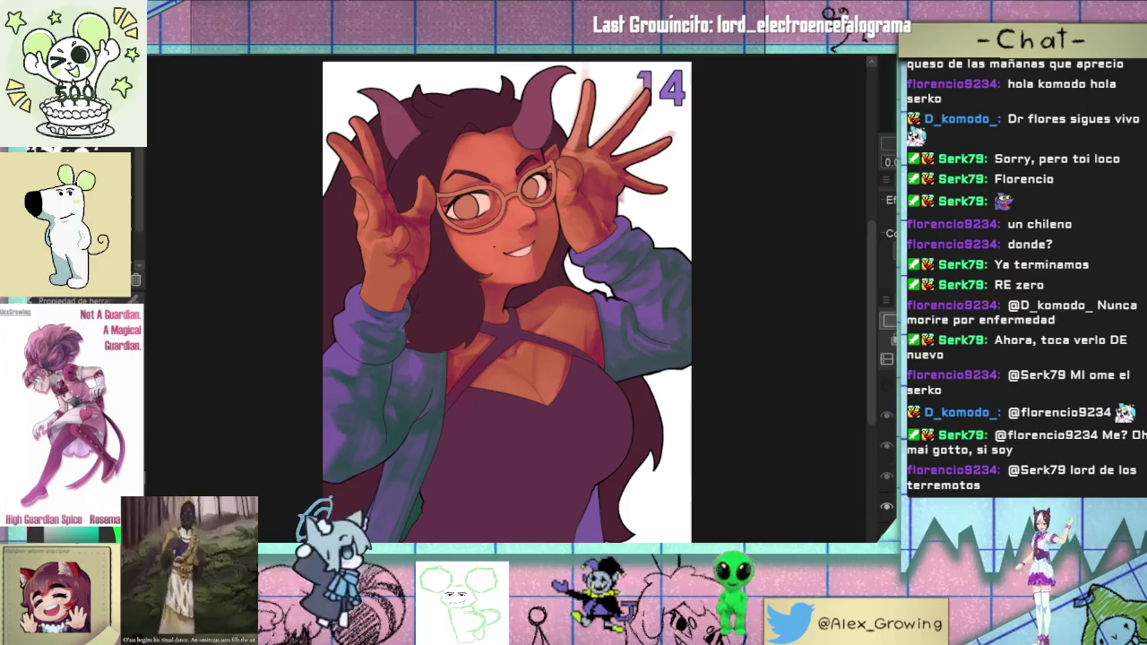
{"action": "left_click", "coordinate": [886, 385]}
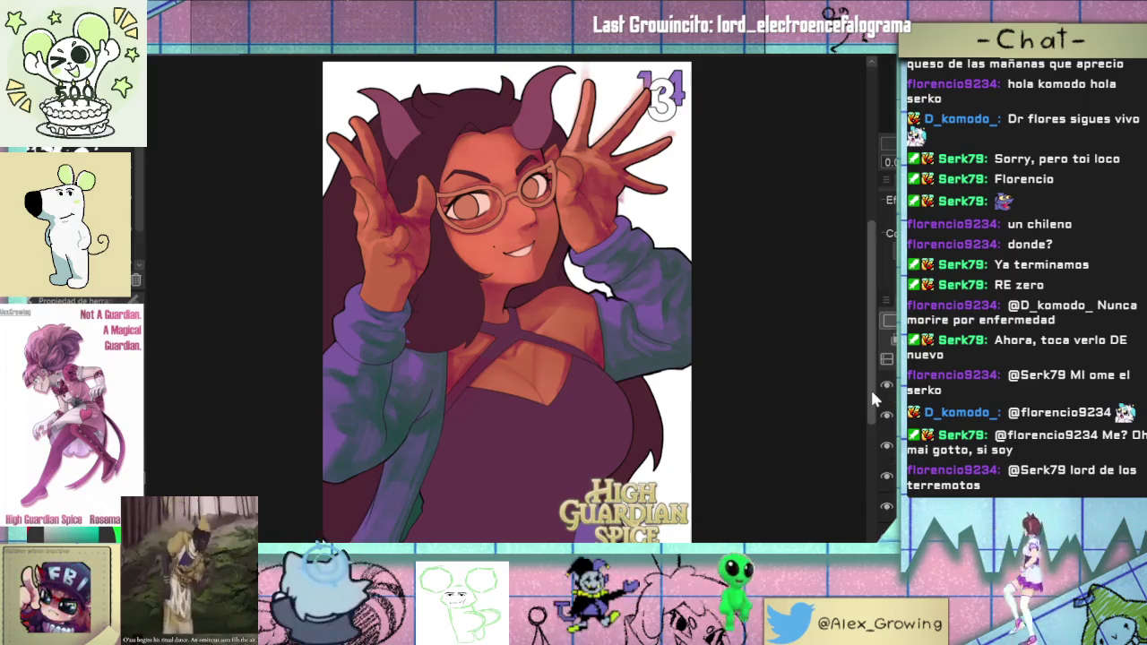